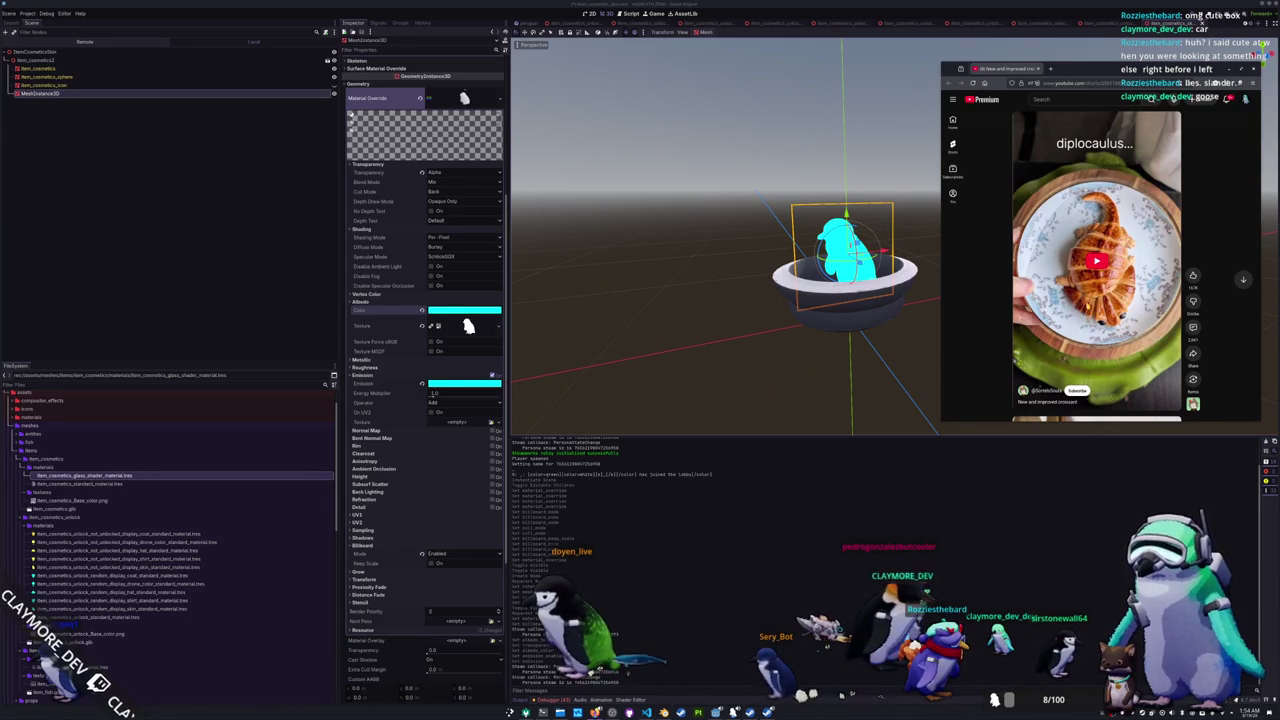
- Play the croissant salamander Short and glance at its options menu before dismissing it
{"action": "left_click", "coordinate": [1096, 260]}
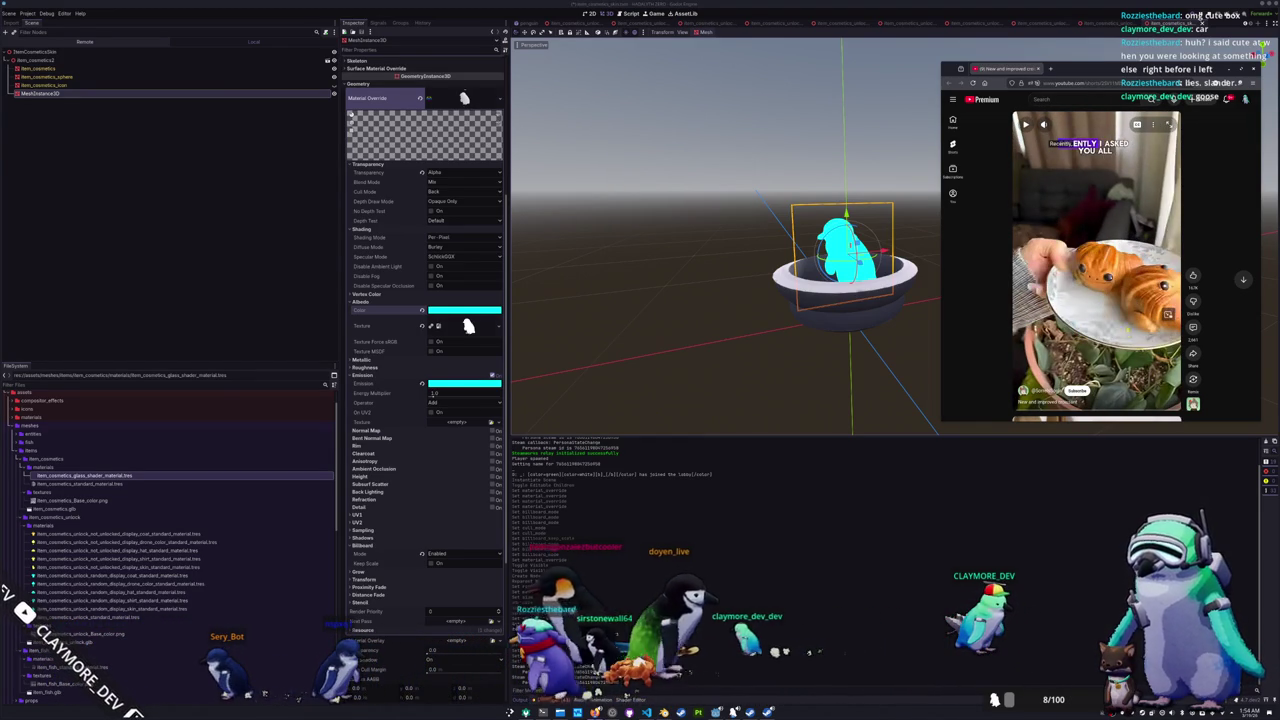
{"action": "left_click", "coordinate": [1153, 124]}
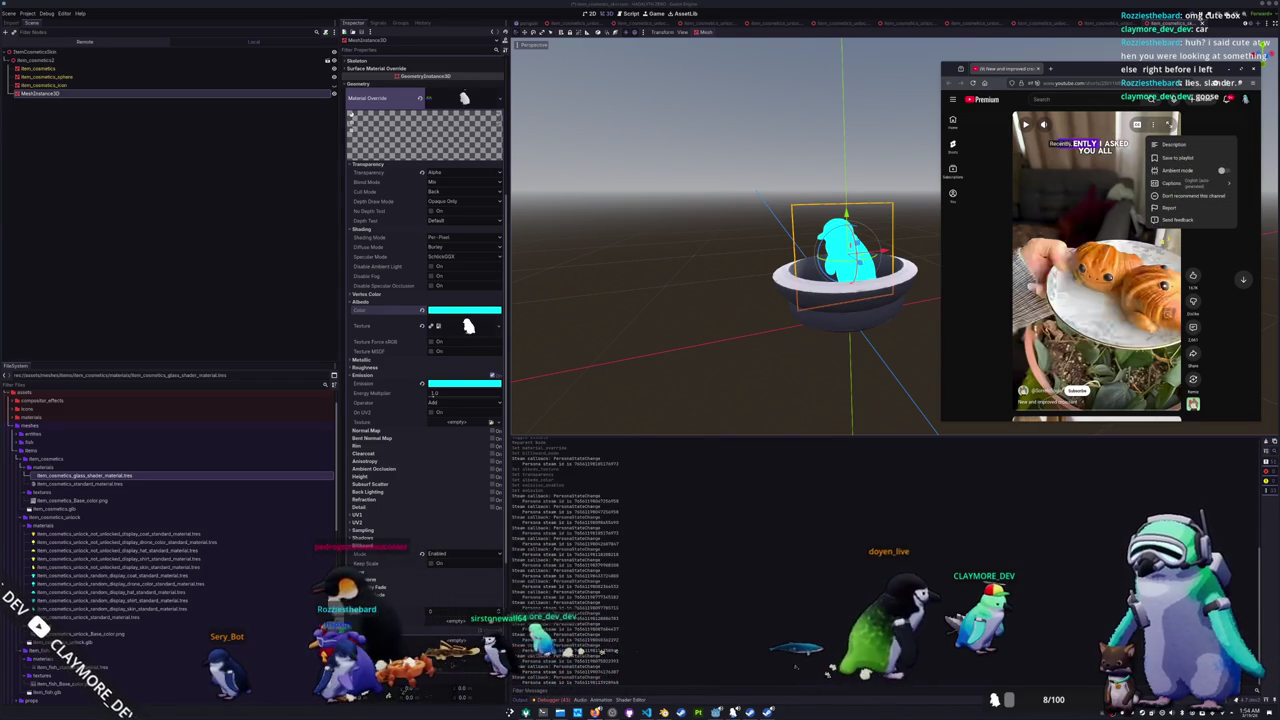
{"action": "key", "text": "Escape"}
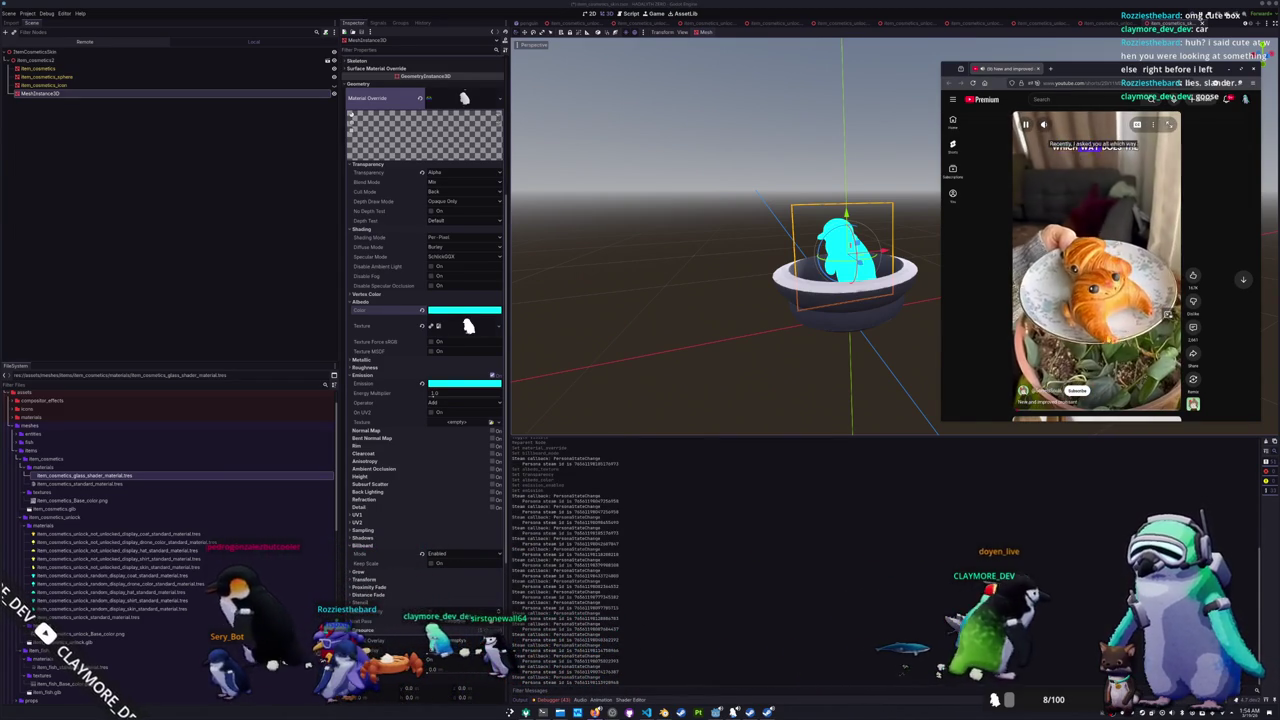
- Read through the Short's comments, then dismiss the browser to reveal the Godot scene
{"action": "left_click", "coordinate": [1193, 327]}
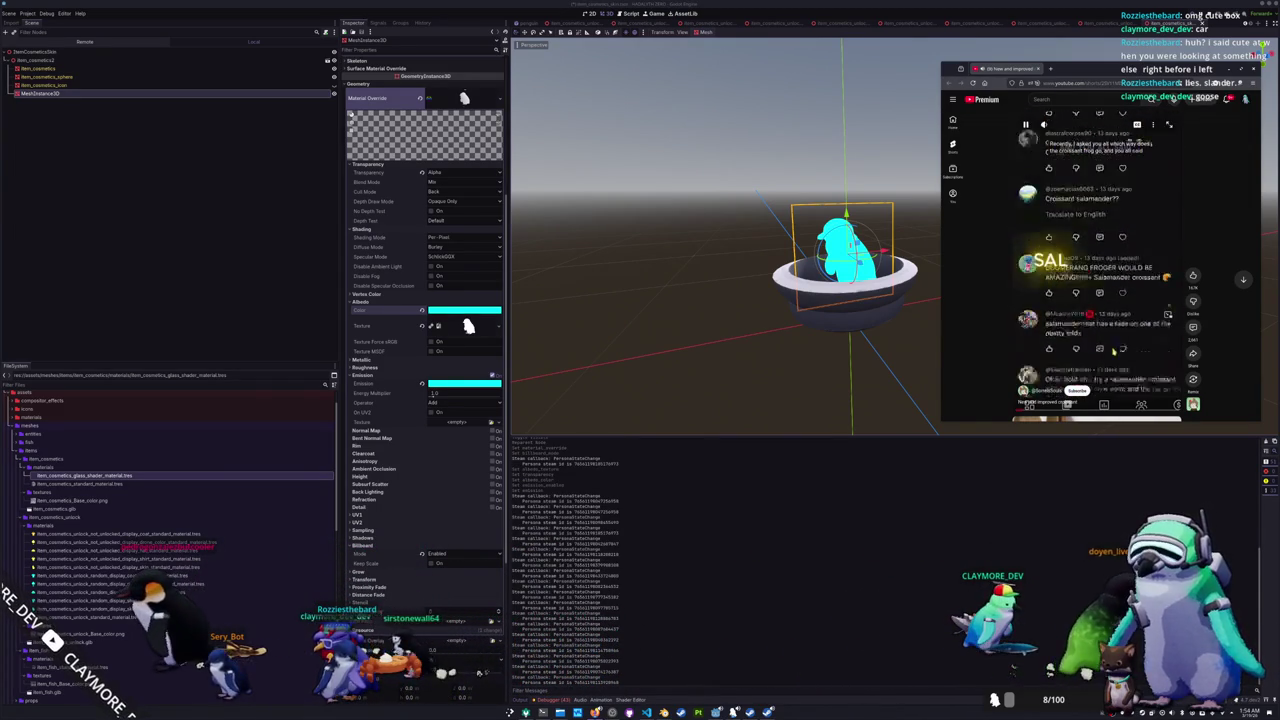
{"action": "scroll", "coordinate": [1123, 344], "scroll_direction": "down", "scroll_amount": 3}
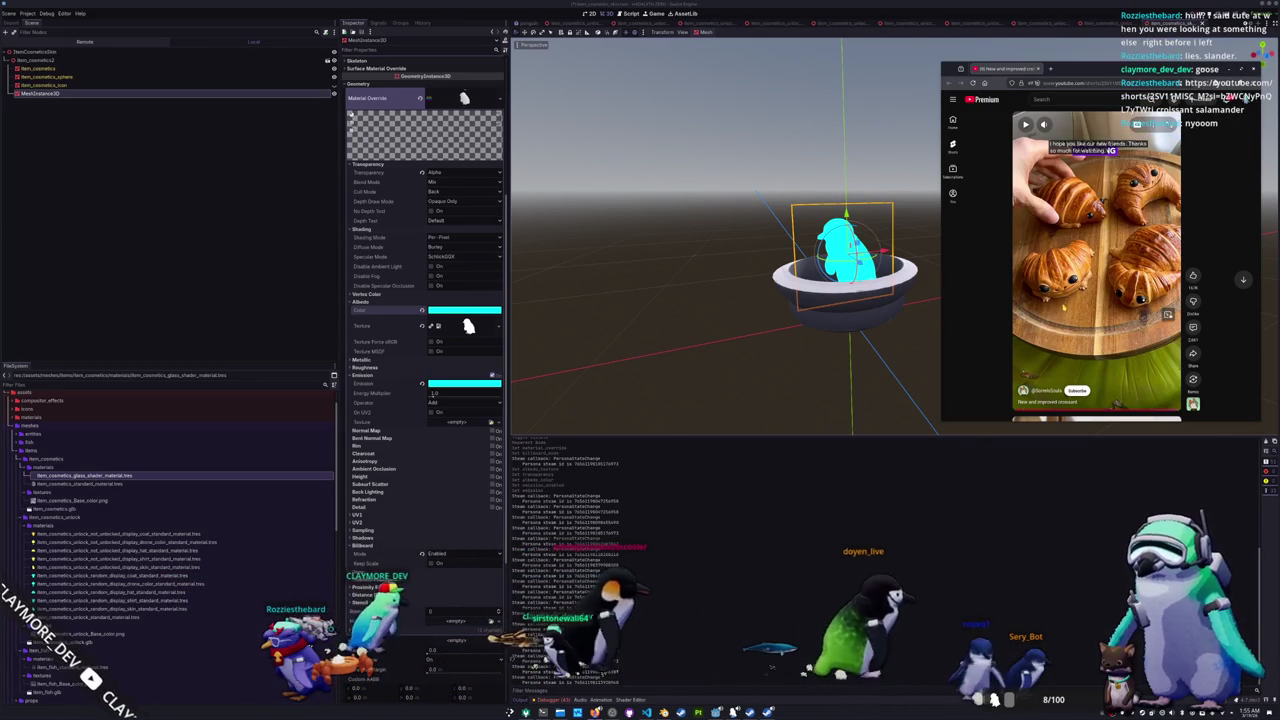
{"action": "left_click", "coordinate": [1226, 68]}
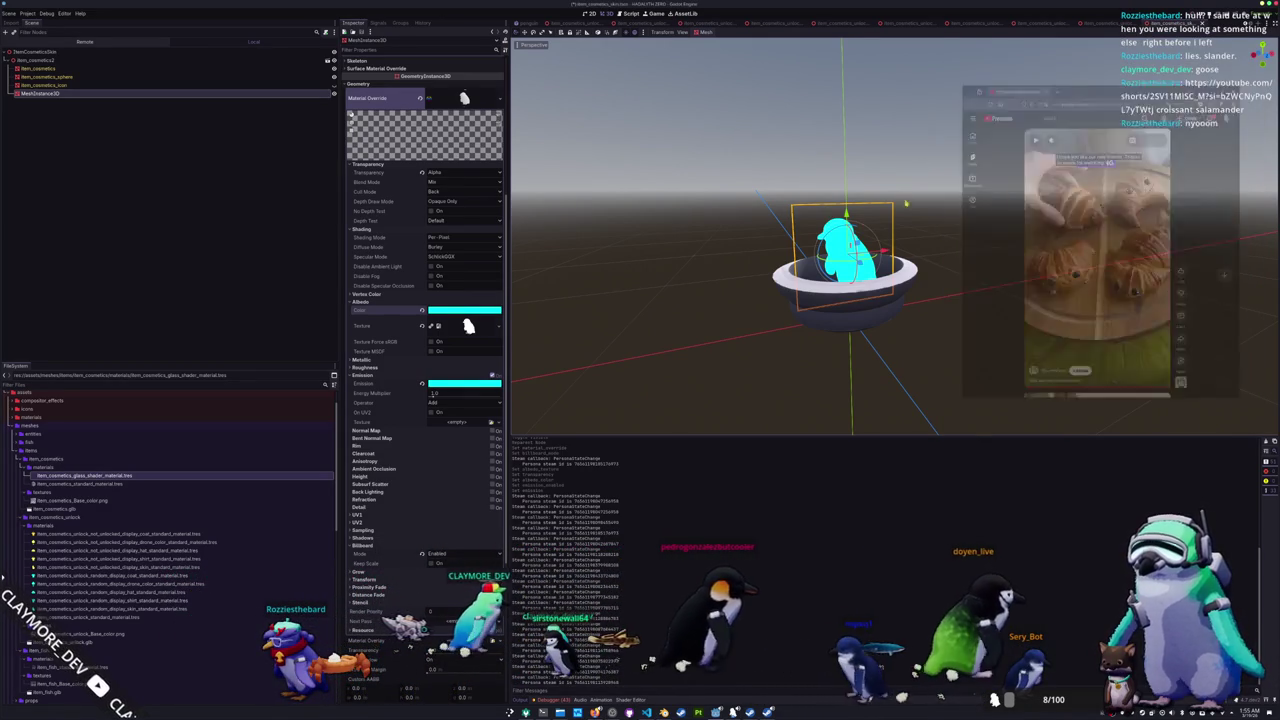
- Enlarge the 3D view, open glass_shader_material.tres and clear its current shader
{"action": "left_click_drag", "start_coordinate": [677, 380], "coordinate": [686, 380]}
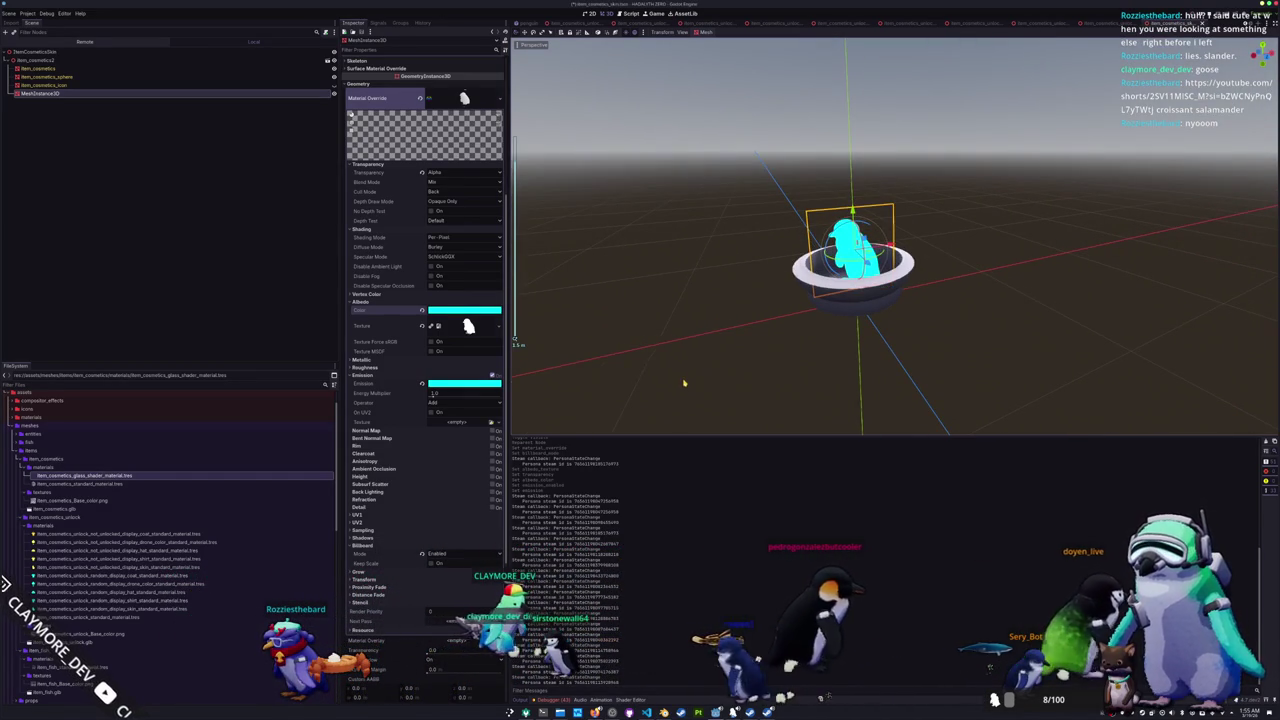
{"action": "mouse_move", "coordinate": [567, 437]}
{"action": "left_mouse_down"}
{"action": "mouse_move", "coordinate": [567, 594]}
{"action": "mouse_move", "coordinate": [578, 374]}
{"action": "left_mouse_up"}
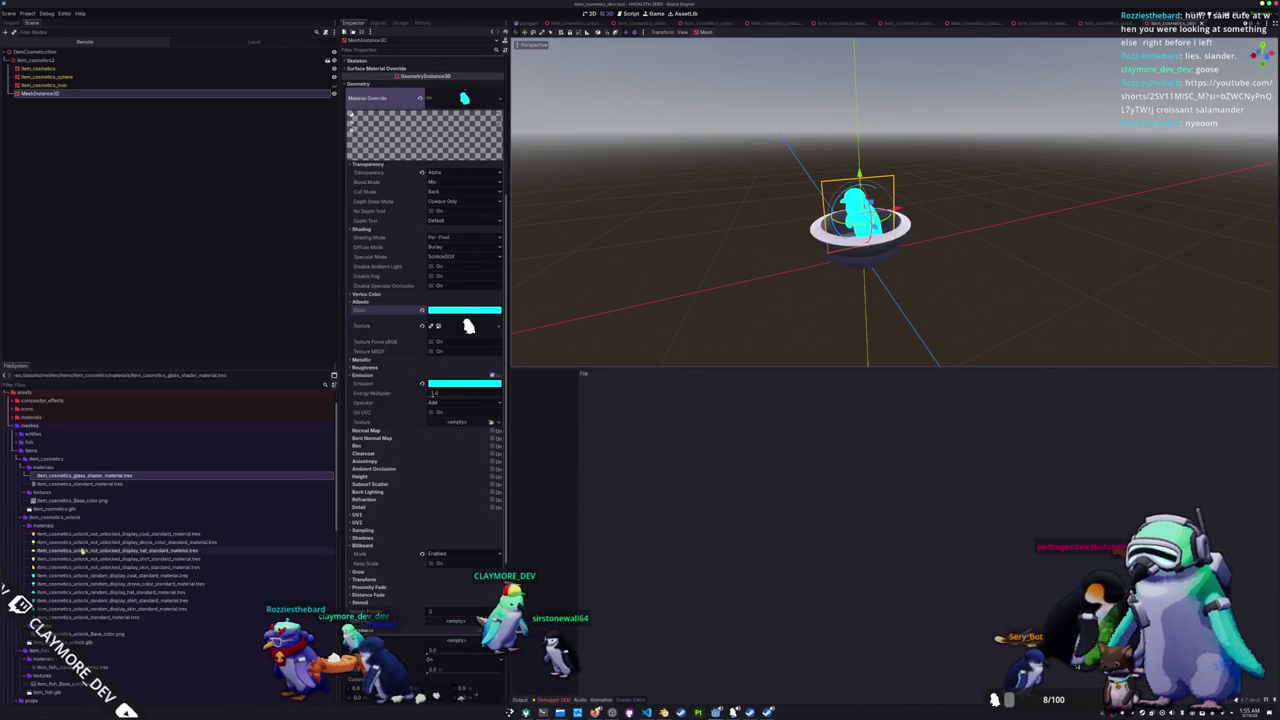
{"action": "left_click", "coordinate": [92, 476]}
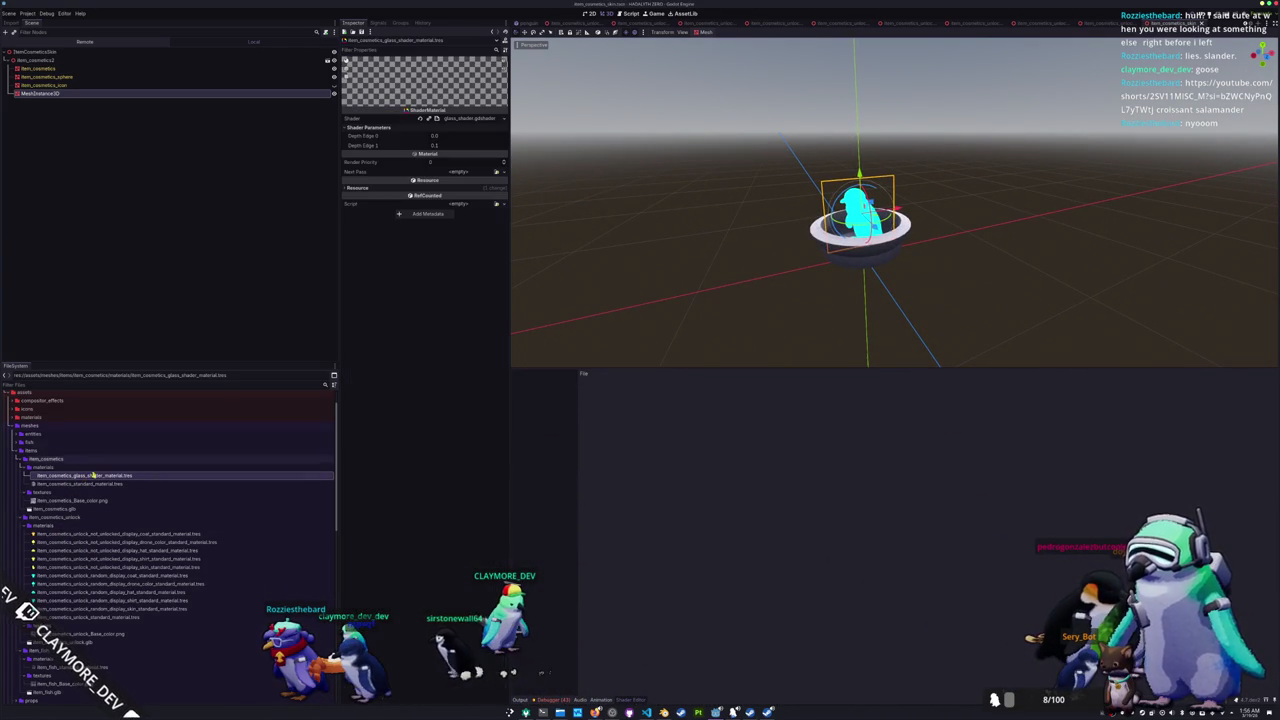
{"action": "left_click", "coordinate": [421, 119]}
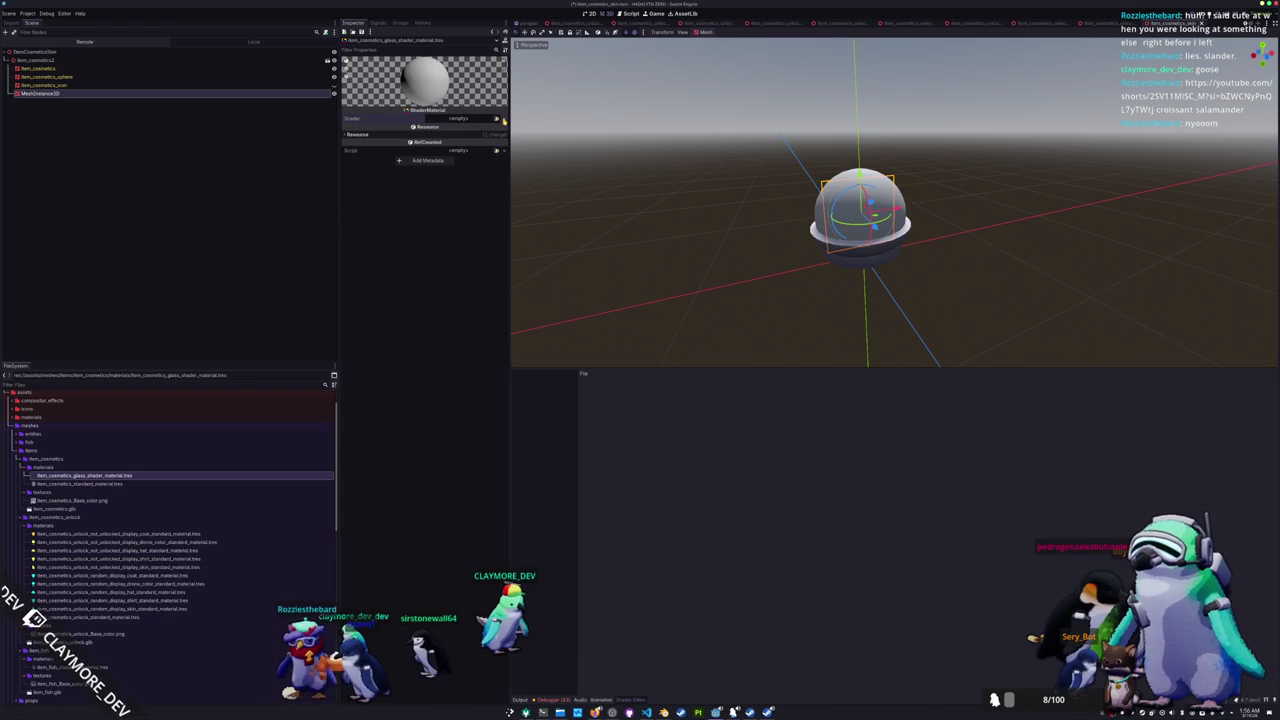
- Create a new spatial shader, sphere_glass.gdshader, in res://assets/shaders for the material
{"action": "left_click", "coordinate": [486, 128]}
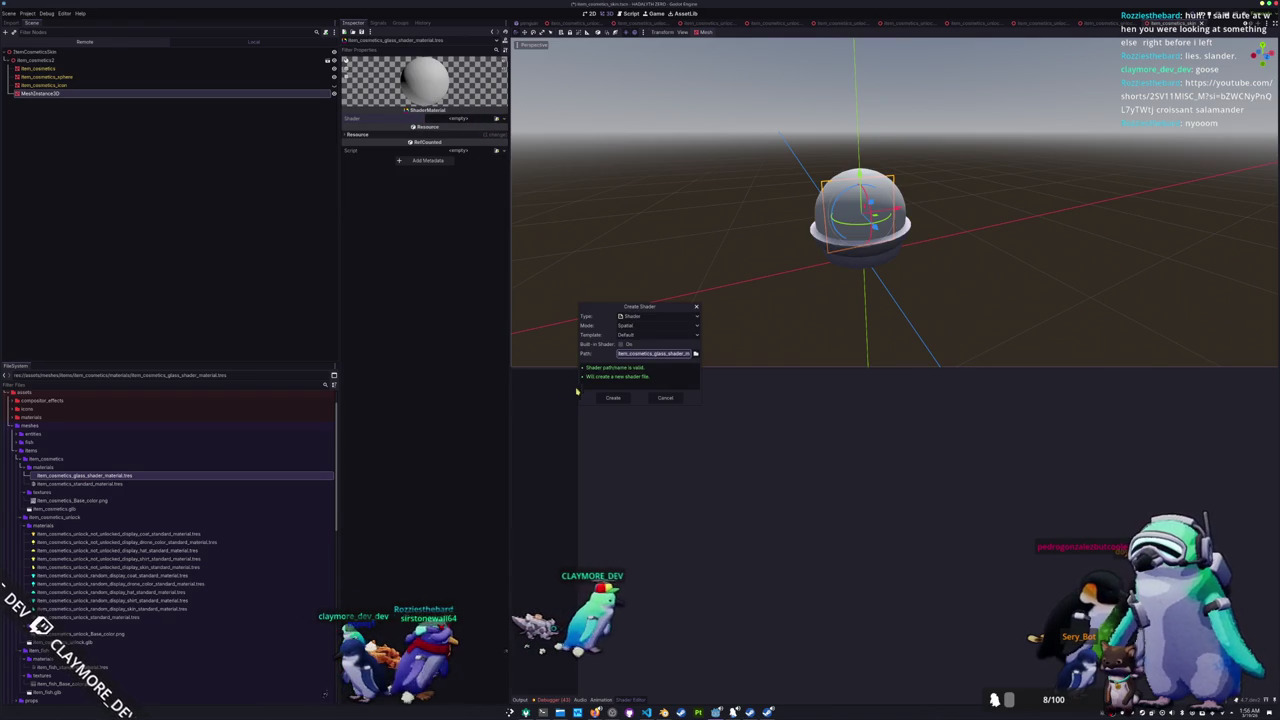
{"action": "left_click", "coordinate": [696, 356]}
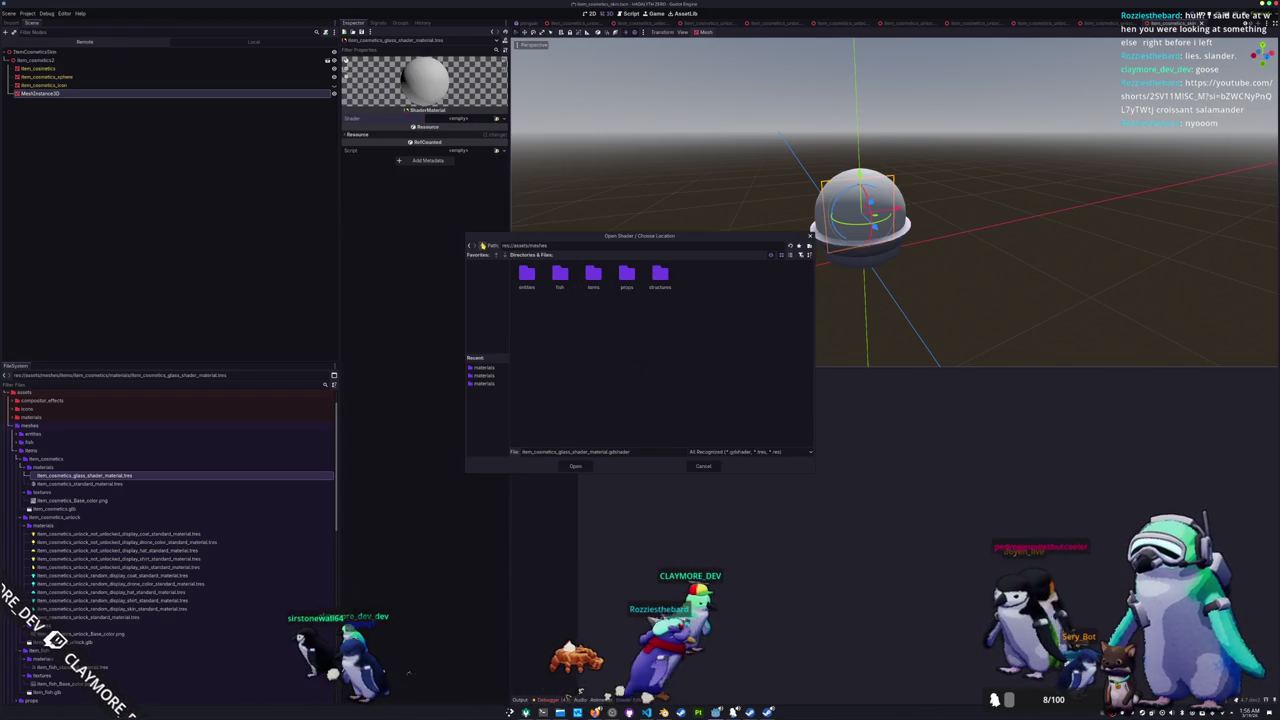
{"action": "key", "text": "alt+Up"}
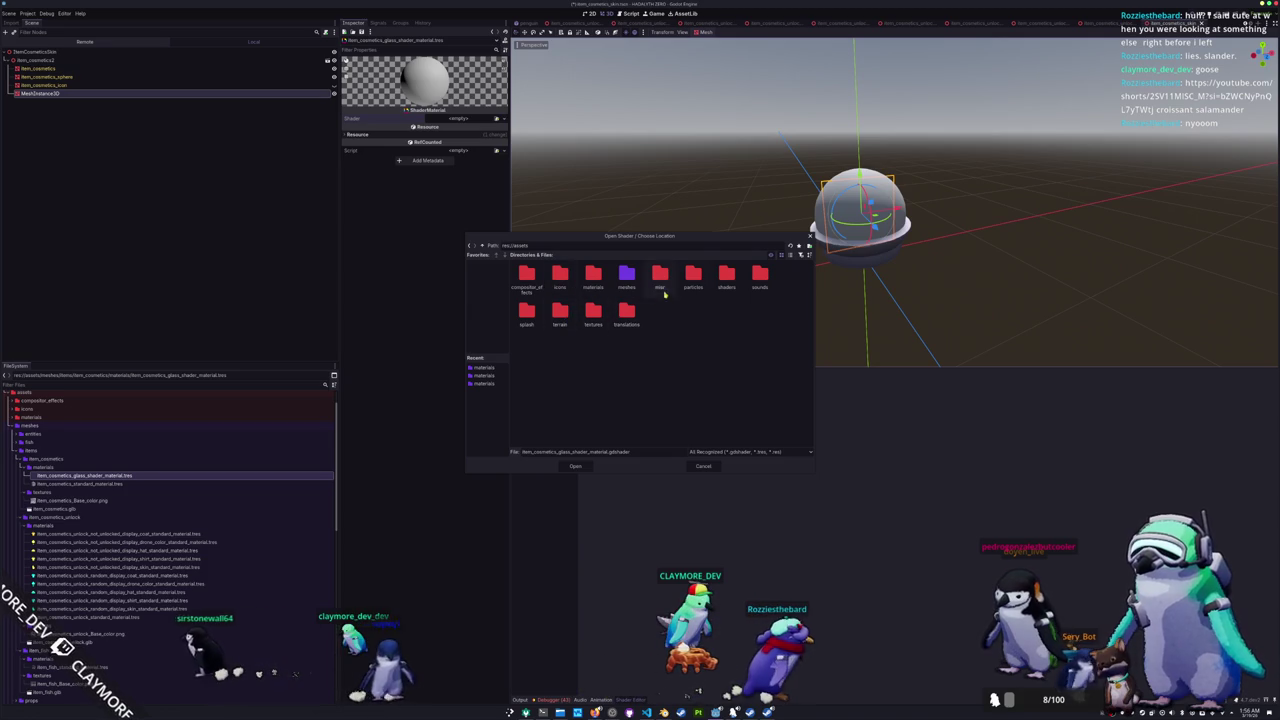
{"action": "double_click", "coordinate": [726, 276]}
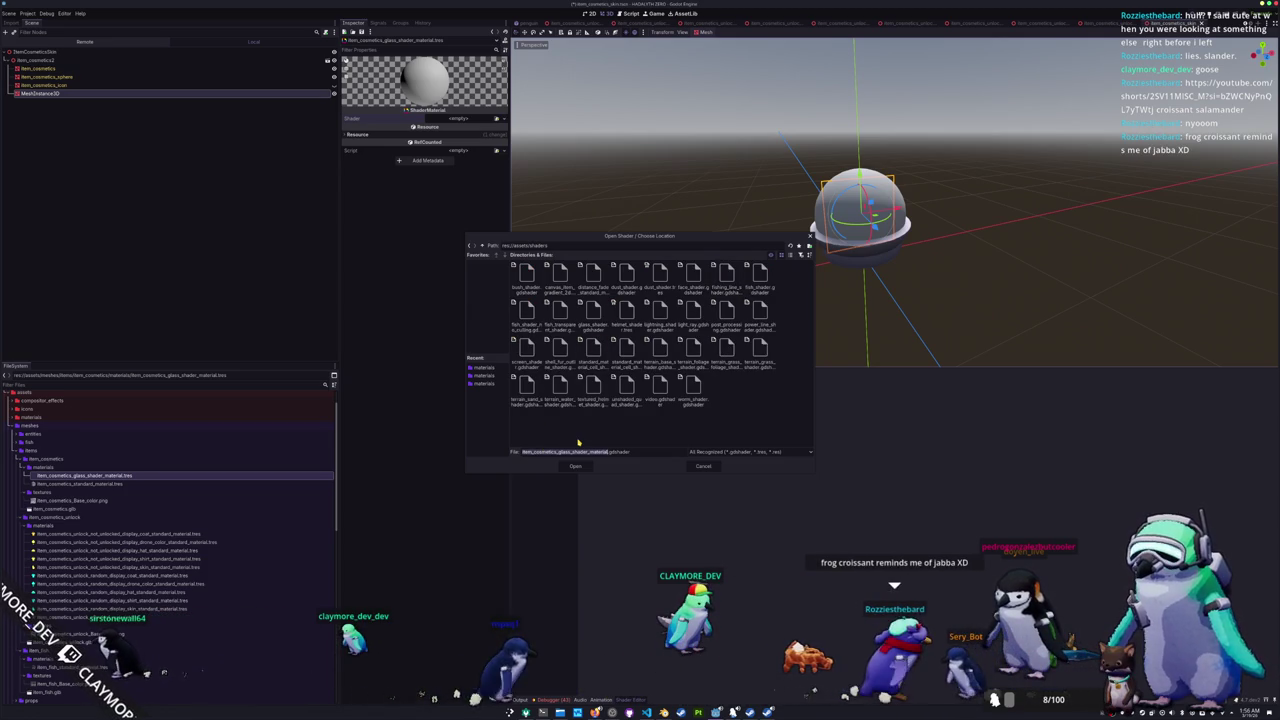
{"action": "type", "text": "sqhj"}
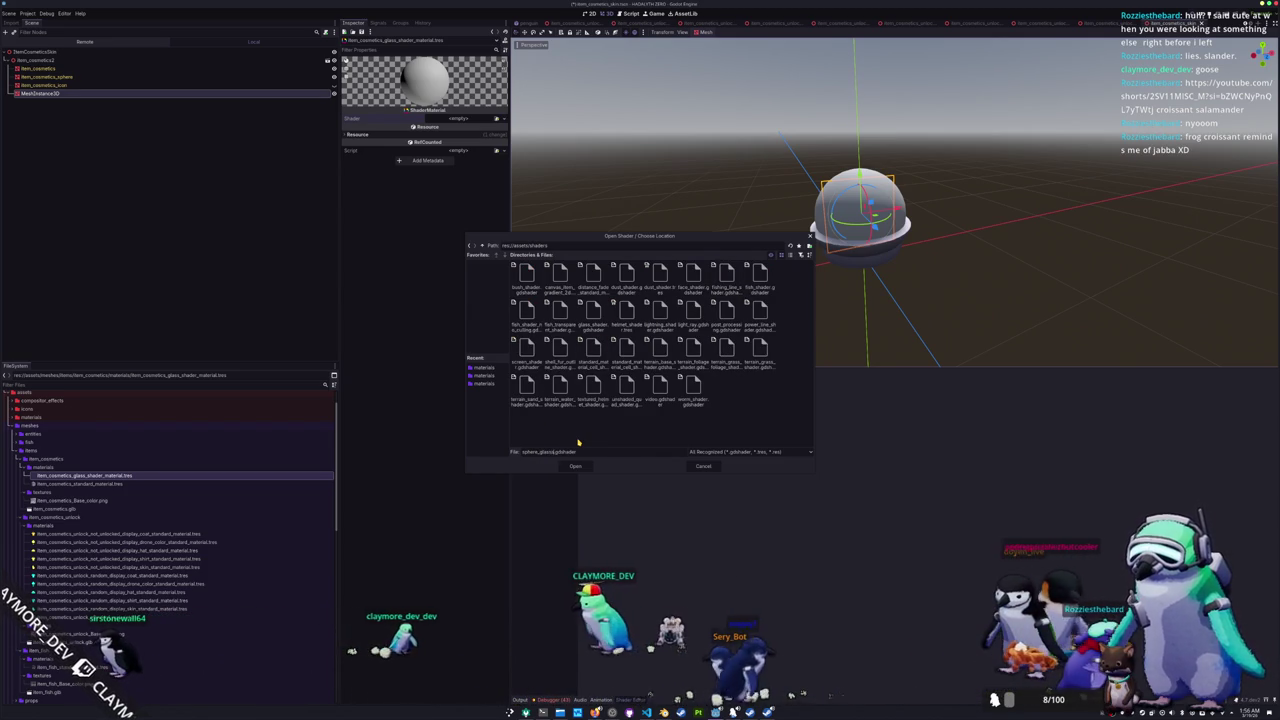
{"action": "key", "text": "Return"}
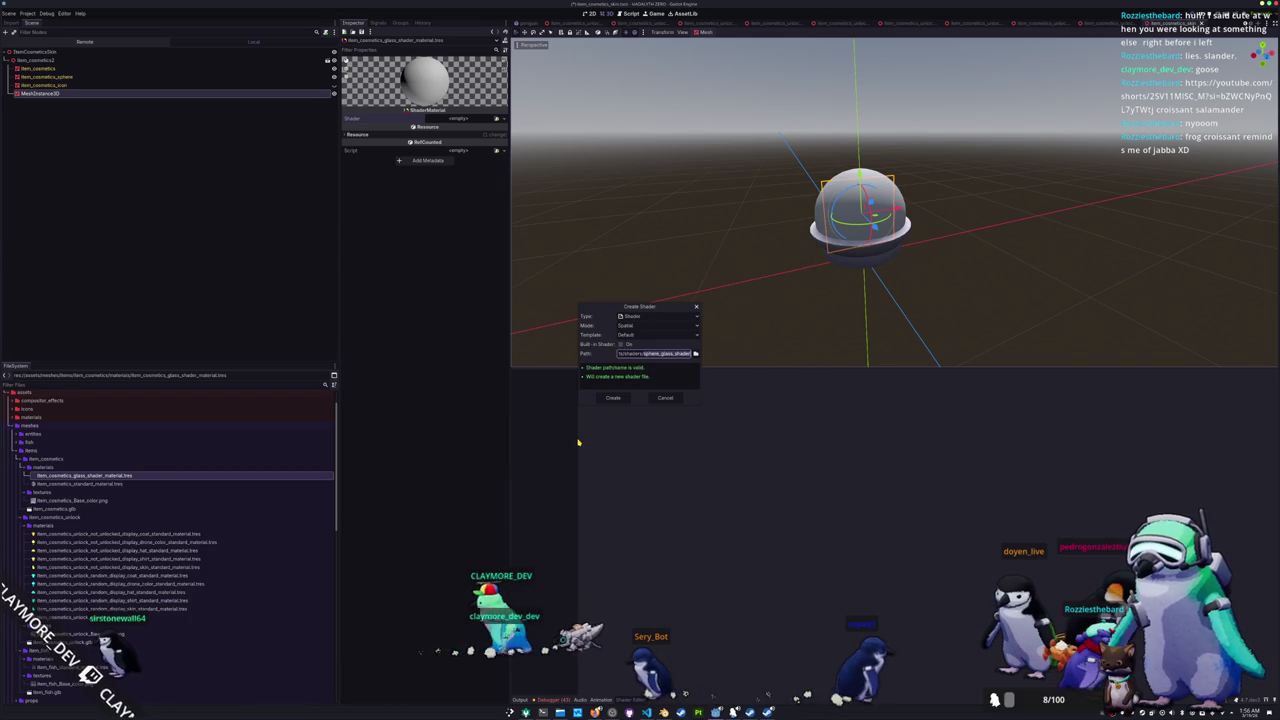
{"action": "left_click", "coordinate": [615, 399]}
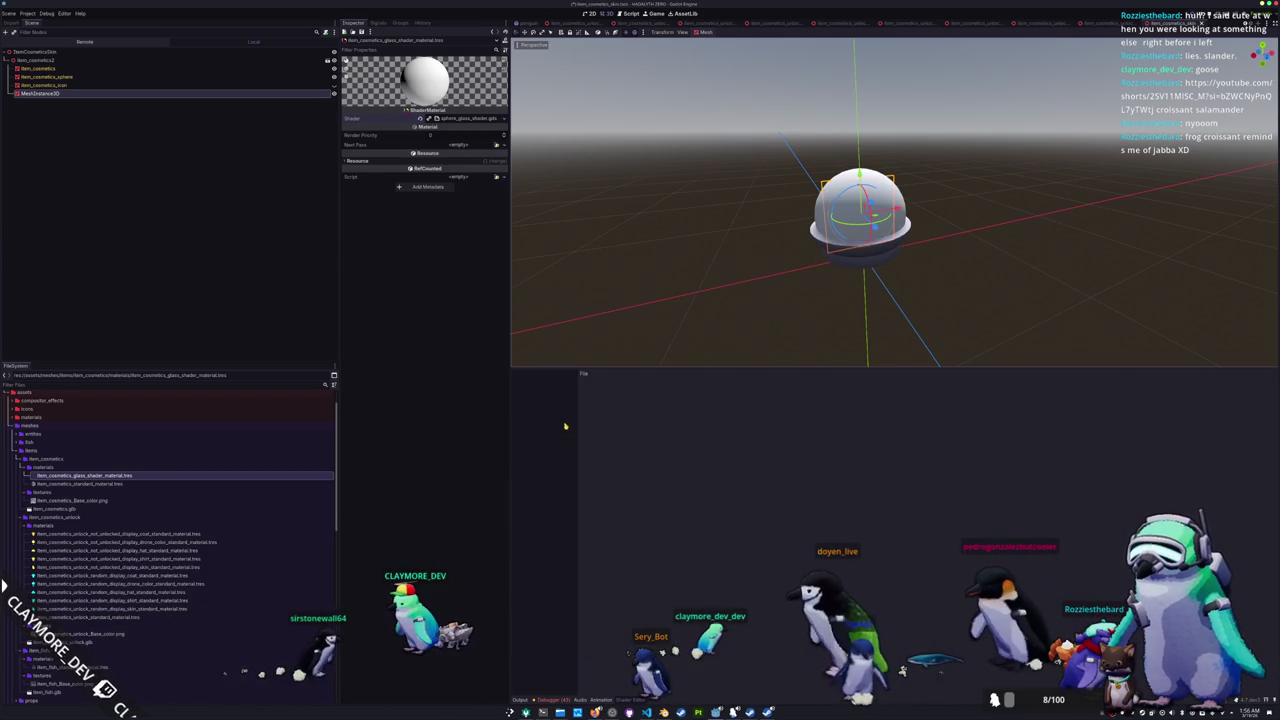
- Open the new shader's code and make room inside the fragment() function
{"action": "left_click", "coordinate": [474, 119]}
{"action": "left_click", "coordinate": [641, 392]}
{"action": "scroll", "coordinate": [729, 257], "scroll_direction": "up", "scroll_amount": 3}
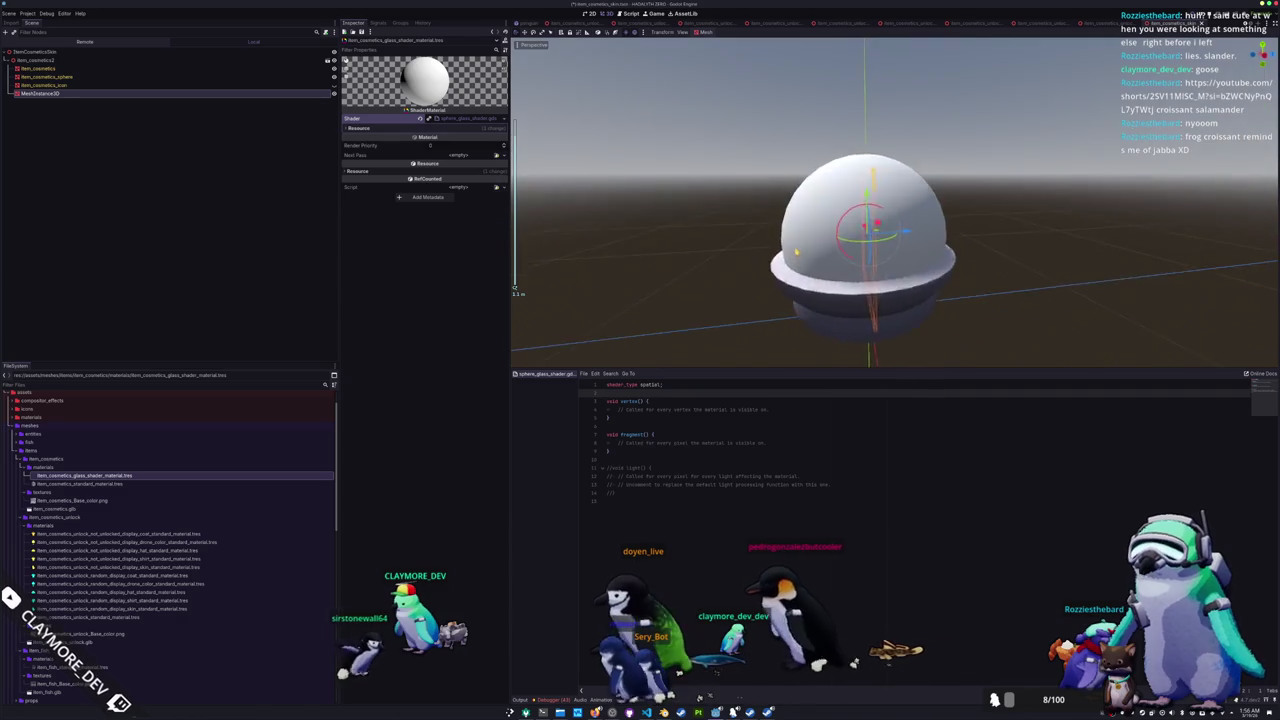
{"action": "scroll", "coordinate": [723, 257], "scroll_direction": "down", "scroll_amount": 3}
{"action": "left_click_drag", "start_coordinate": [695, 320], "coordinate": [690, 329]}
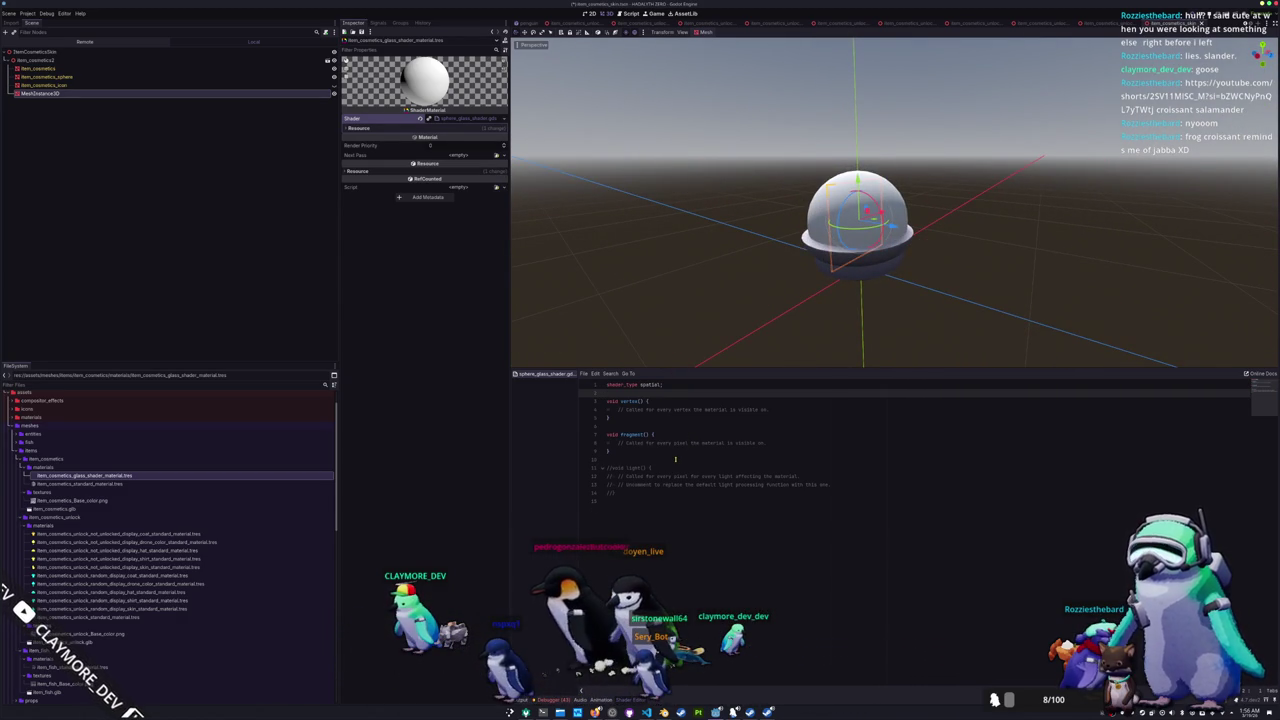
{"action": "key", "text": "Return"}
{"action": "key", "text": "Return"}
{"action": "key", "text": "Down"}
{"action": "key", "text": "Down"}
{"action": "key", "text": "Down"}
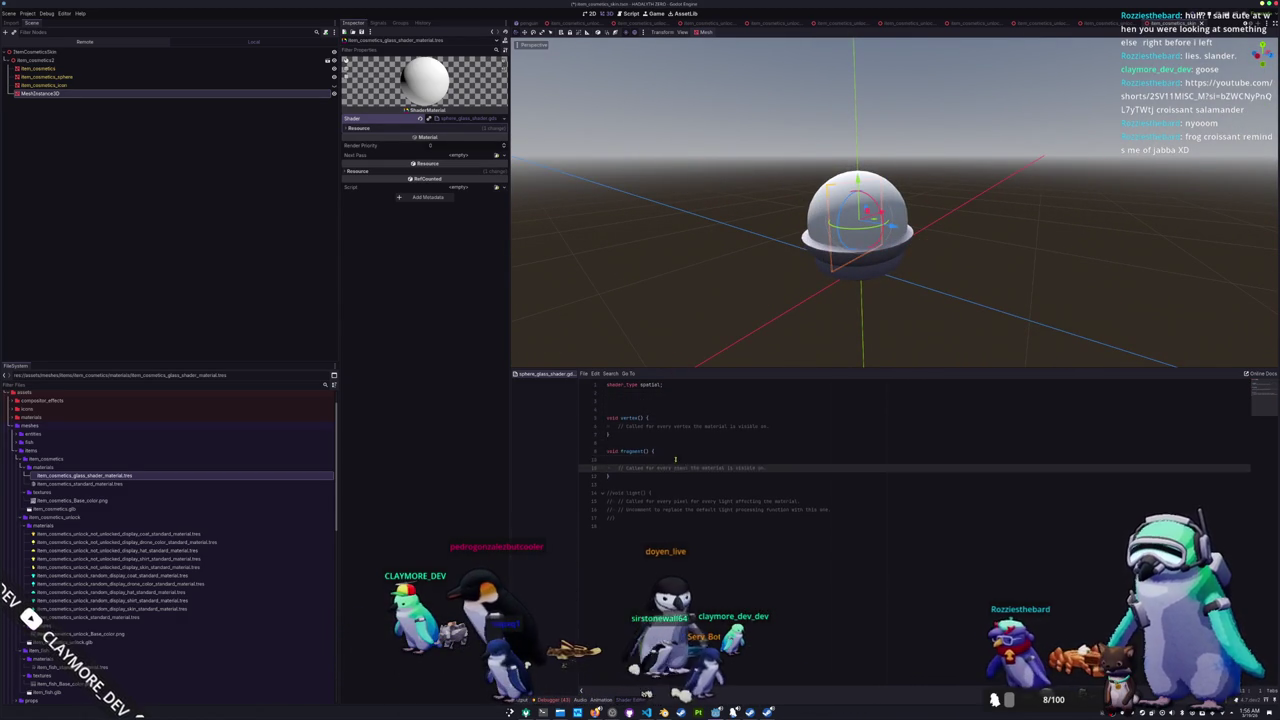
{"action": "key", "text": "Return"}
{"action": "key", "text": "Return"}
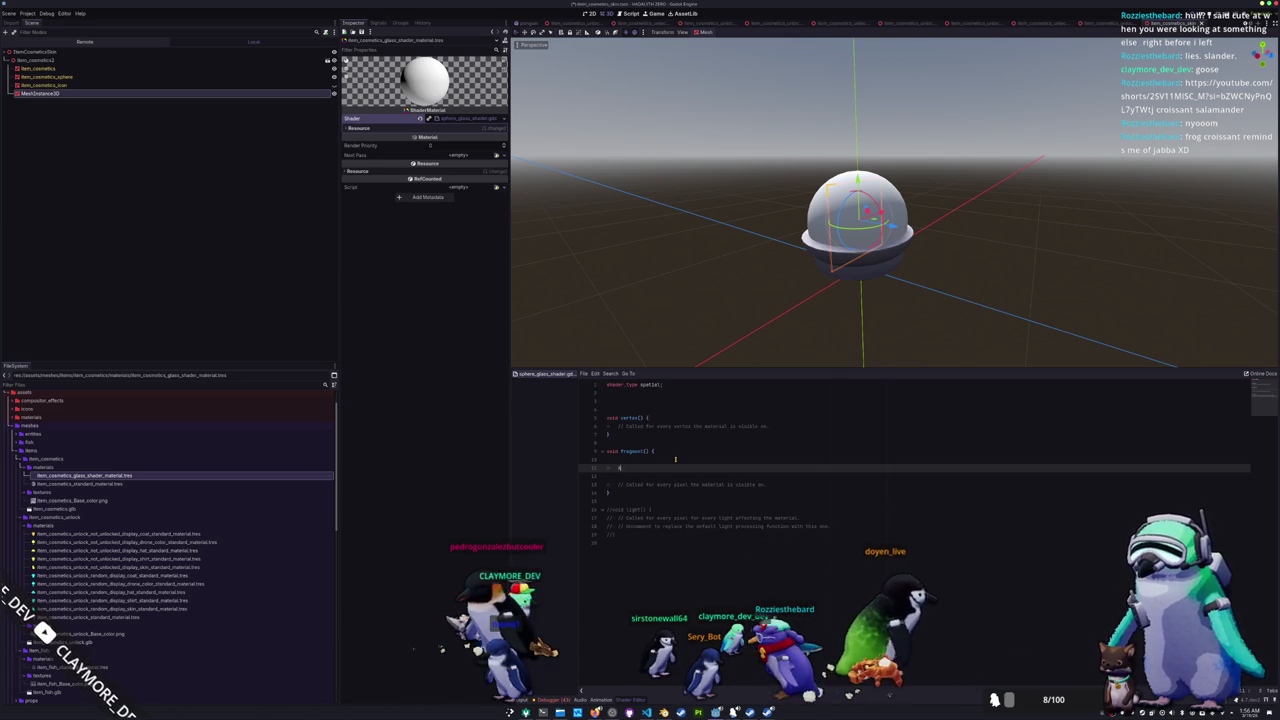
- Write ALBEDO.rgb = vec3(fresnel) with float fresnel = dot(VIEW, NORMAL) above it
{"action": "type", "text": "= vec3("}
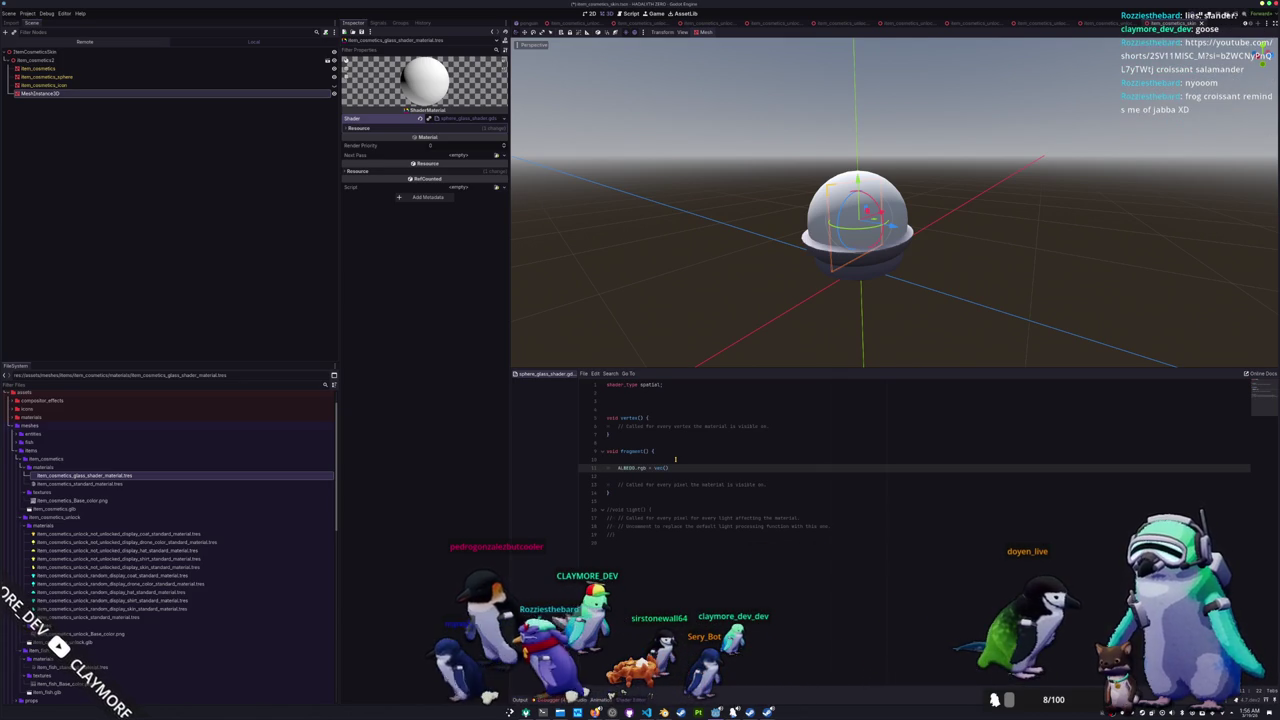
{"action": "type", "text": "fresnel"}
{"action": "left_click", "coordinate": [675, 459]}
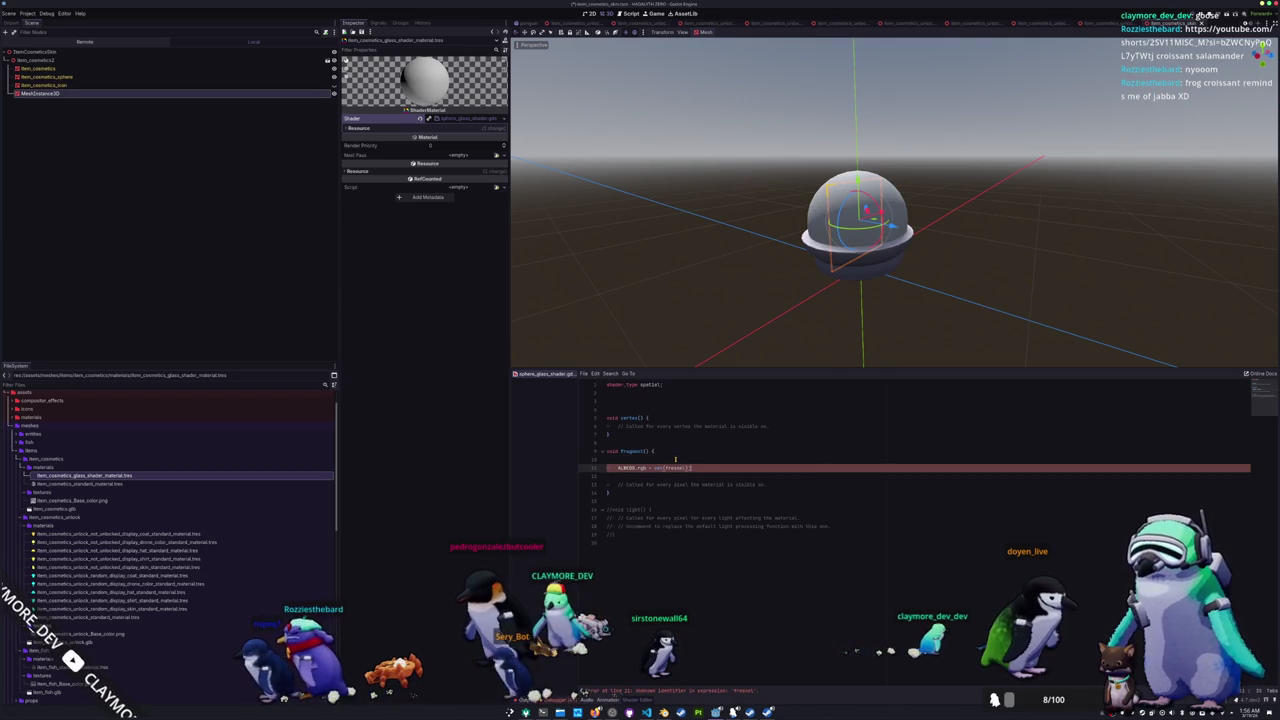
{"action": "key", "text": "Return"}
{"action": "key", "text": "Return"}
{"action": "type", "text": "float fre"}
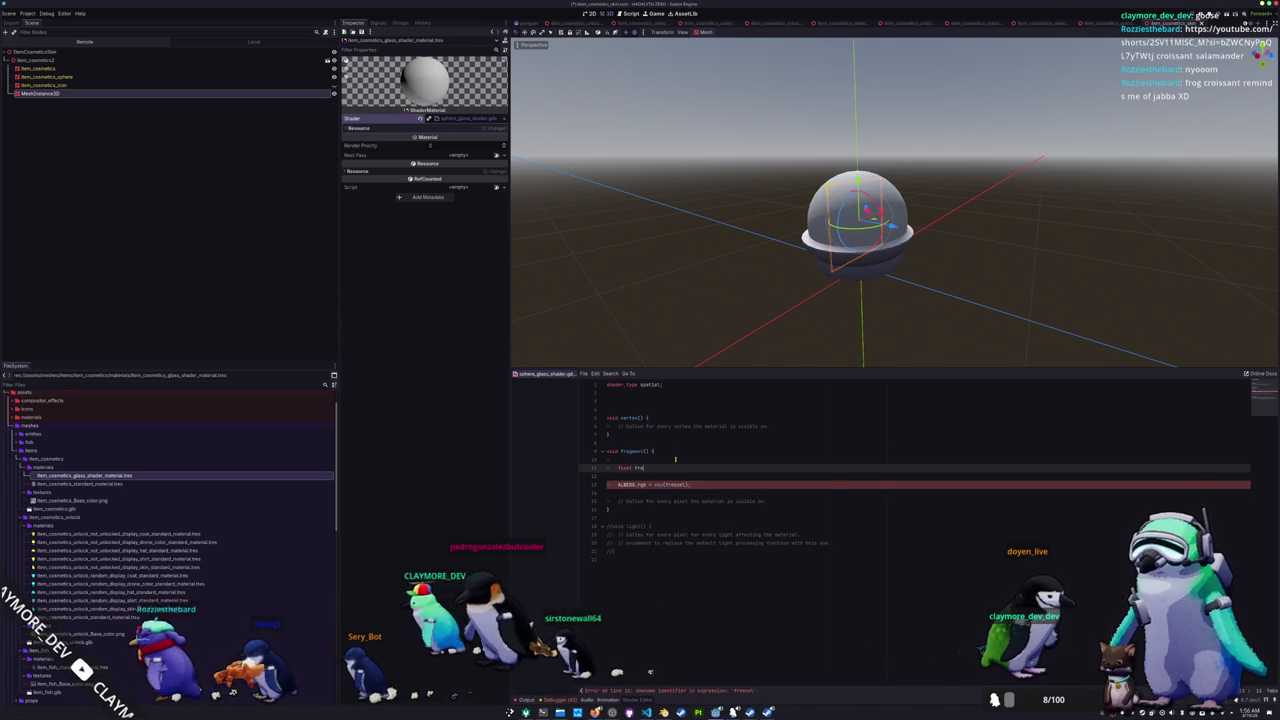
{"action": "type", "text": "snel = "}
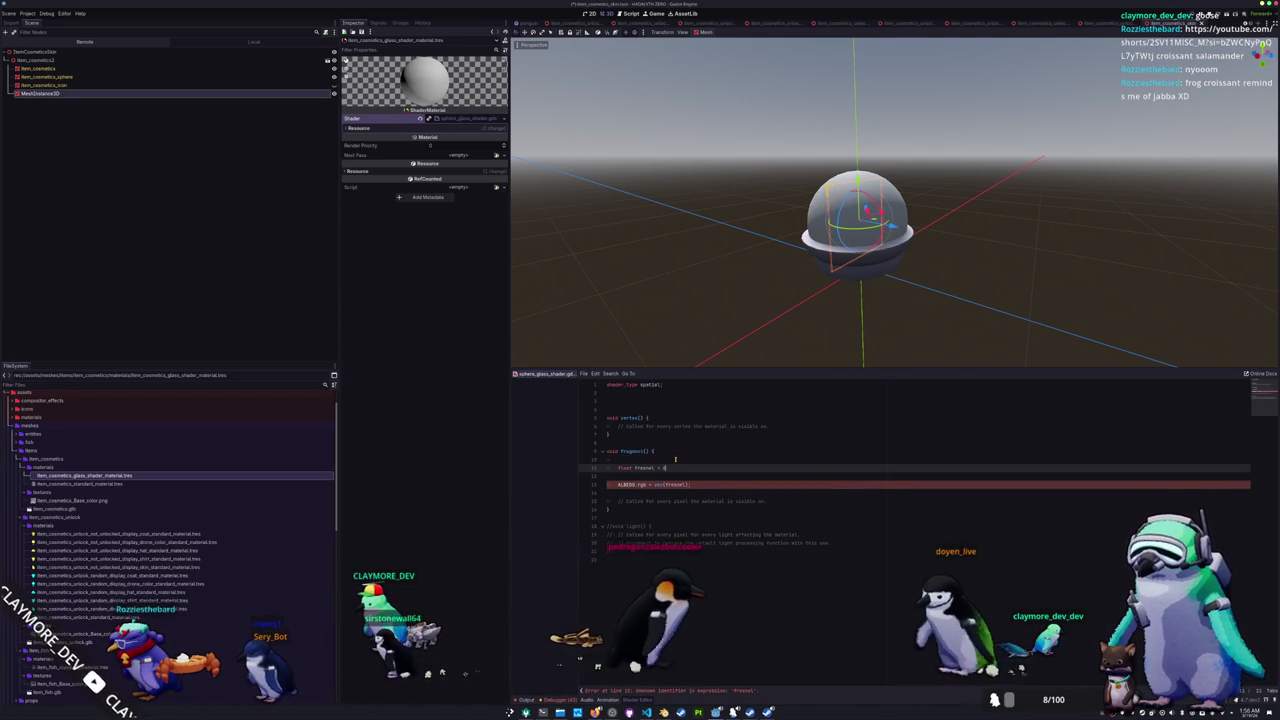
{"action": "type", "text": "dot"}
{"action": "key", "text": "Return"}
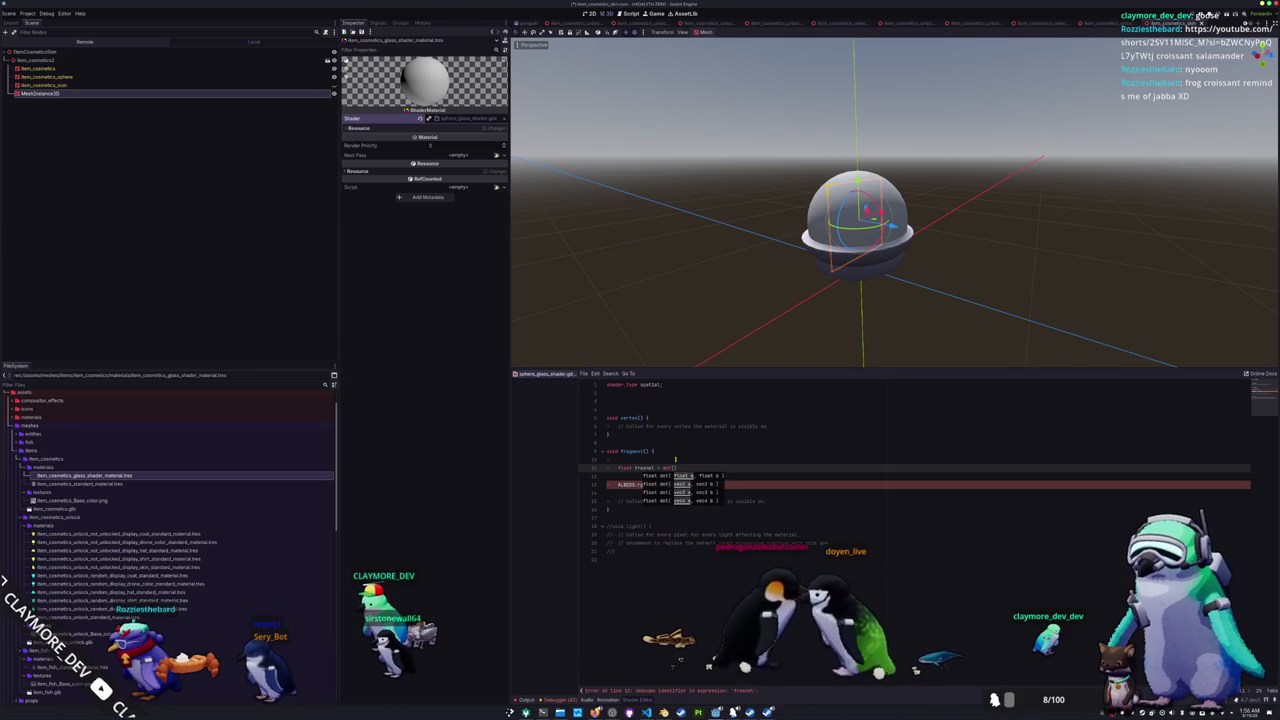
{"action": "type", "text": "VIEW, NORMAL"}
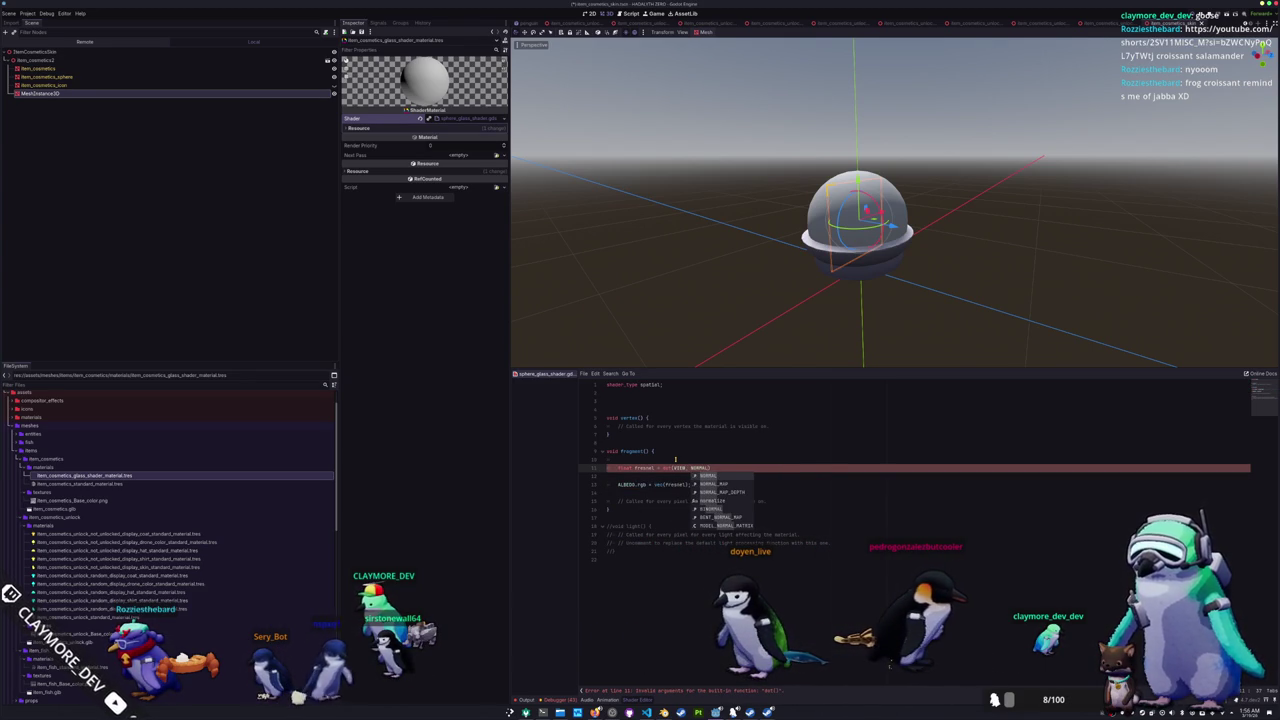
{"action": "type", "text": ");"}
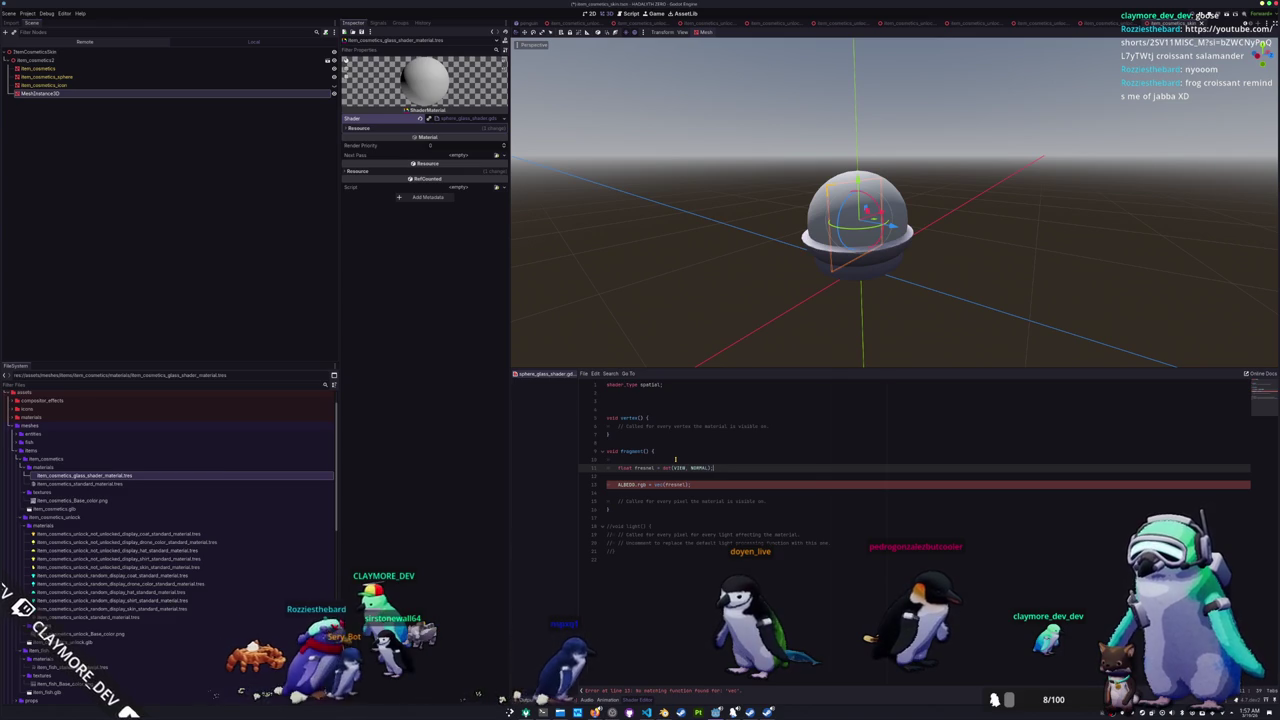
{"action": "key", "text": "Down"}
{"action": "key", "text": "Down"}
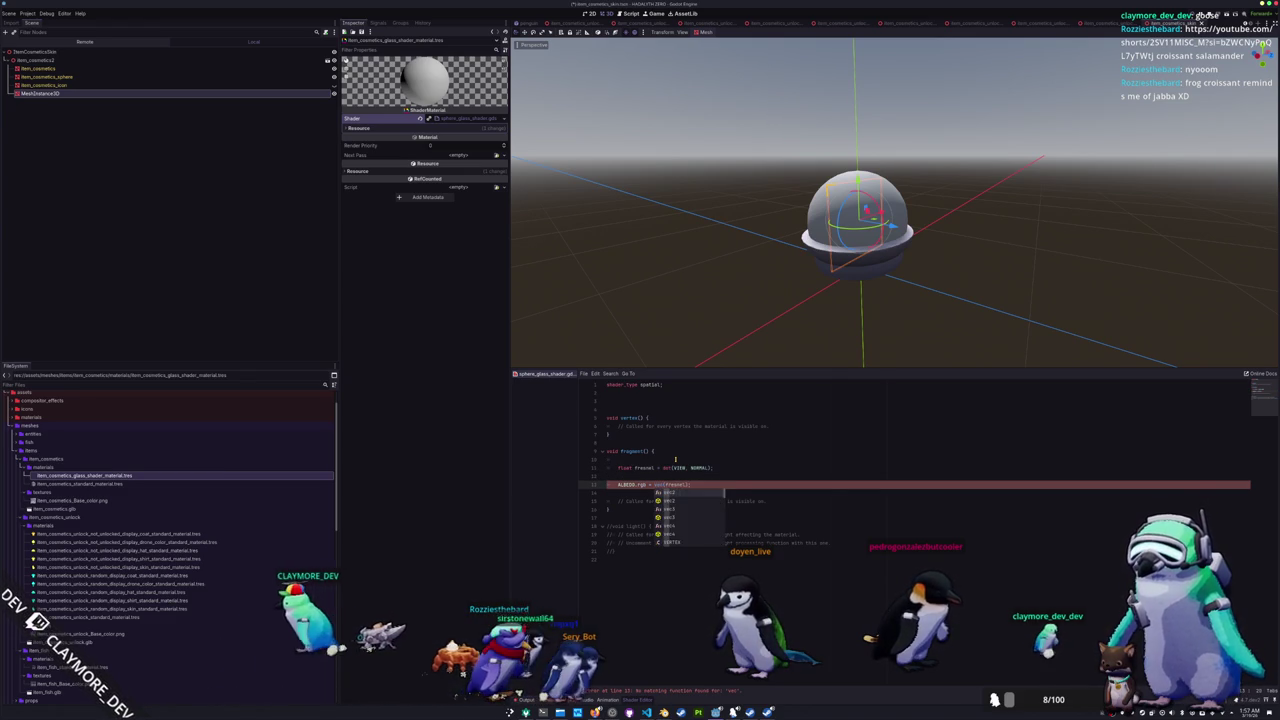
{"action": "key", "text": "Up"}
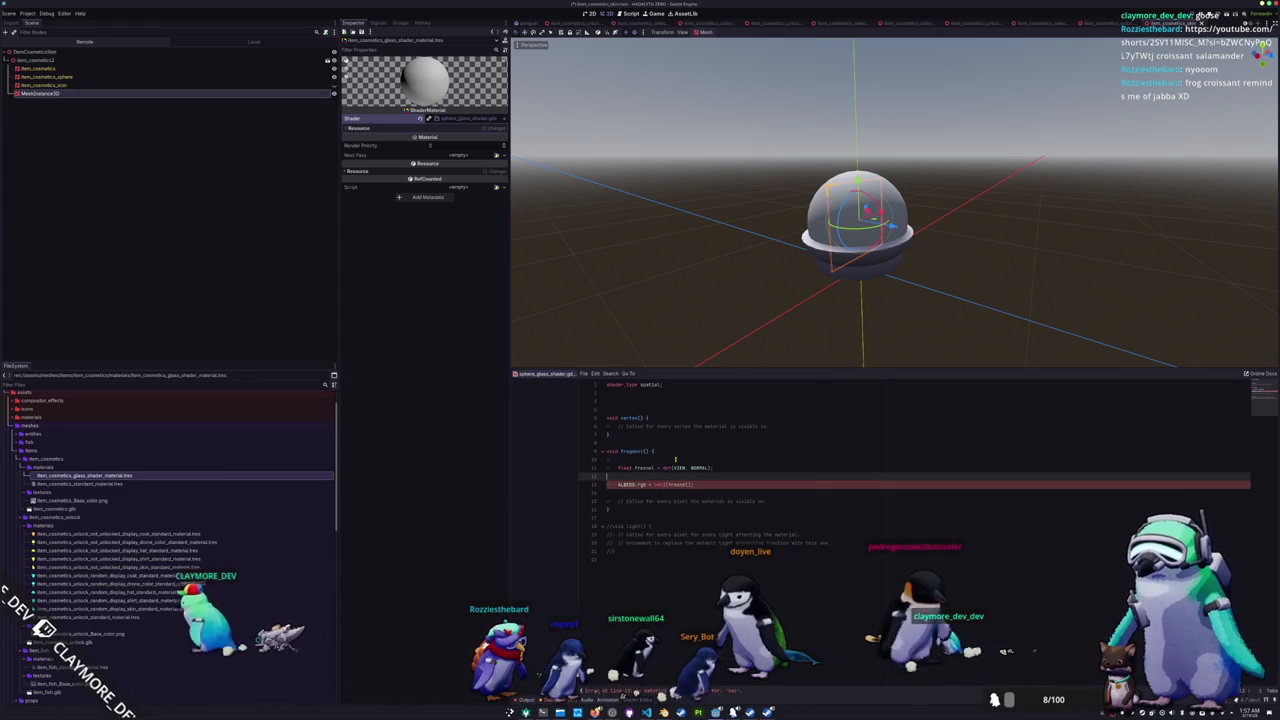
{"action": "scroll", "coordinate": [620, 254], "scroll_direction": "up", "scroll_amount": 5}
{"action": "mouse_move", "coordinate": [620, 254]}
{"action": "left_mouse_down"}
{"action": "mouse_move", "coordinate": [523, 249]}
{"action": "mouse_move", "coordinate": [647, 242]}
{"action": "mouse_move", "coordinate": [662, 363]}
{"action": "left_mouse_up"}
- Wrap the fresnel dot product's input in normalize()
{"action": "left_click", "coordinate": [689, 468]}
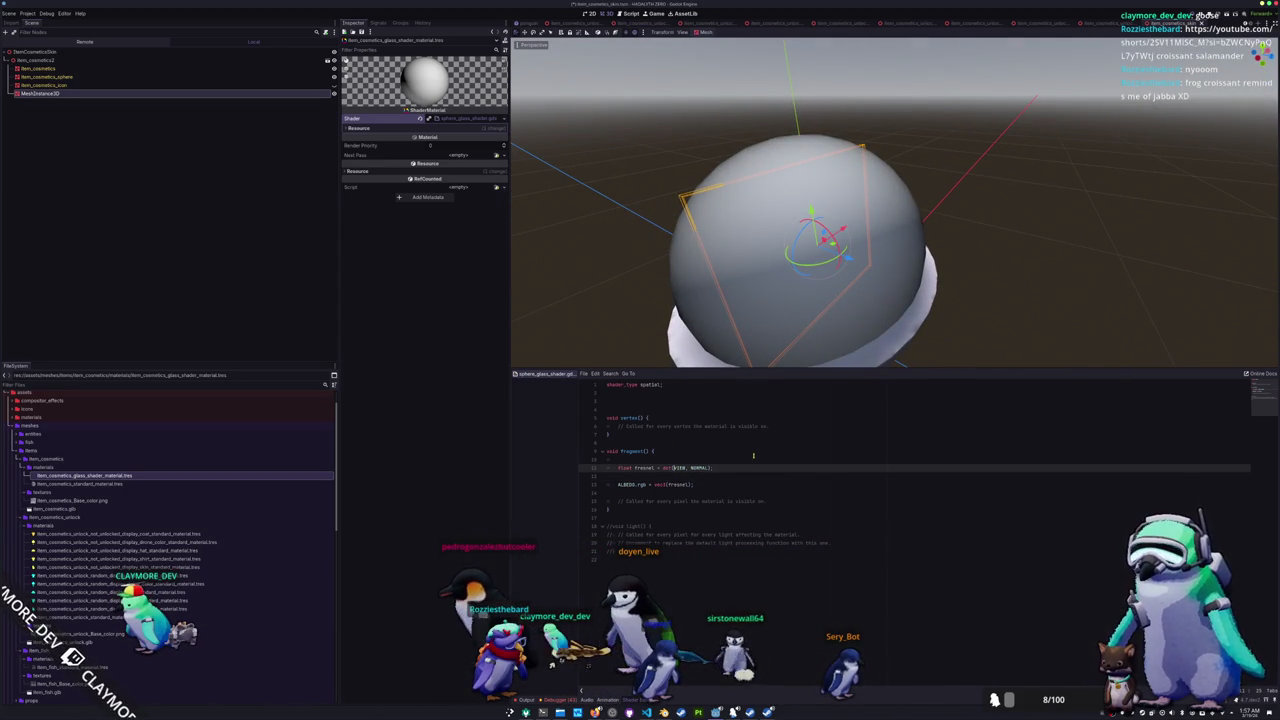
{"action": "type", "text": "norma"}
{"action": "key", "text": "Return"}
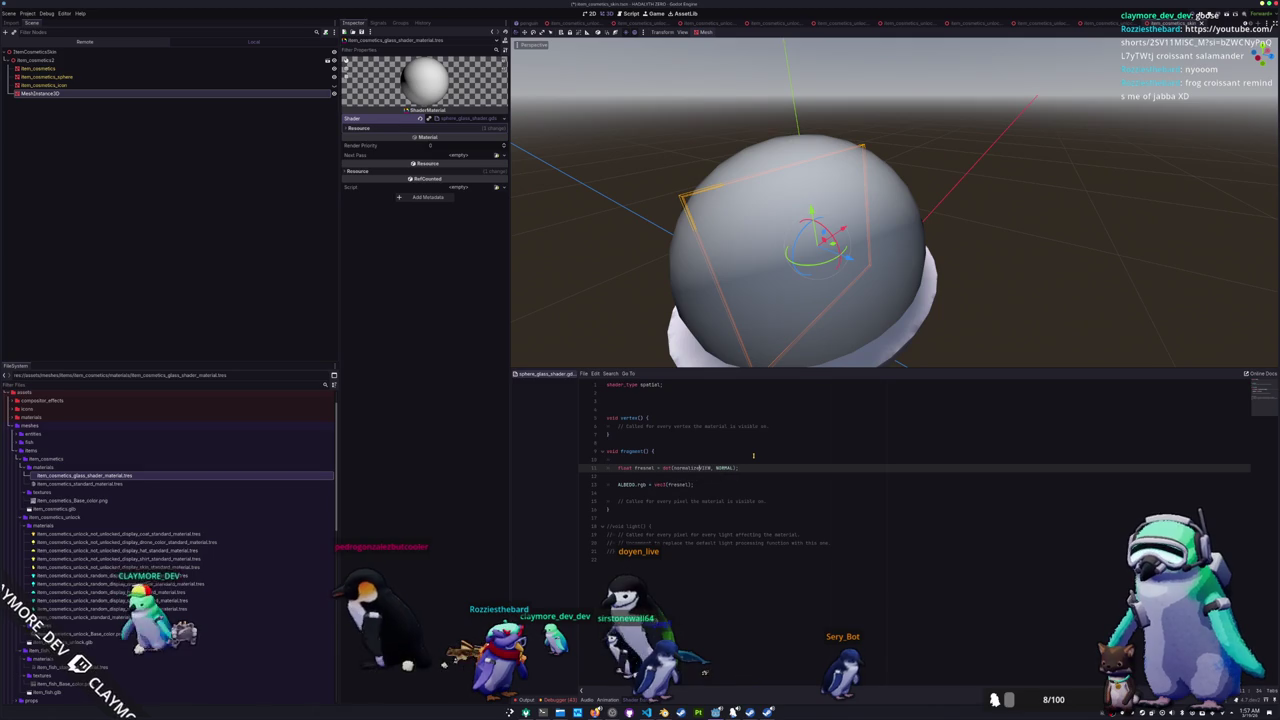
{"action": "type", "text": ")"}
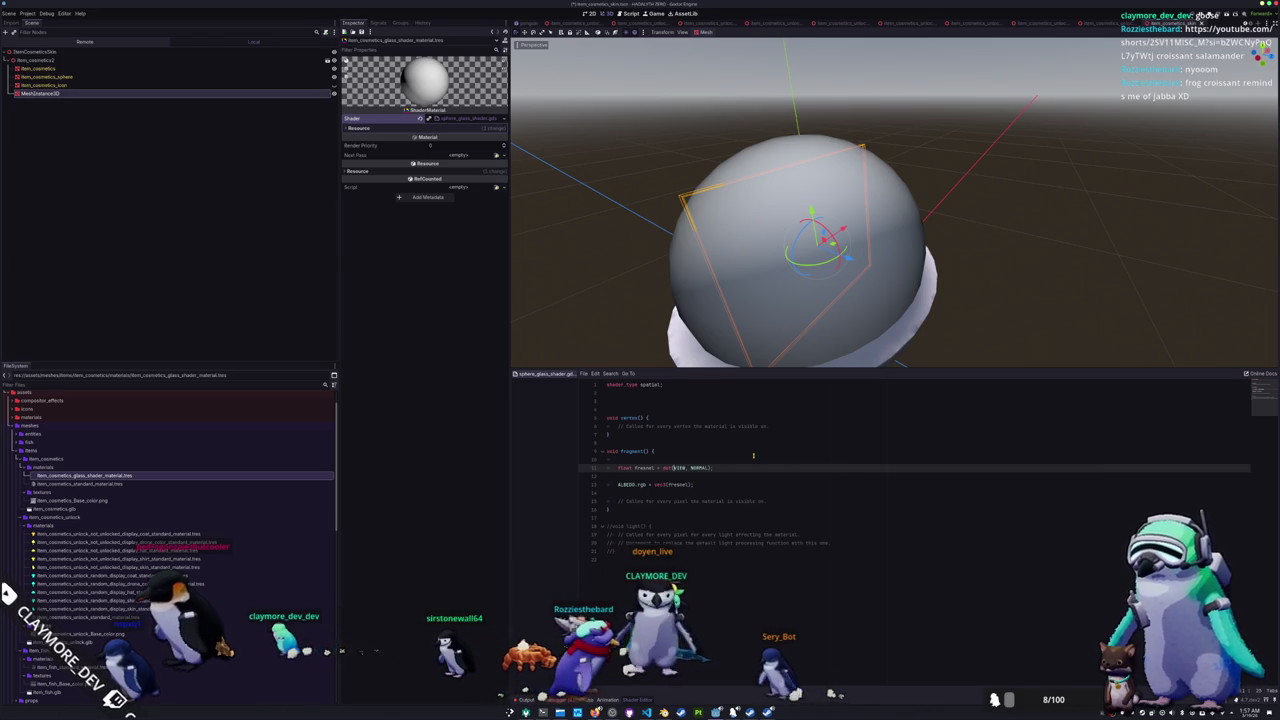
- Add fresnel = pow(fresnel, 2.0); on a new line below the fresnel calculation
{"action": "key", "text": "Down"}
{"action": "key", "text": "Return"}
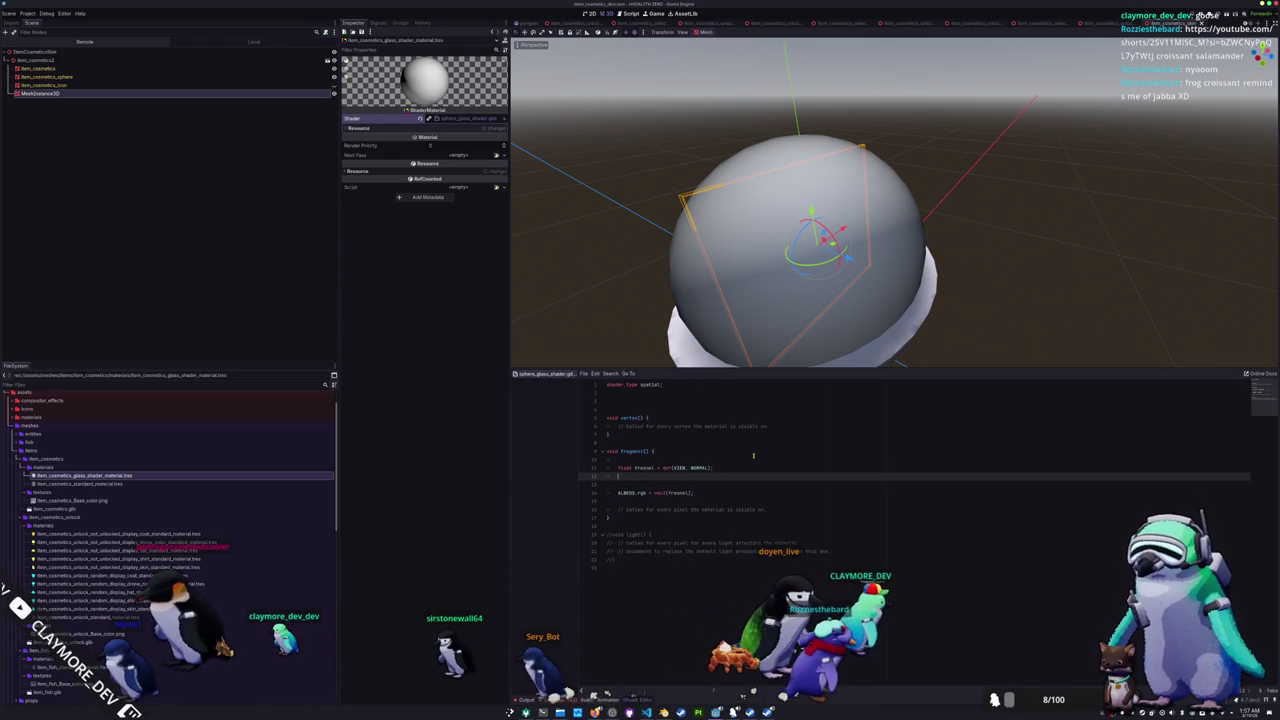
{"action": "type", "text": "Fresnel ="}
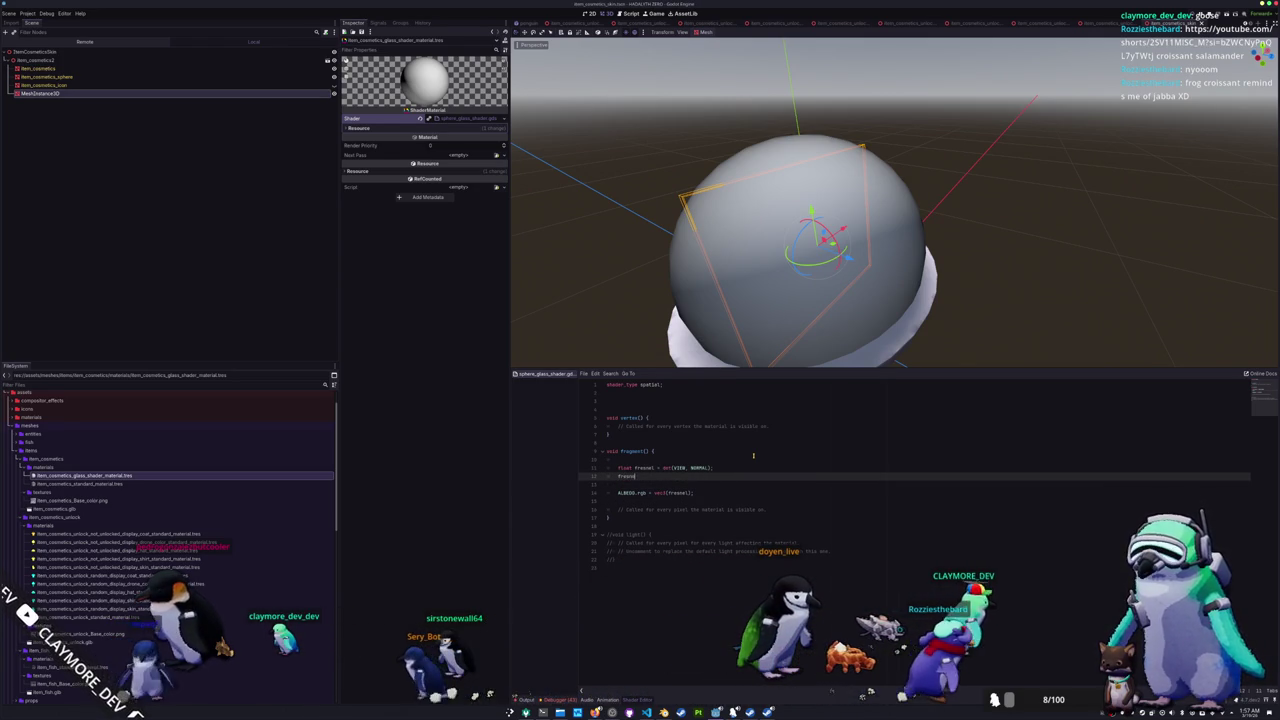
{"action": "type", "text": " pow("}
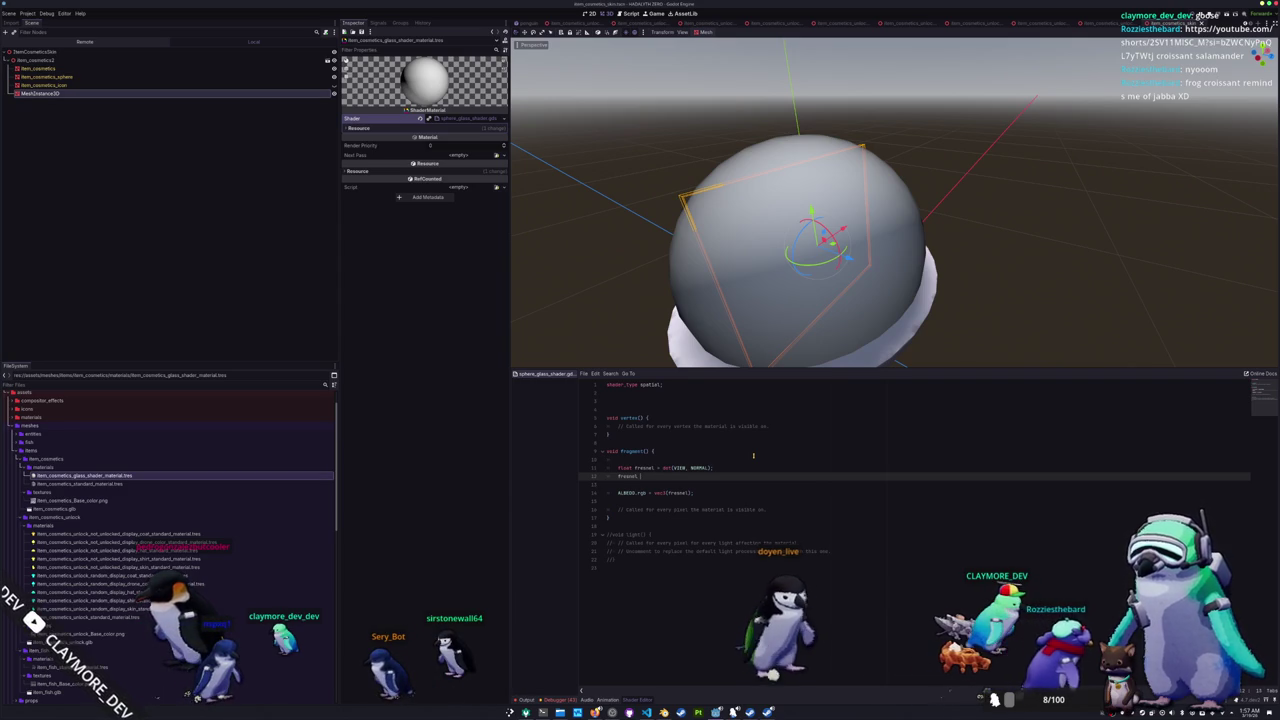
{"action": "type", "text": "fresnel"}
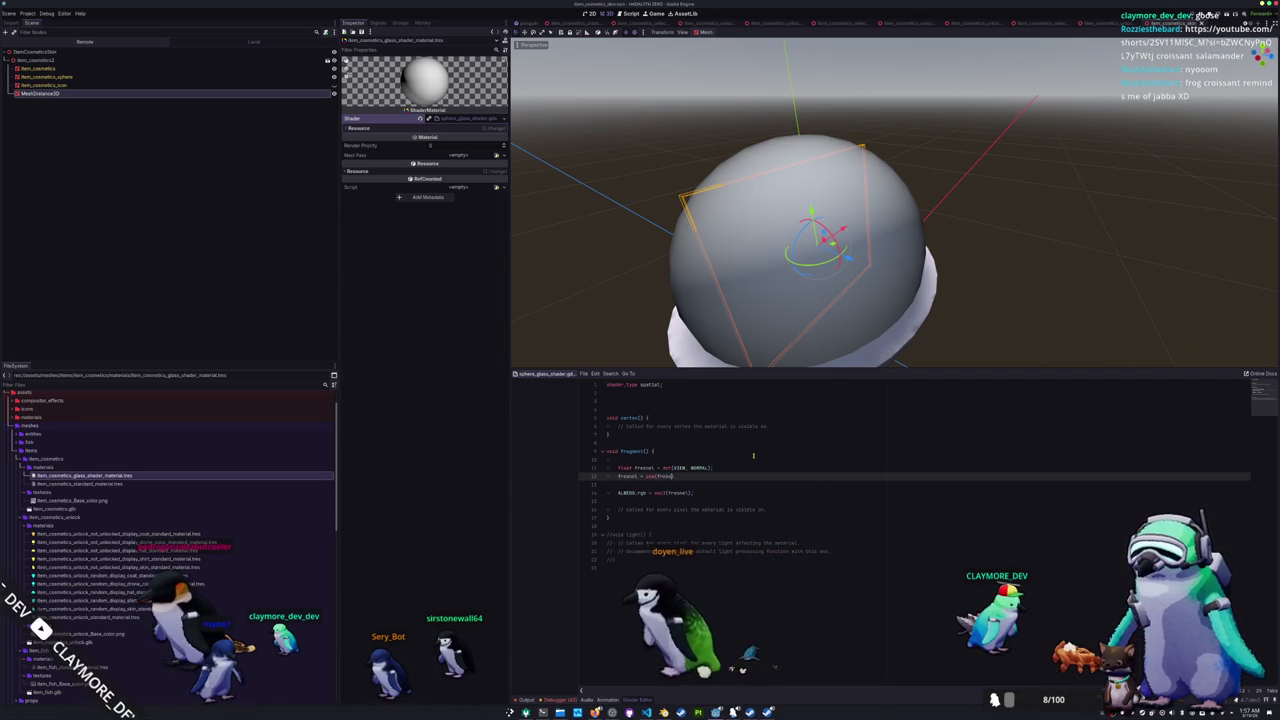
{"action": "type", "text": ", 2.0"}
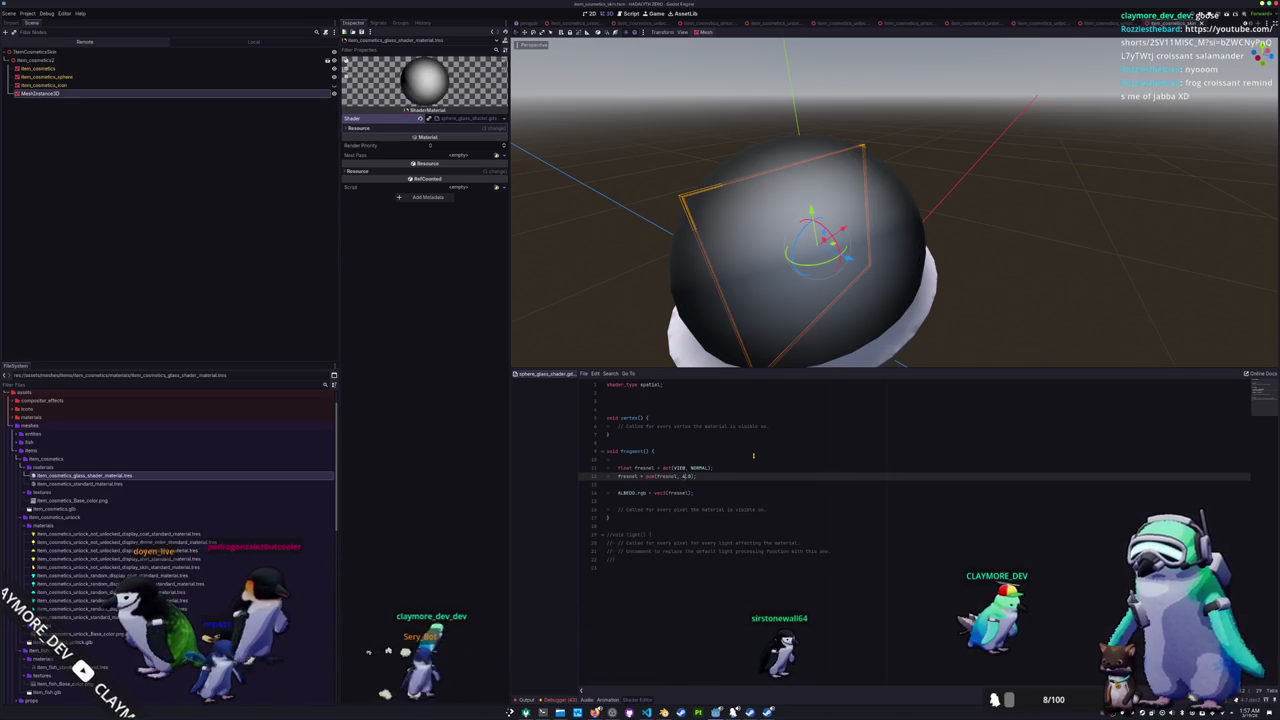
{"action": "type", "text": "2"}
{"action": "key", "text": "Up"}
{"action": "key", "text": "Up"}
{"action": "key", "text": "Up"}
{"action": "key", "text": "Up"}
{"action": "key", "text": "Up"}
{"action": "key", "text": "Up"}
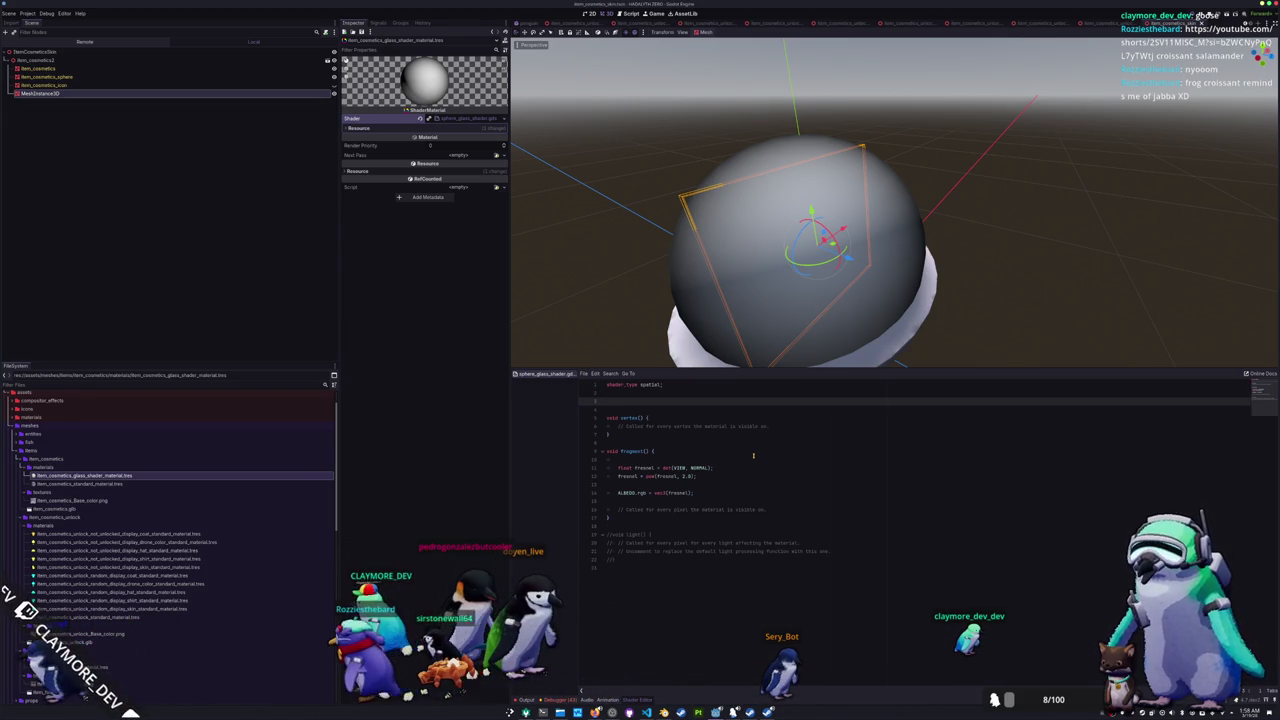
- Convert item_cosmetics_unlock_standard_material.tres into a ShaderMaterial
{"action": "left_click", "coordinate": [740, 484]}
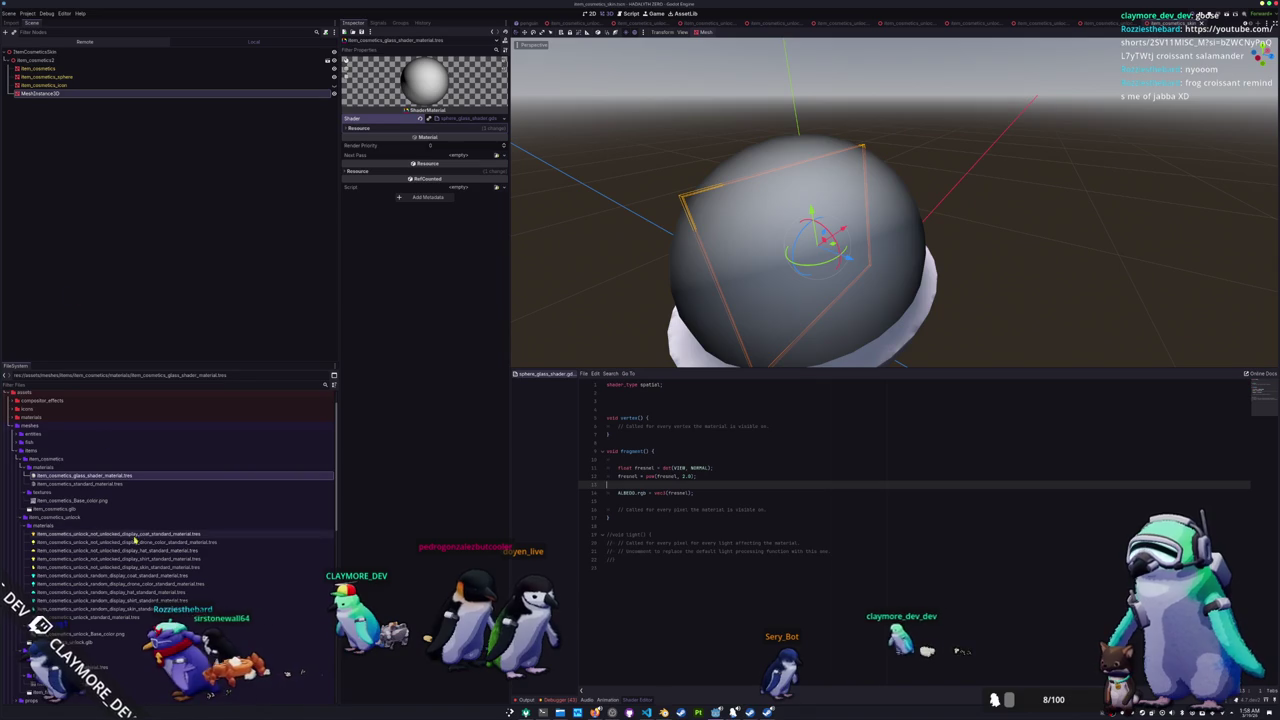
{"action": "left_click", "coordinate": [117, 618]}
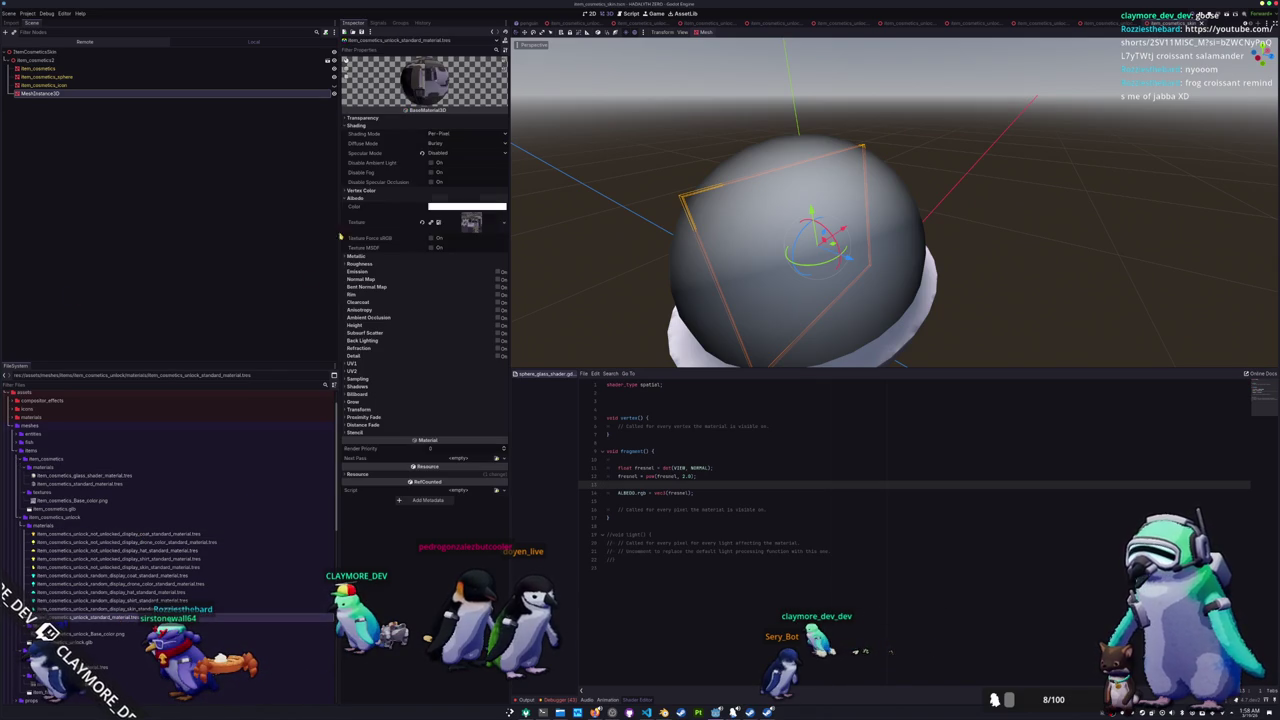
{"action": "scroll", "coordinate": [194, 600], "scroll_direction": "down", "scroll_amount": 2}
{"action": "right_click", "coordinate": [114, 540]}
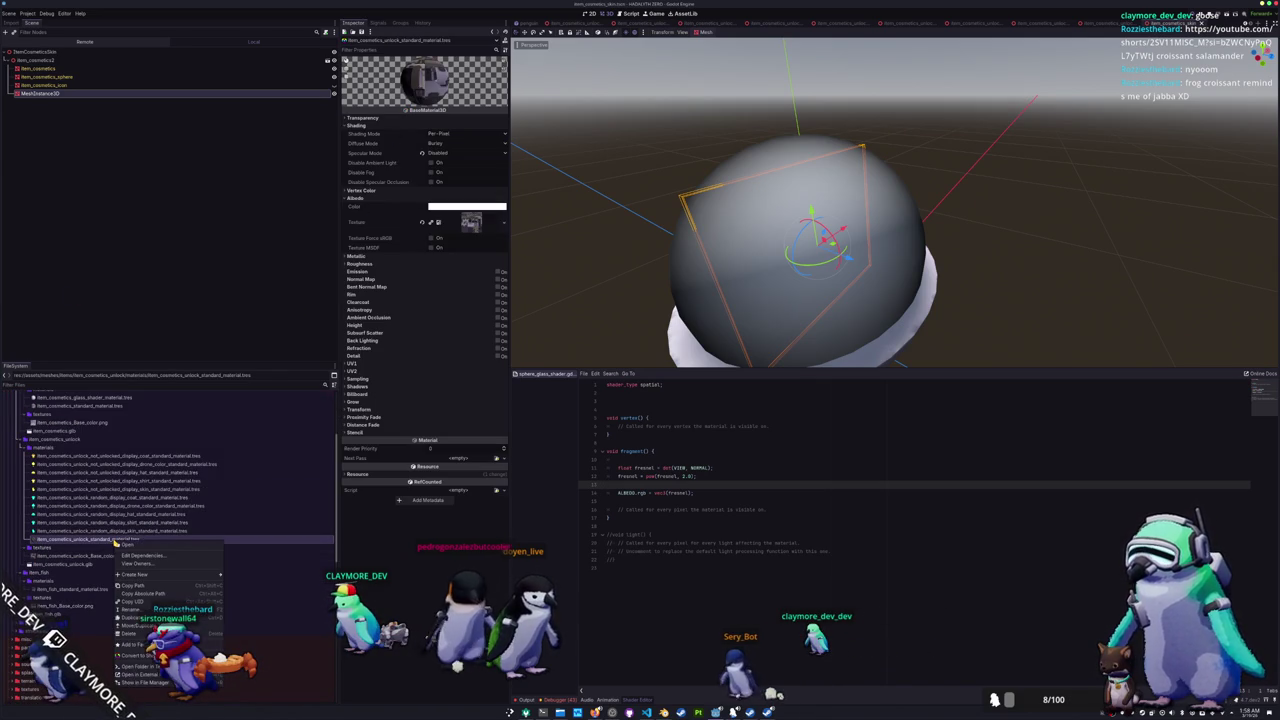
{"action": "left_click", "coordinate": [240, 656]}
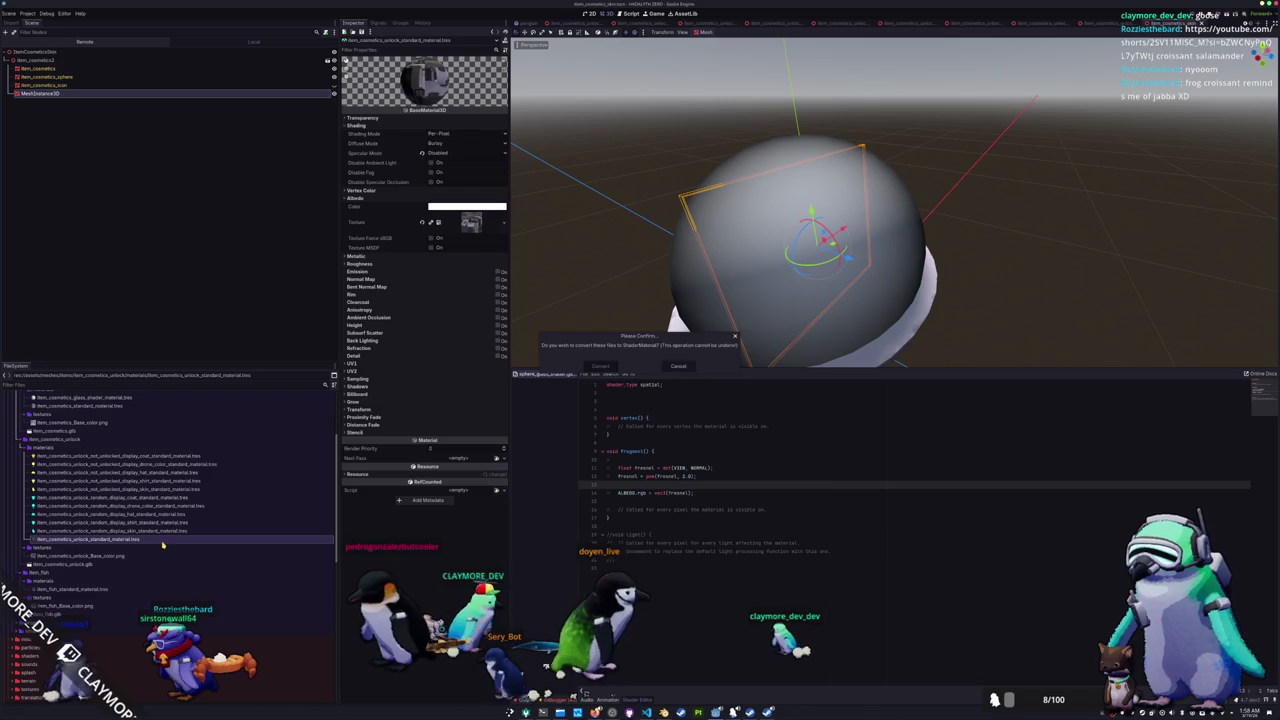
{"action": "key", "text": "Return"}
- Load the cell shader onto the material and set the item cosmetics unlock texture as Albedo Texture
{"action": "left_click", "coordinate": [498, 118]}
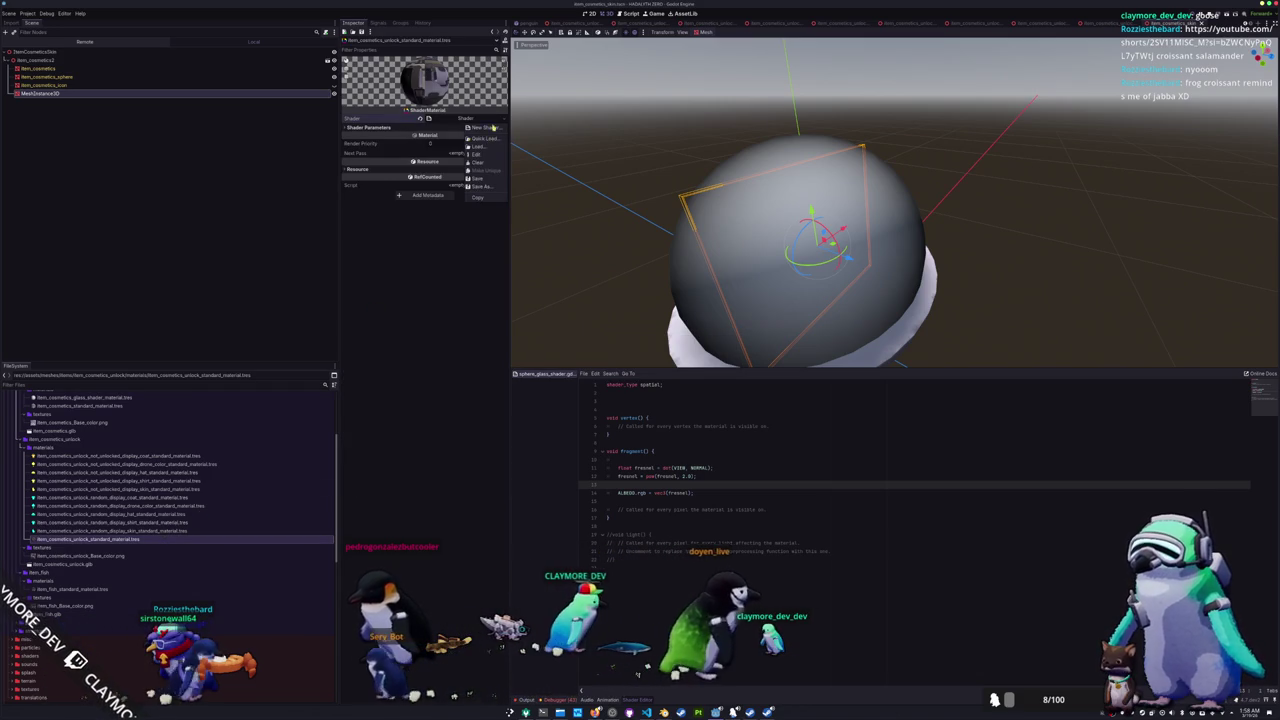
{"action": "left_click", "coordinate": [481, 138]}
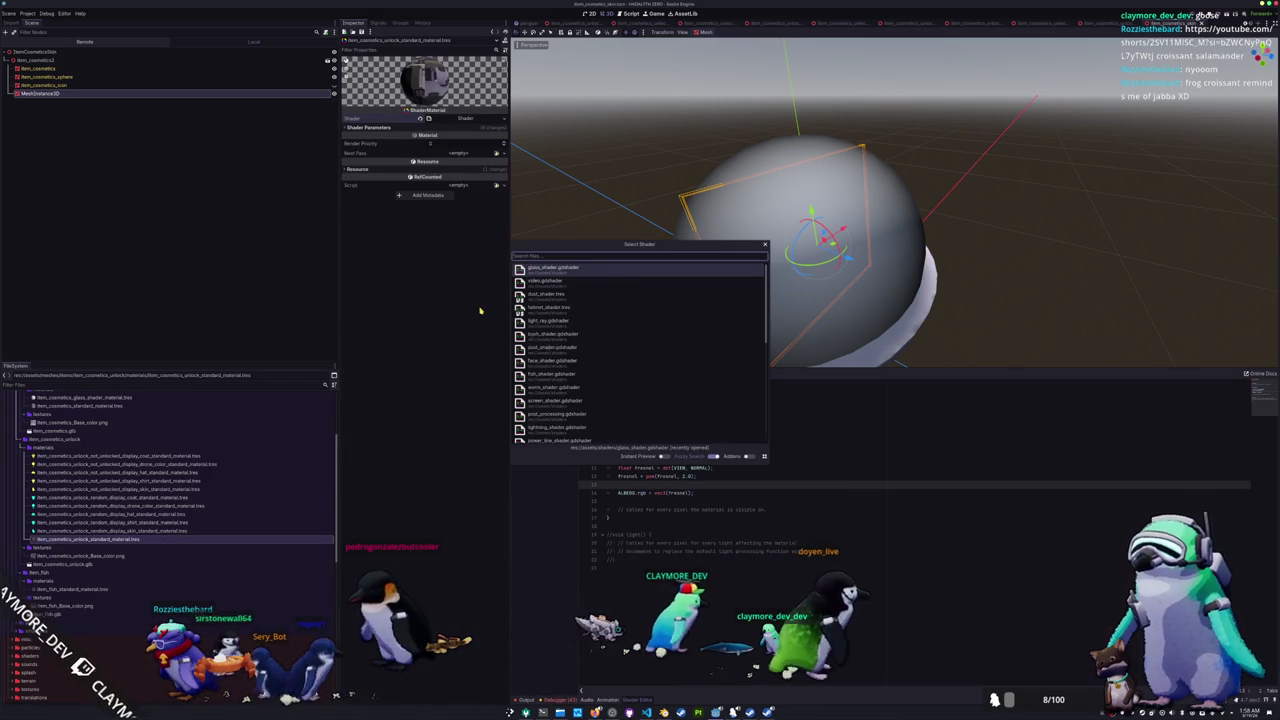
{"action": "type", "text": "cell"}
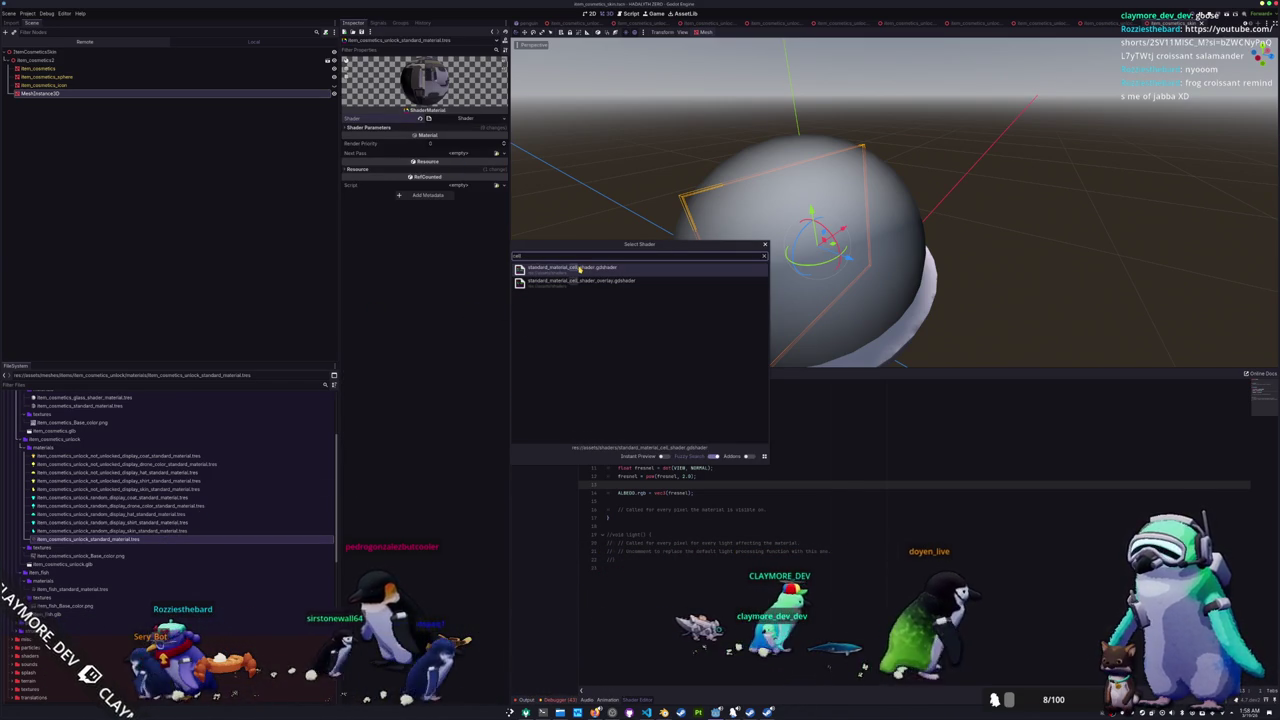
{"action": "double_click", "coordinate": [580, 269]}
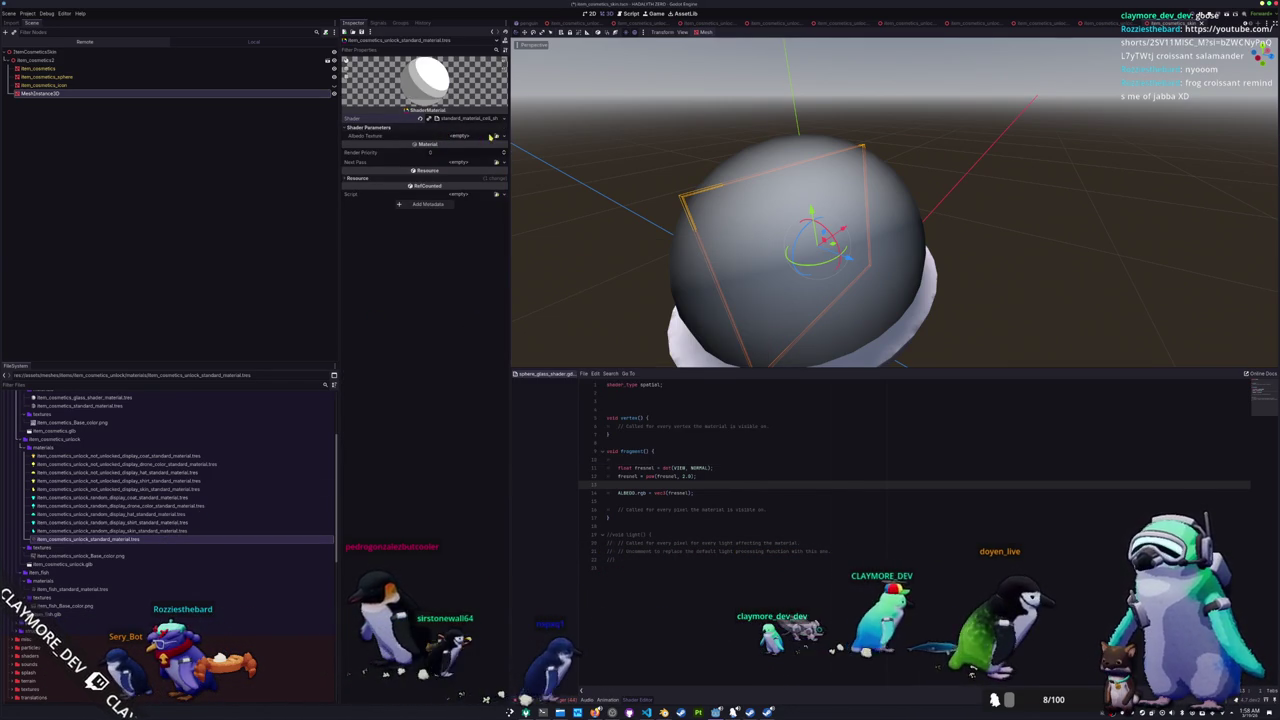
{"action": "left_click", "coordinate": [491, 136]}
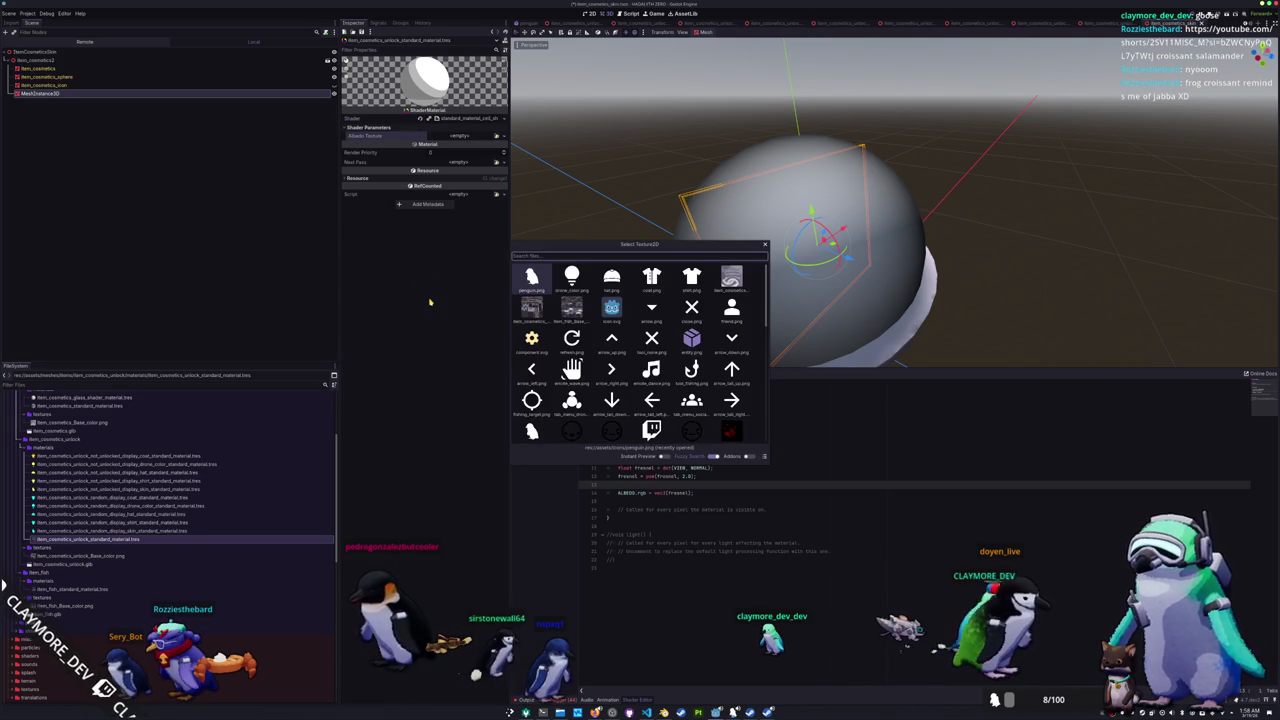
{"action": "type", "text": "item_co"}
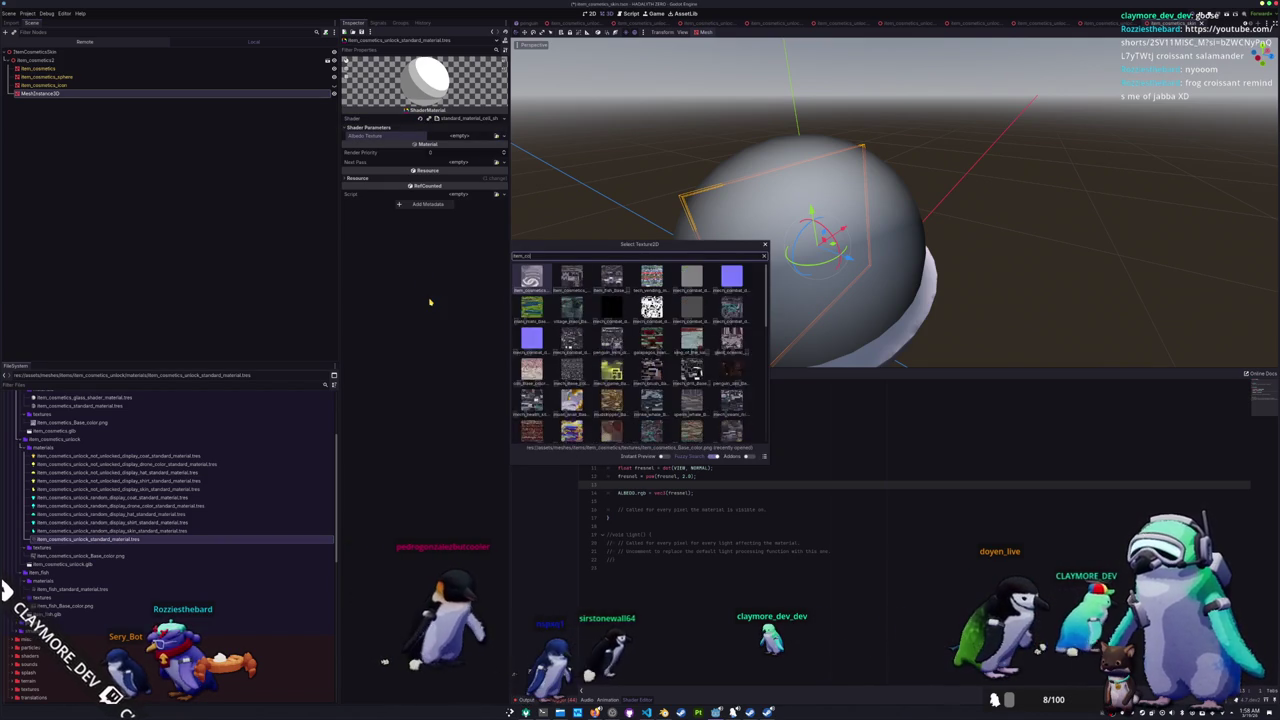
{"action": "type", "text": "smetics"}
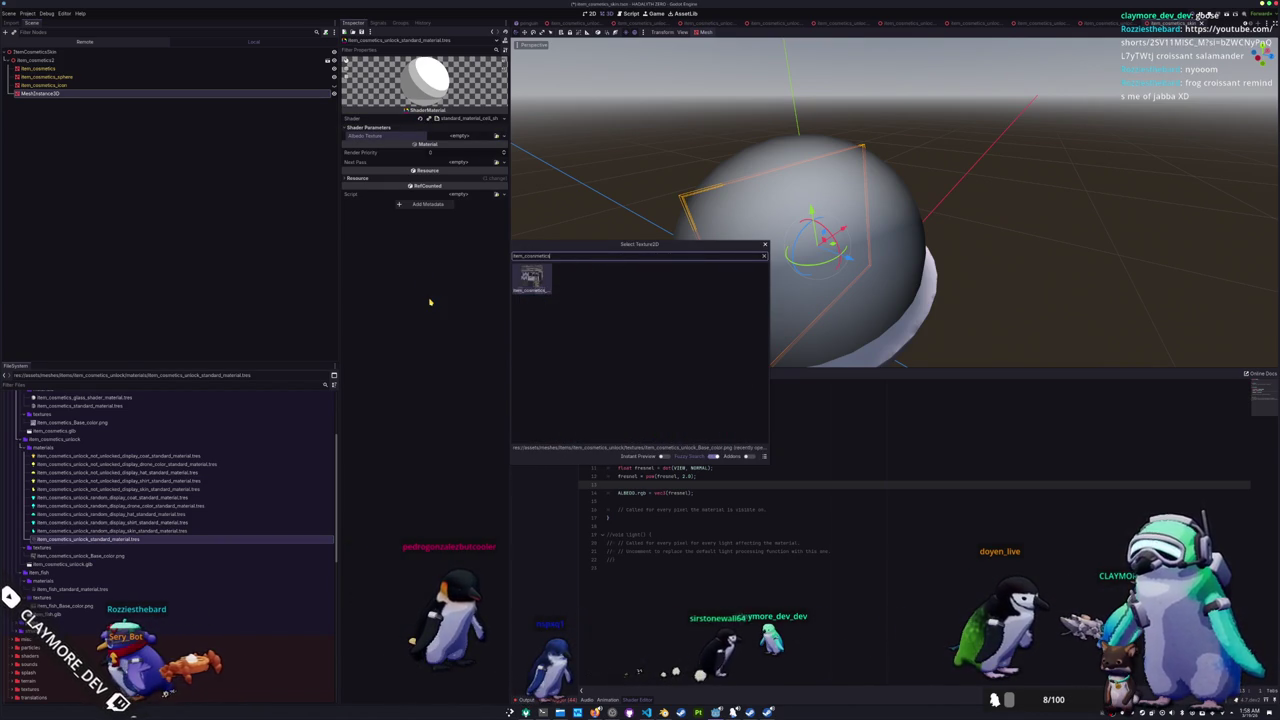
{"action": "key", "text": "Return"}
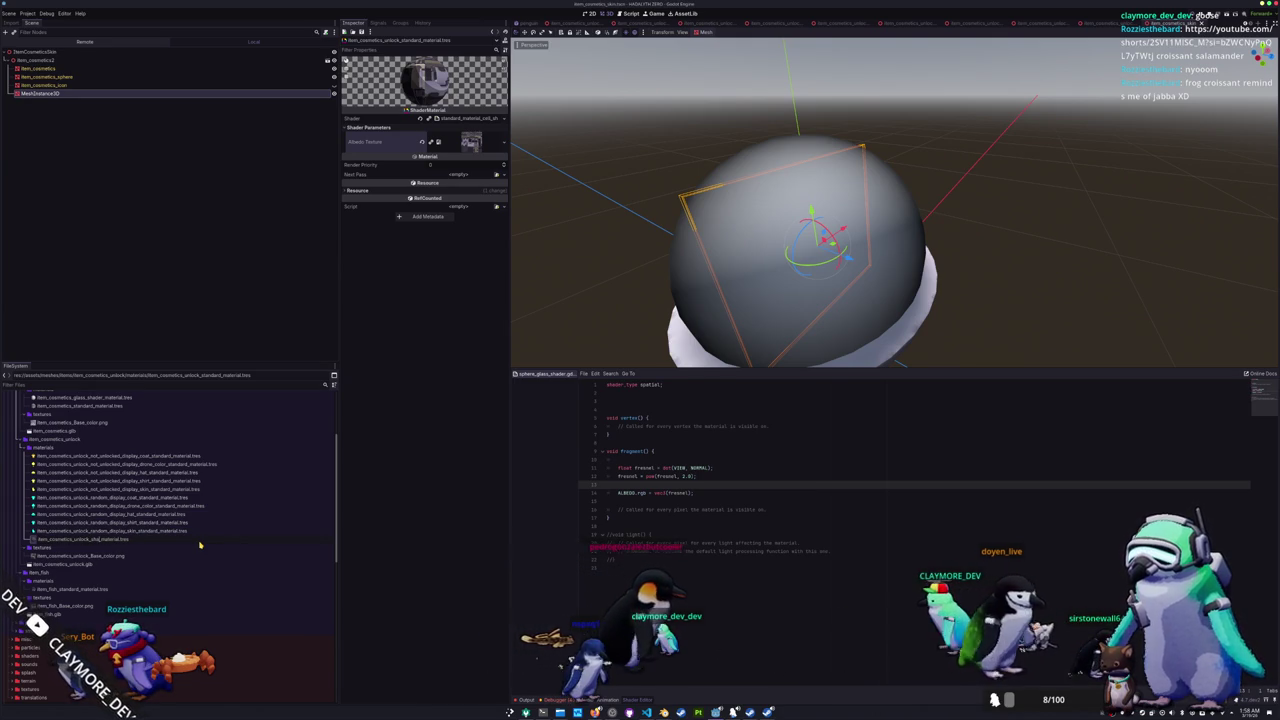
- Select the renamed item_cosmetics_unlock_shader_material.tres file and deselect the dome mesh
{"action": "left_click", "coordinate": [200, 542]}
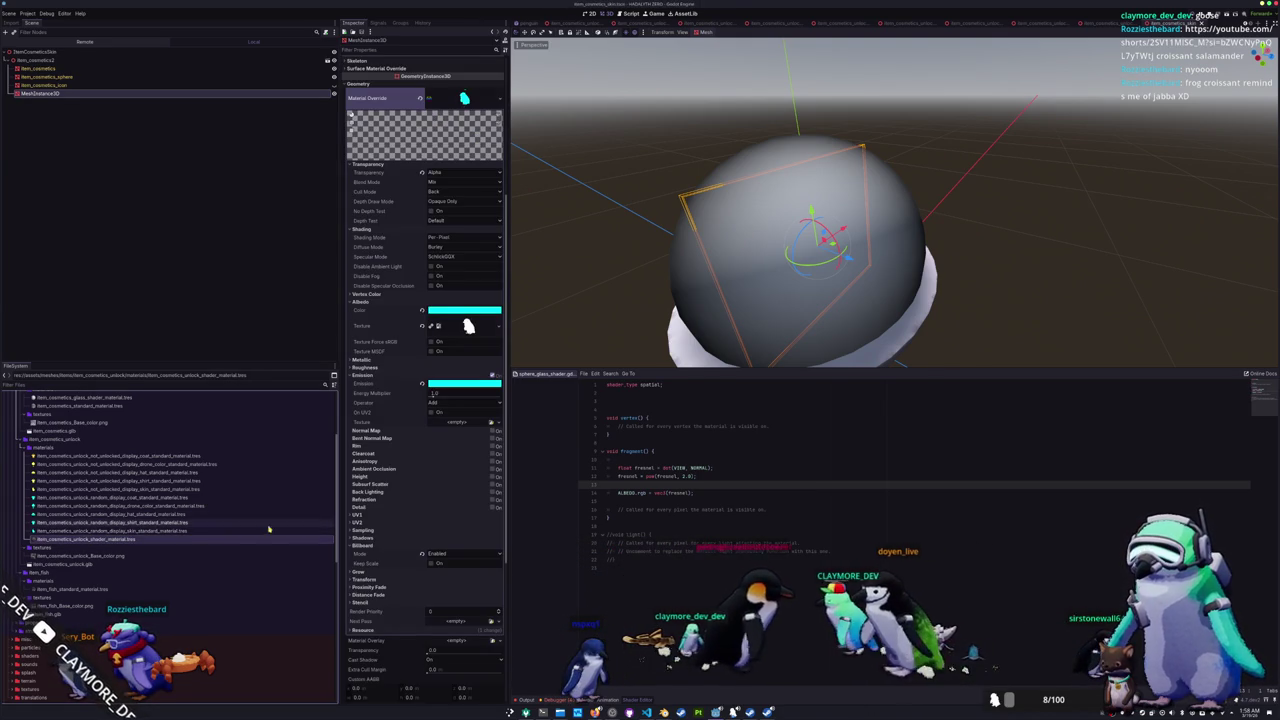
{"action": "scroll", "coordinate": [645, 303], "scroll_direction": "down", "scroll_amount": 5}
{"action": "left_click", "coordinate": [645, 303]}
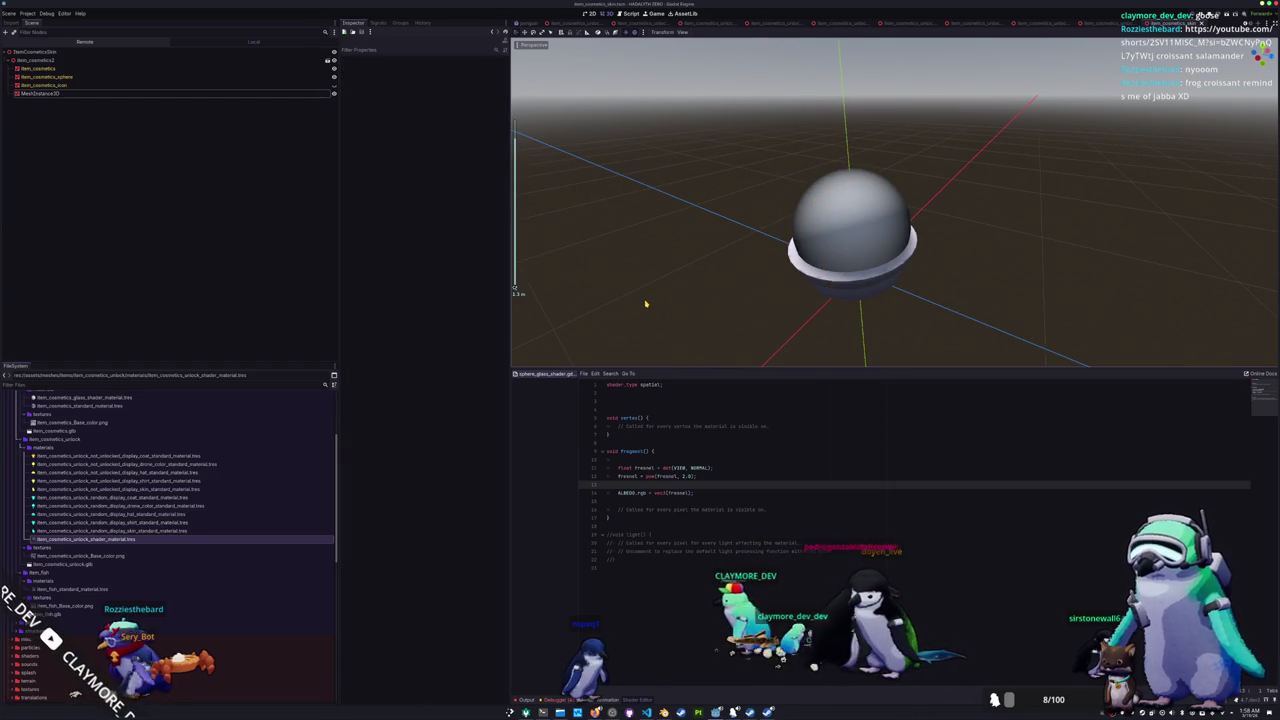
- Run the game, enter the level, use the Random Skin item and walk into the open house
{"action": "key", "text": "F5"}
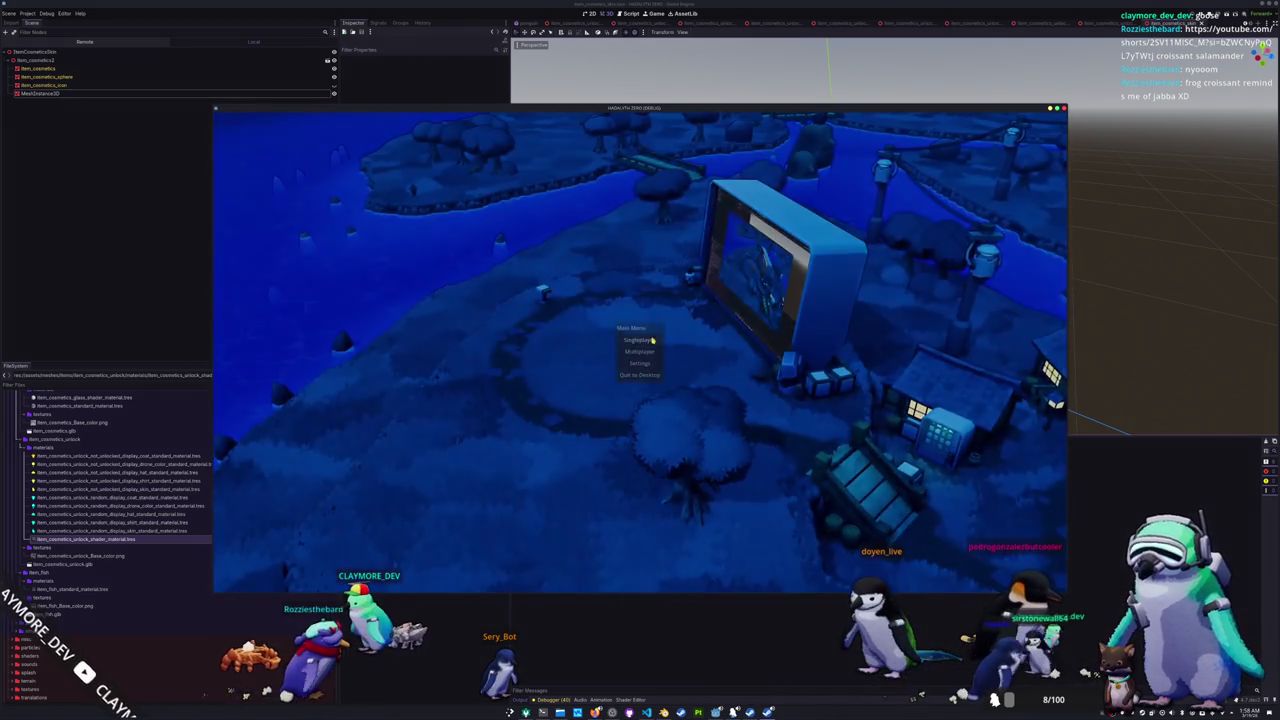
{"action": "left_click", "coordinate": [651, 340]}
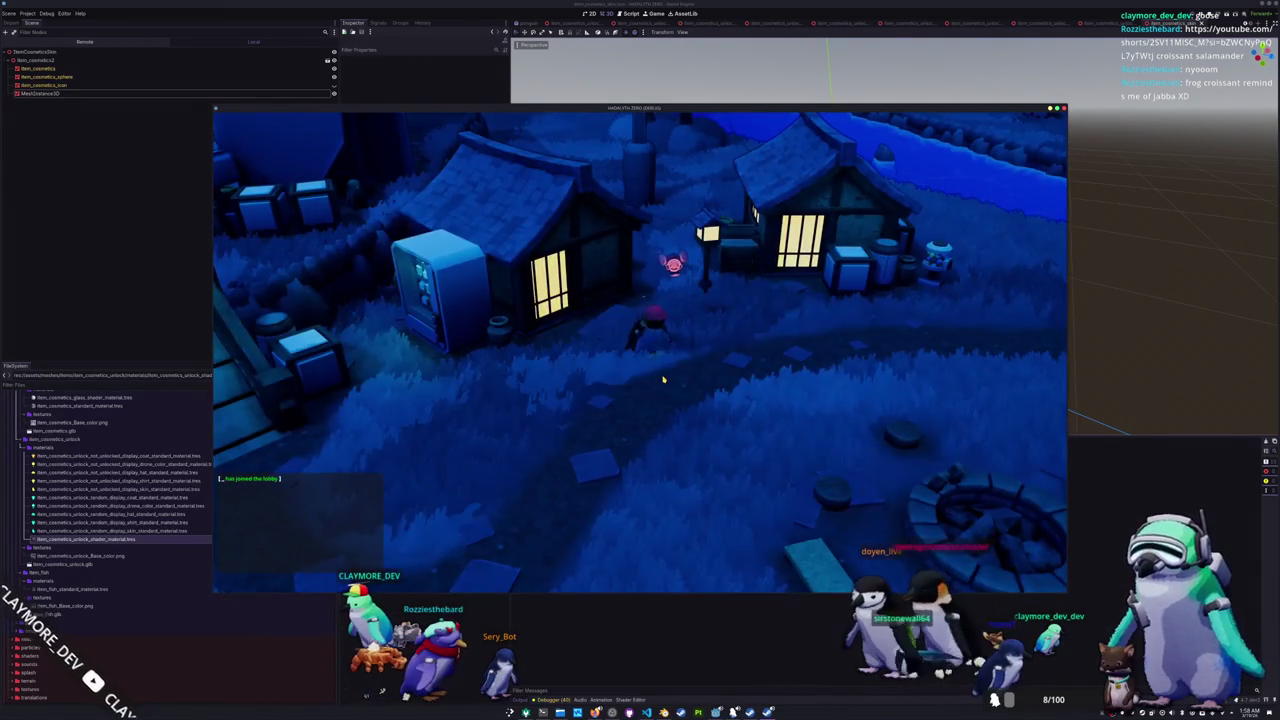
{"action": "left_click", "coordinate": [492, 250]}
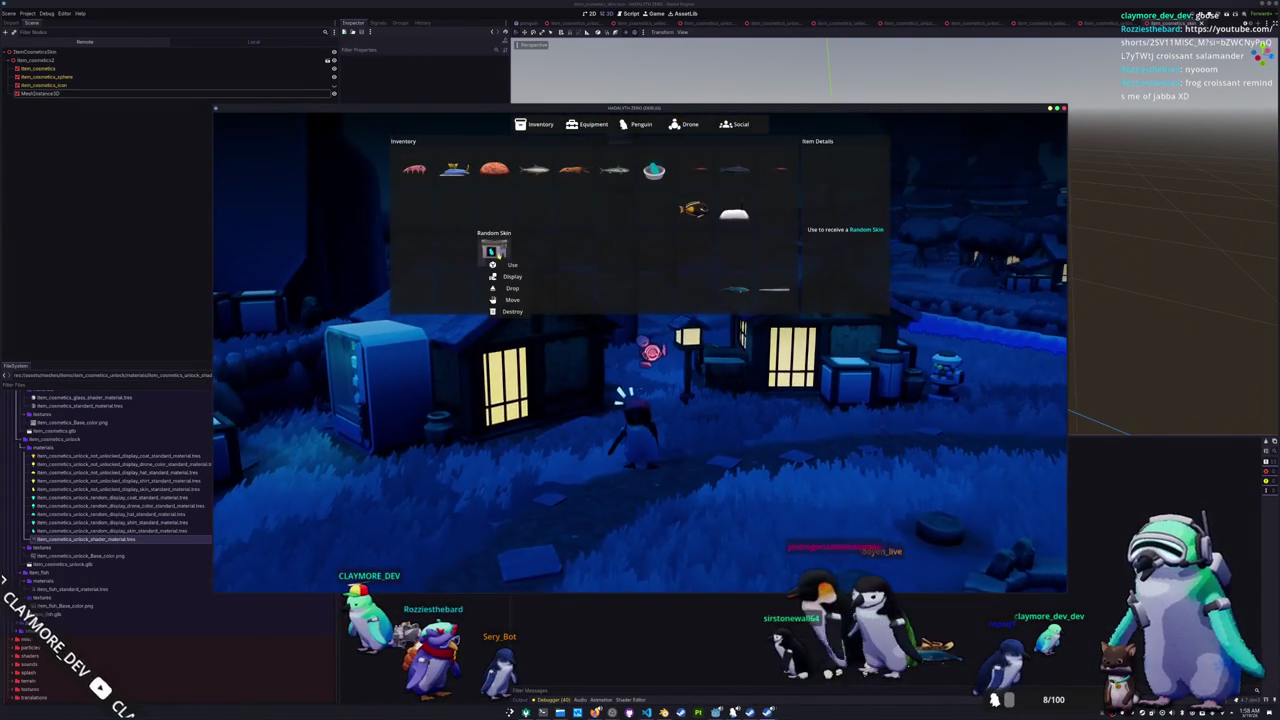
{"action": "left_click", "coordinate": [511, 264]}
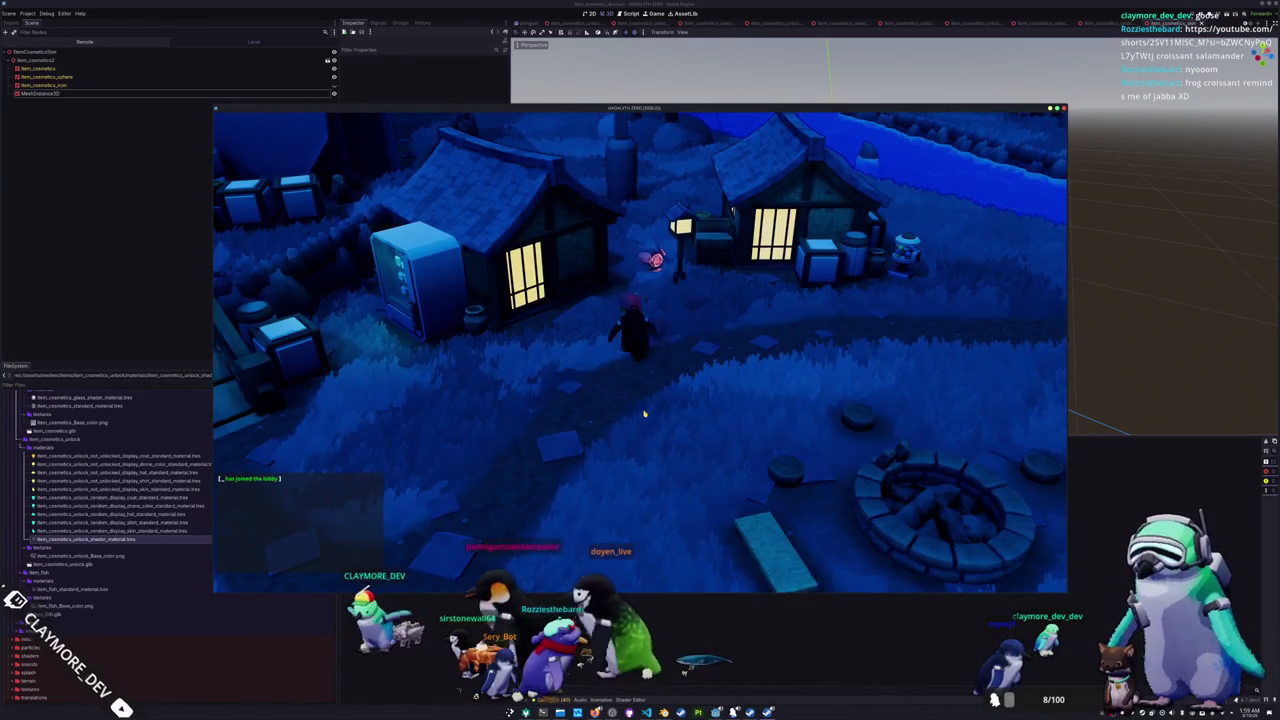
{"action": "key", "text": "a"}
{"action": "key", "text": "w"}
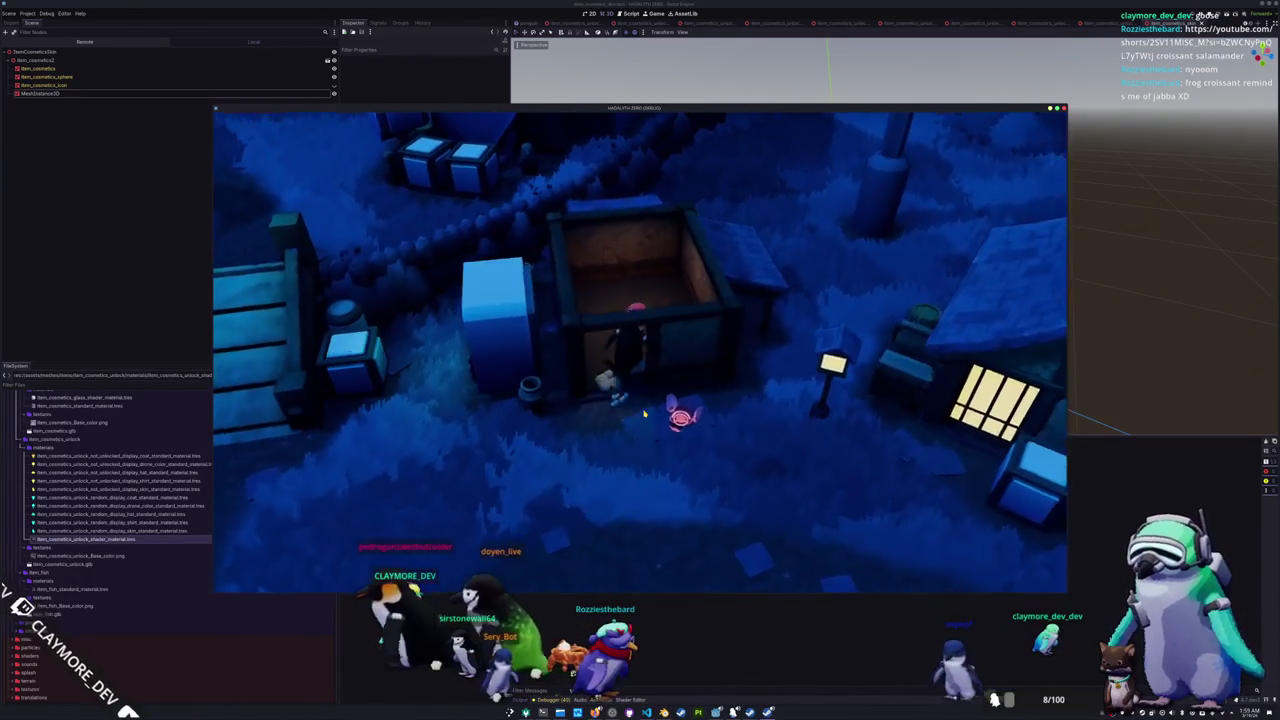
- Display the Random Skin item in the house, then equip it on the penguin
{"action": "key", "text": "Tab"}
{"action": "right_click", "coordinate": [493, 250]}
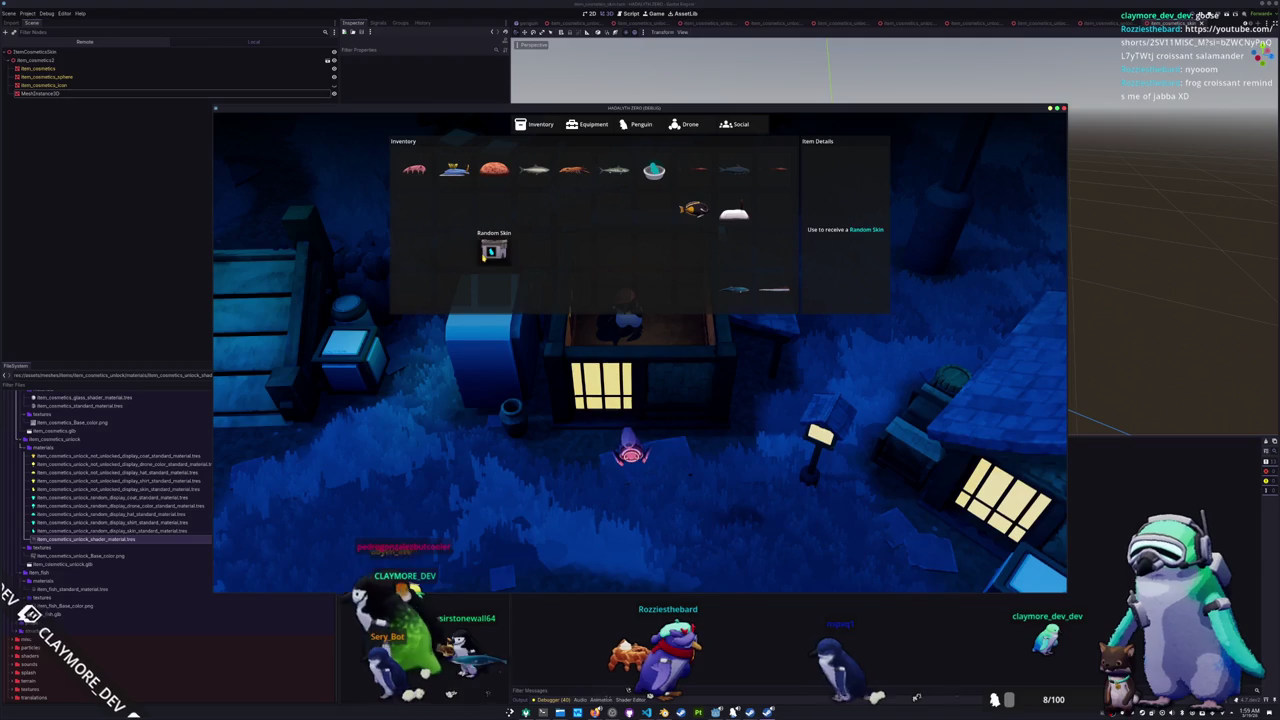
{"action": "left_click", "coordinate": [503, 277]}
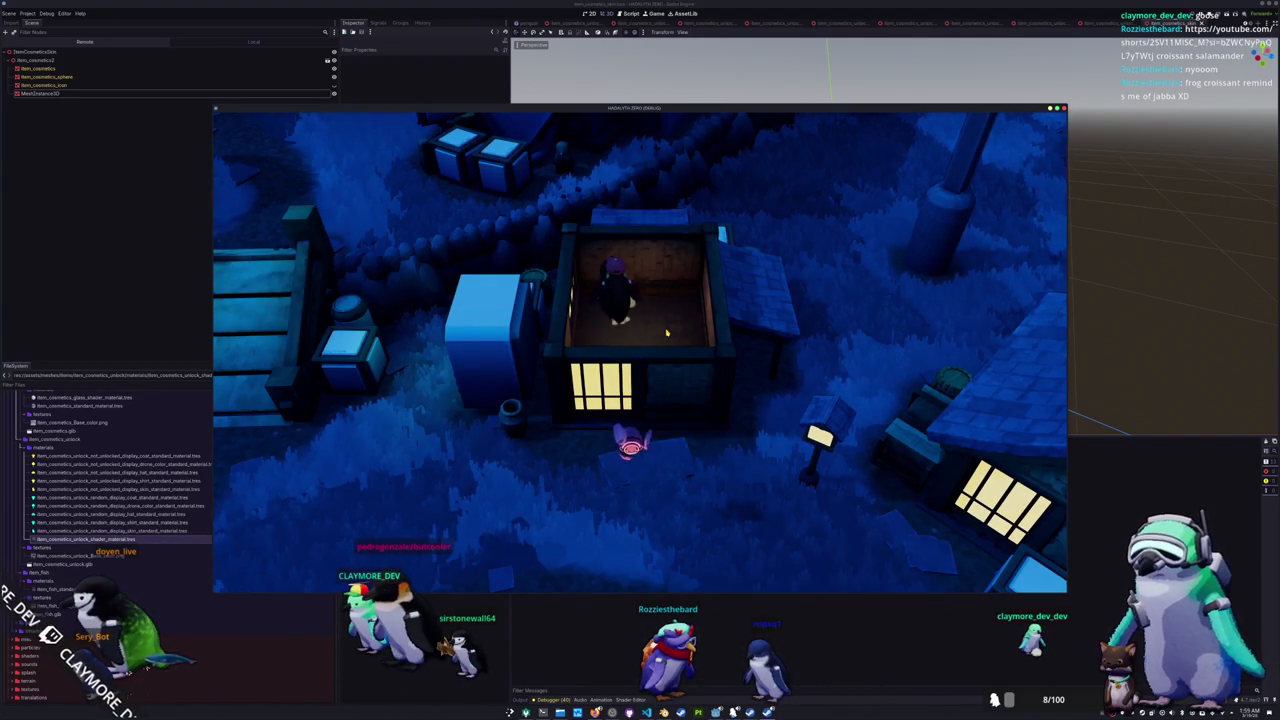
{"action": "key", "text": "Tab"}
{"action": "left_click", "coordinate": [512, 288]}
{"action": "key", "text": "Tab"}
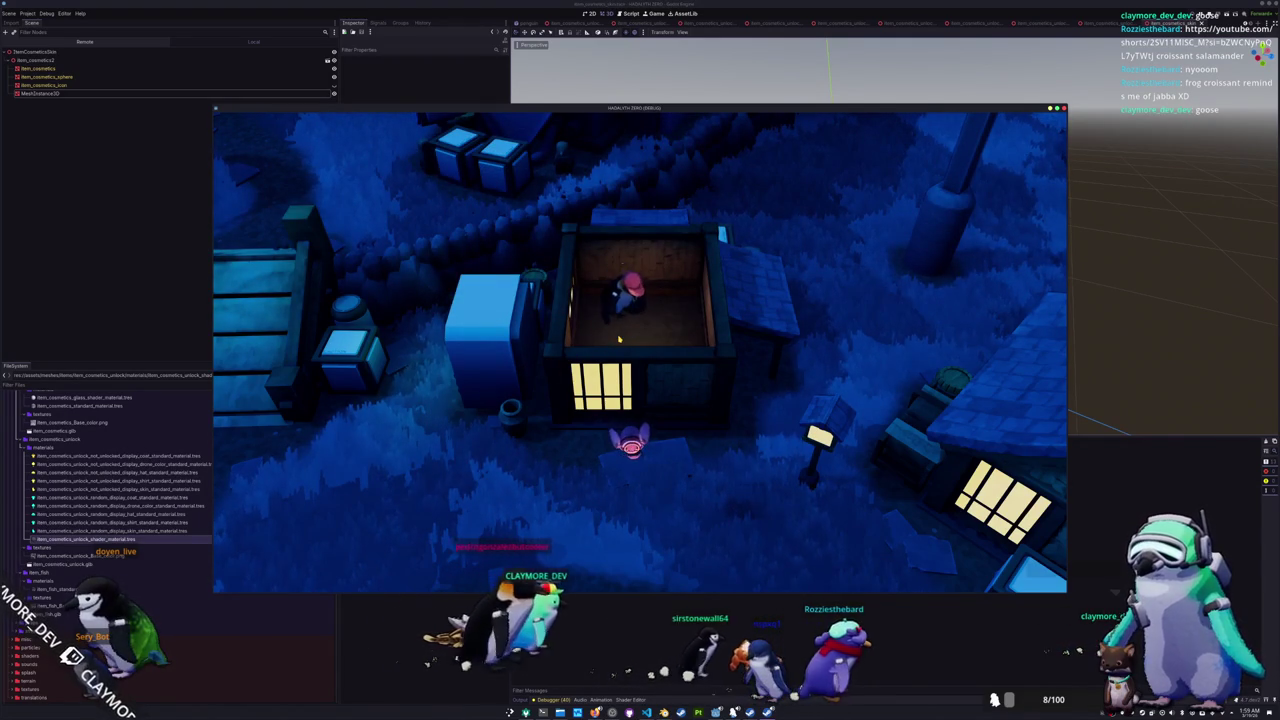
- Walk the penguin out of the house and stop the game with F8
{"action": "key", "text": "s"}
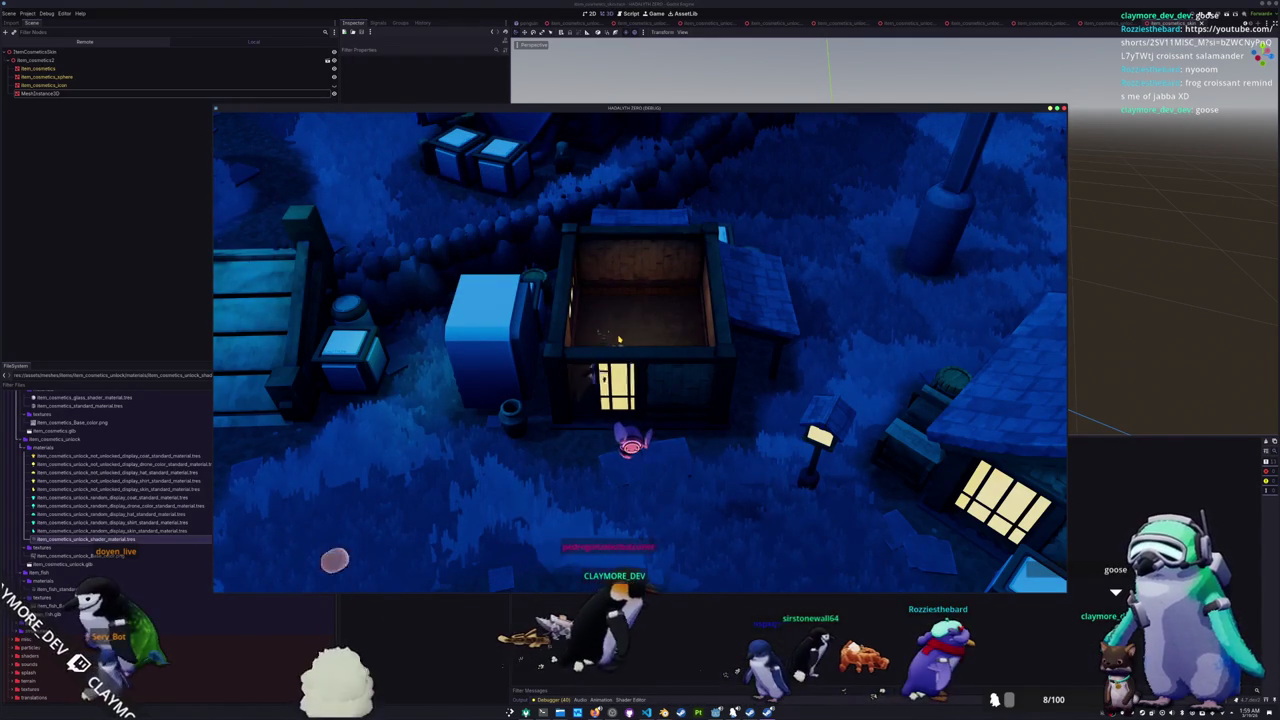
{"action": "key", "text": "q"}
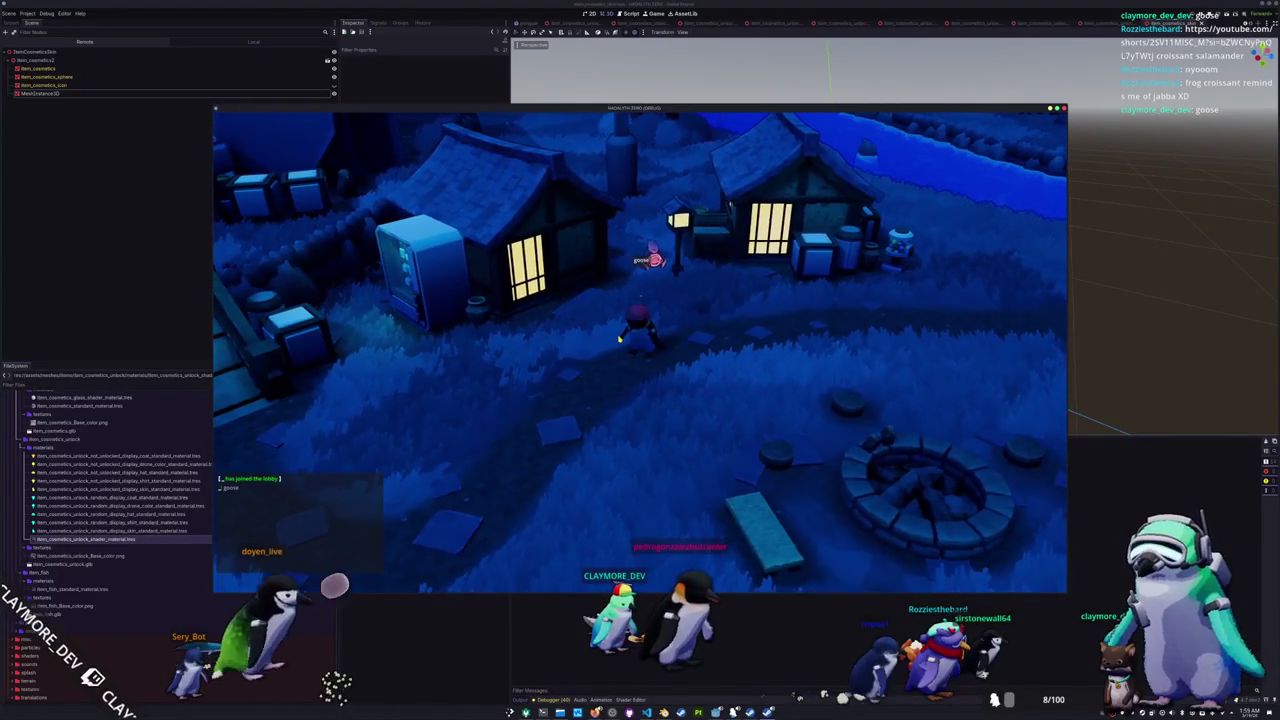
{"action": "key", "text": "F8"}
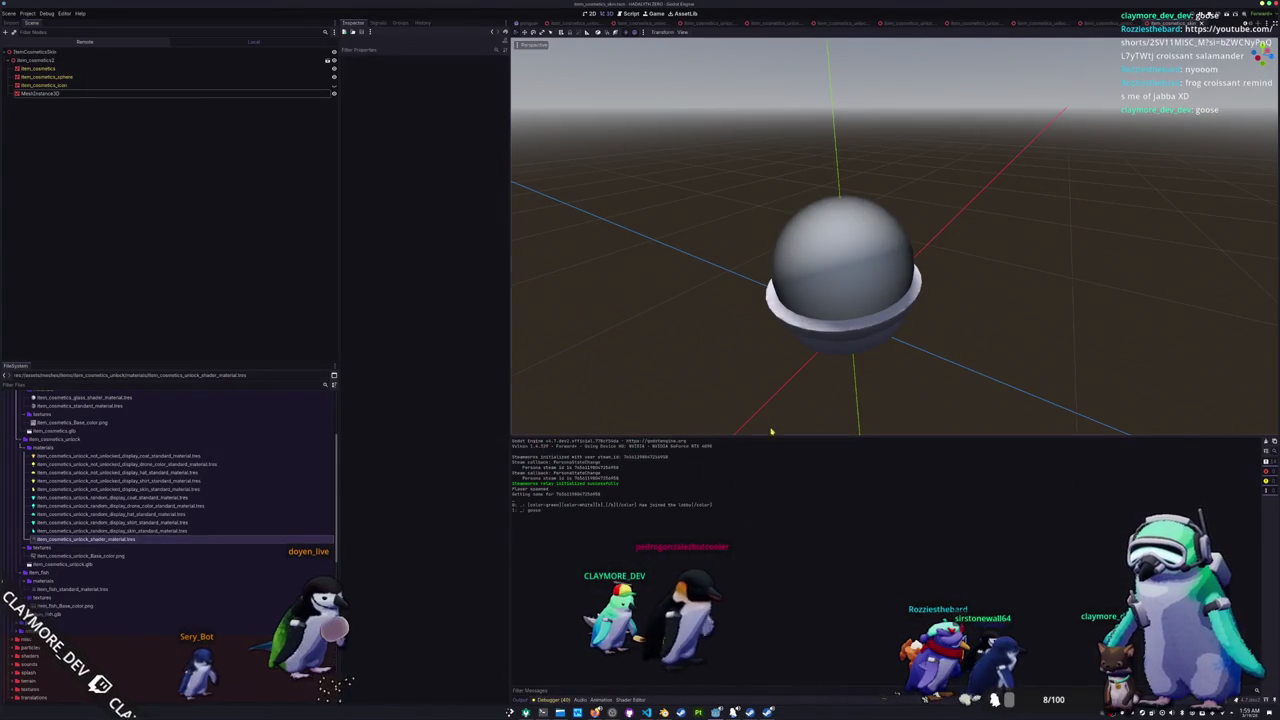
- Select the item_cosmetics mesh and convert its standard material to a ShaderMaterial
{"action": "left_click", "coordinate": [830, 300]}
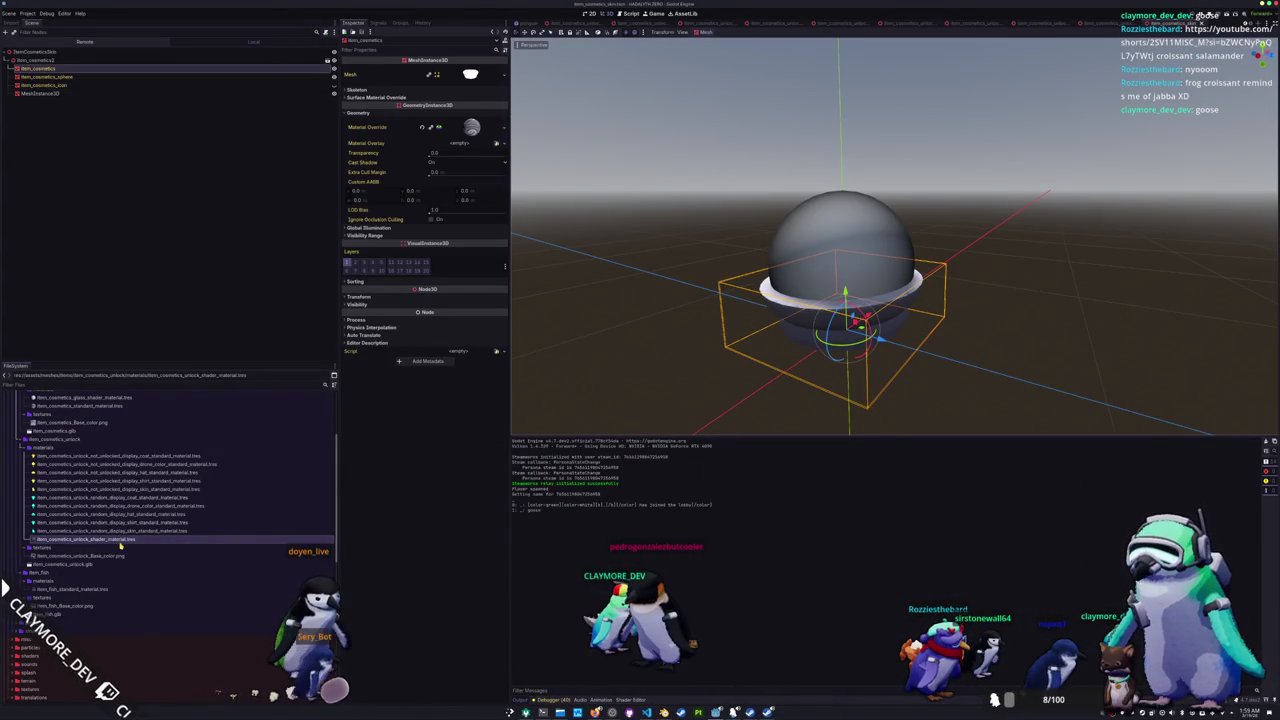
{"action": "scroll", "coordinate": [120, 546], "scroll_direction": "up", "scroll_amount": 3}
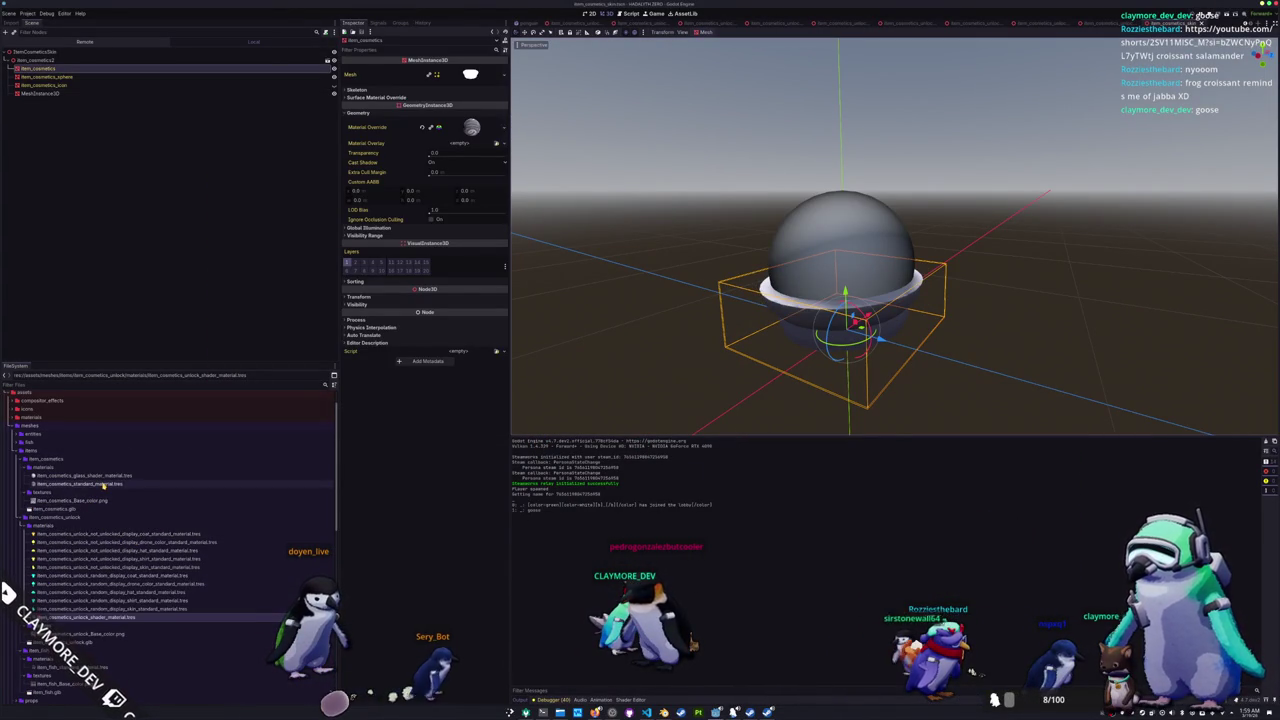
{"action": "right_click", "coordinate": [103, 484]}
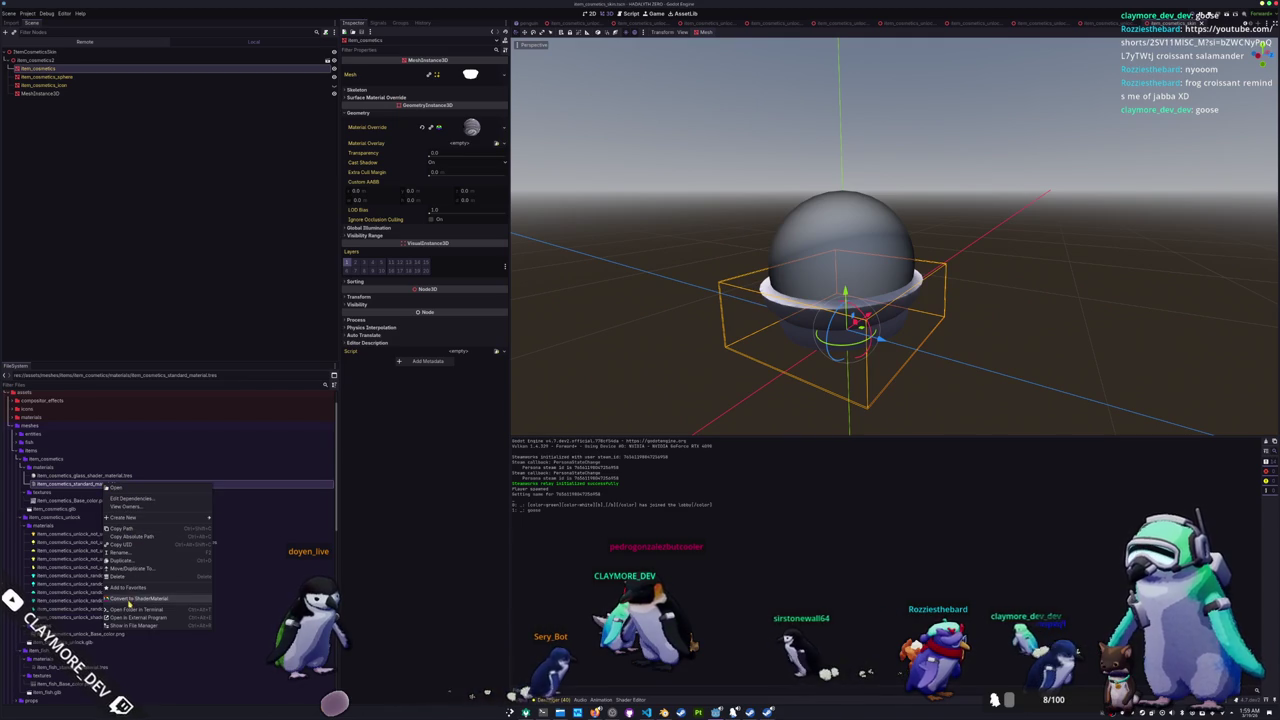
{"action": "left_click", "coordinate": [120, 598]}
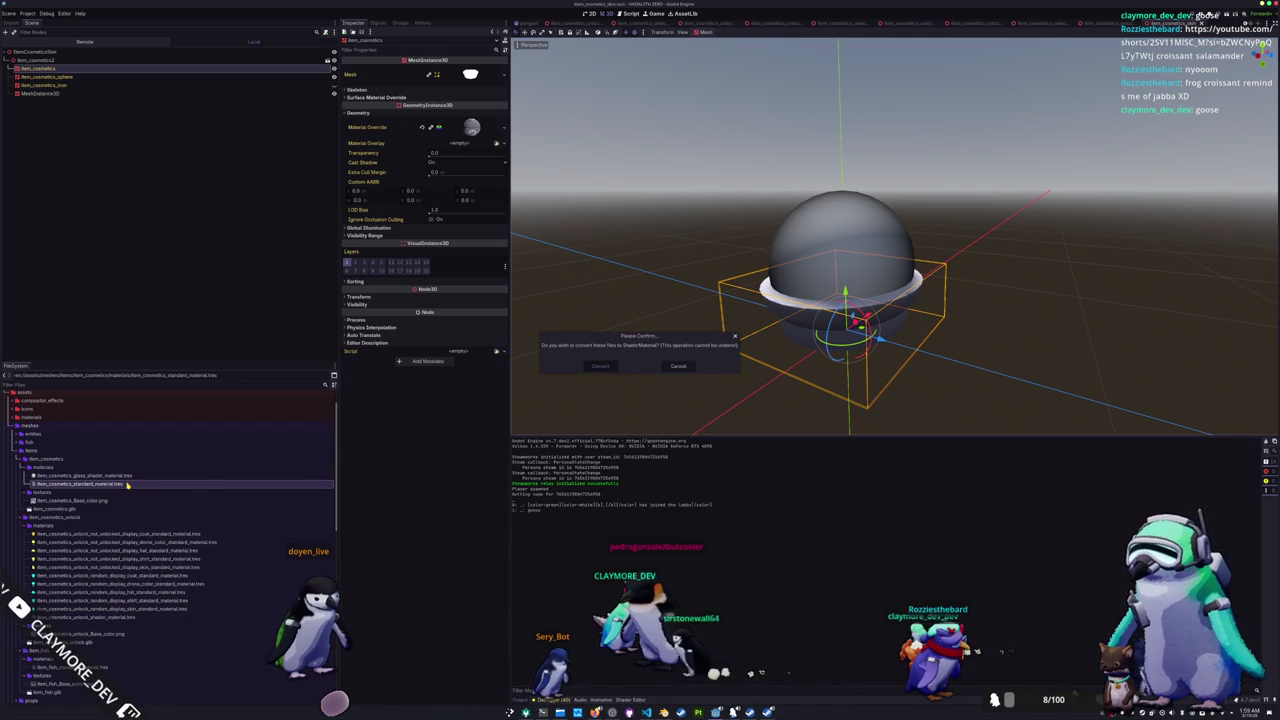
{"action": "key", "text": "Escape"}
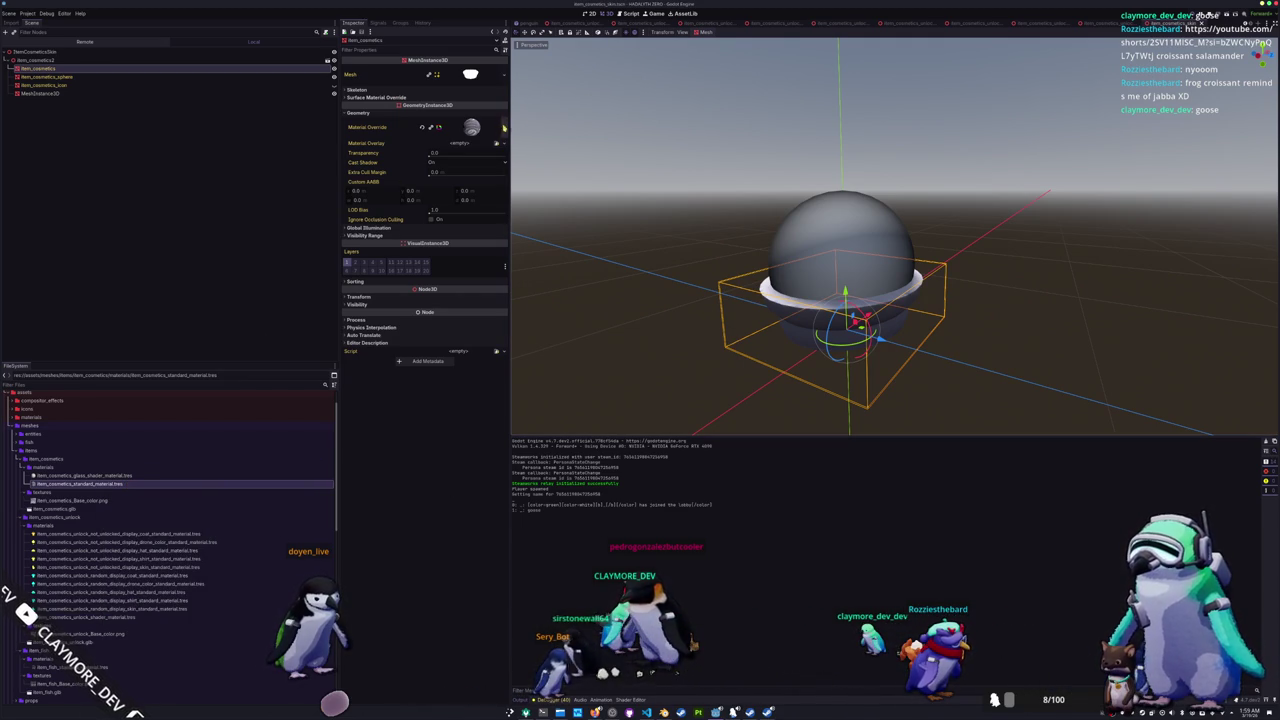
- Assign the cel shader to the material override and give it an Albedo Texture image
{"action": "left_click", "coordinate": [504, 127]}
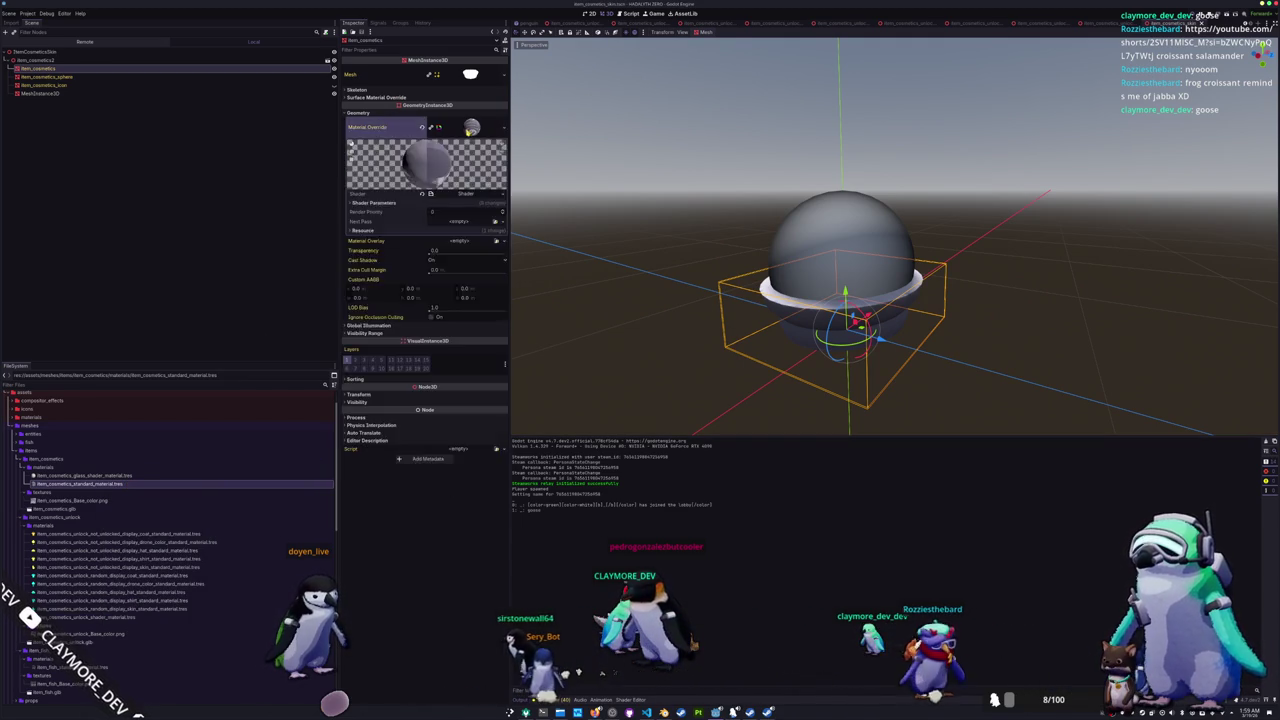
{"action": "left_click", "coordinate": [504, 196]}
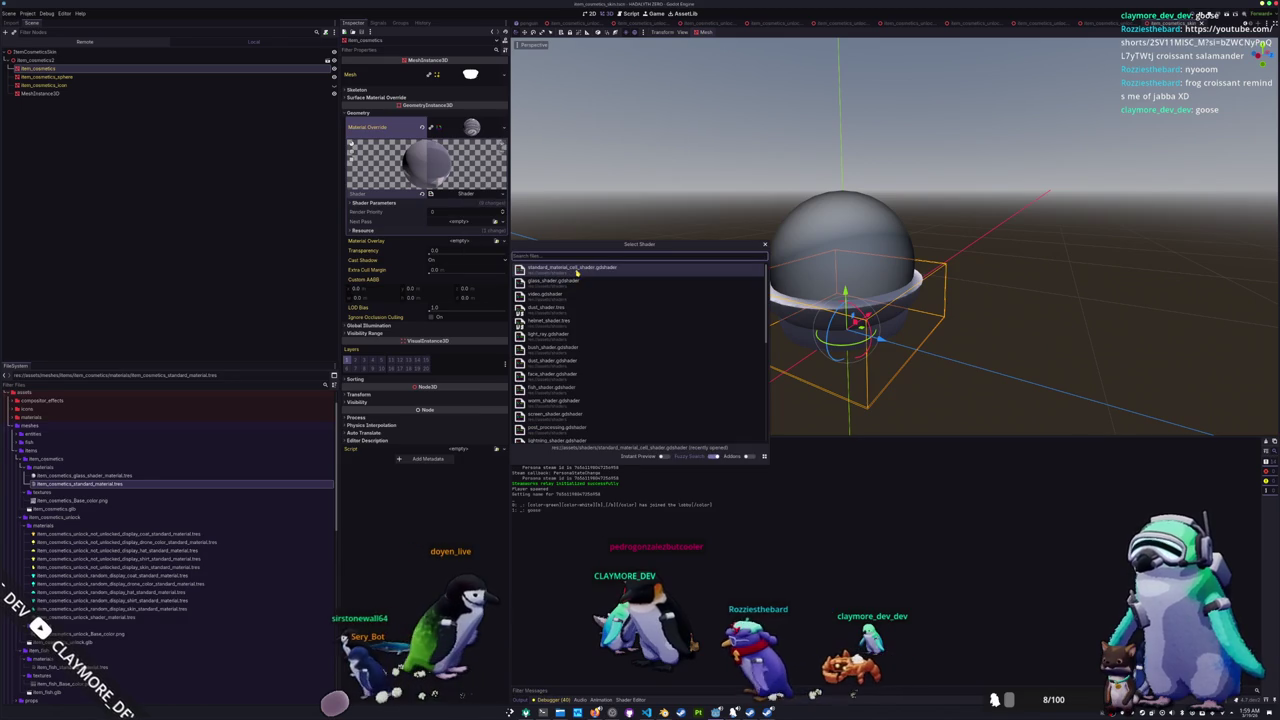
{"action": "double_click", "coordinate": [576, 269]}
{"action": "left_click", "coordinate": [479, 203]}
{"action": "left_click", "coordinate": [458, 211]}
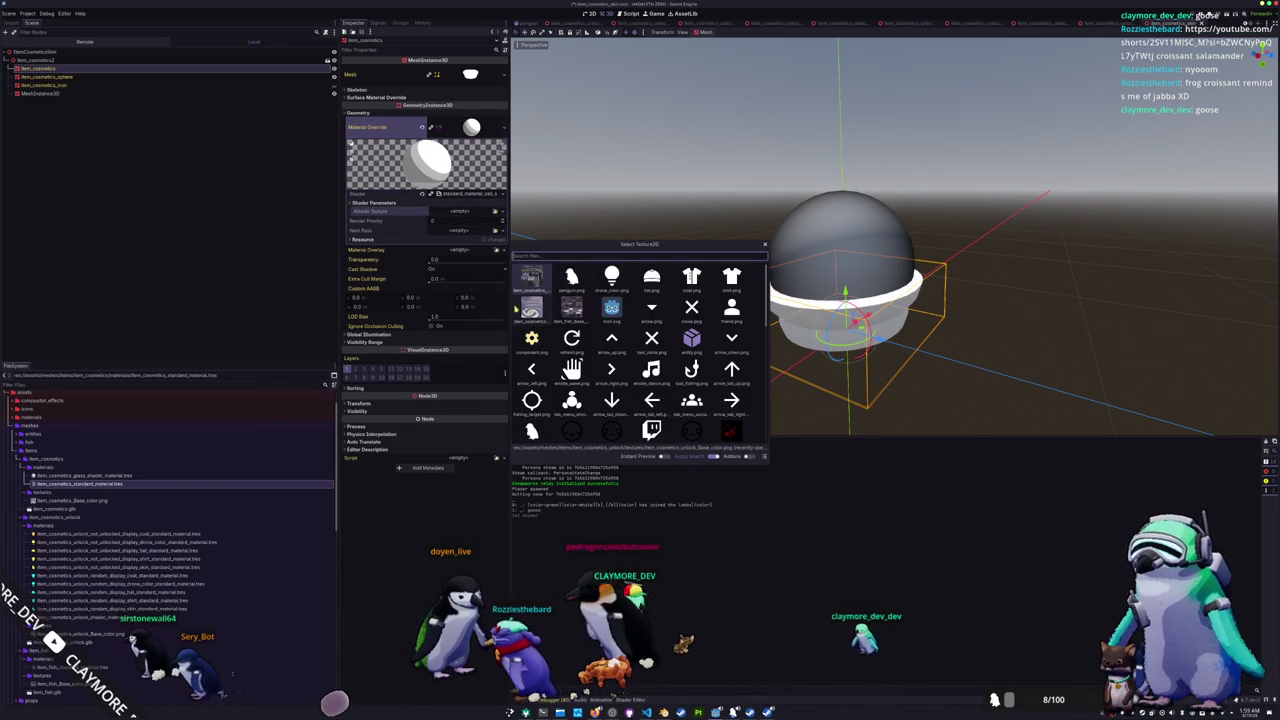
{"action": "double_click", "coordinate": [520, 309]}
- Undo the toon shading change and bring up the sphere glass shader code
{"action": "scroll", "coordinate": [666, 277], "scroll_direction": "down", "scroll_amount": 2}
{"action": "left_click_drag", "start_coordinate": [666, 277], "coordinate": [665, 318]}
{"action": "key", "text": "ctrl+z"}
{"action": "key", "text": "ctrl+z"}
{"action": "key", "text": "ctrl+z"}
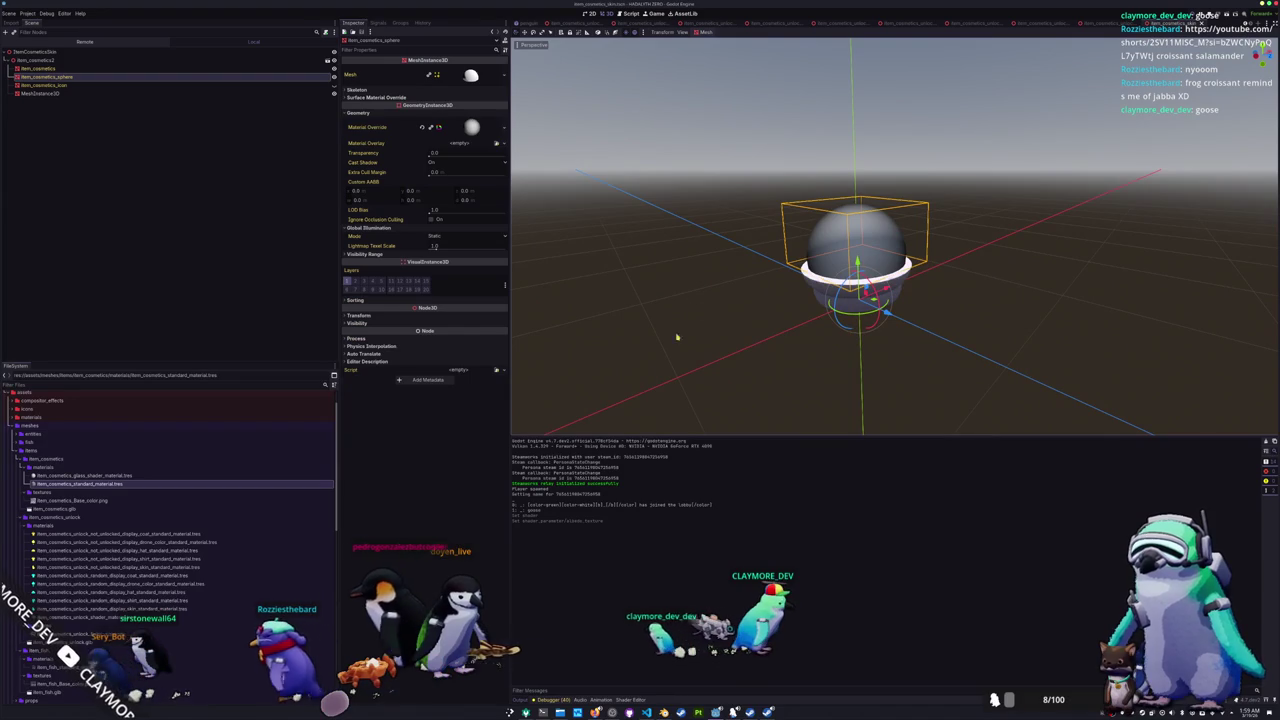
{"action": "left_click", "coordinate": [627, 700]}
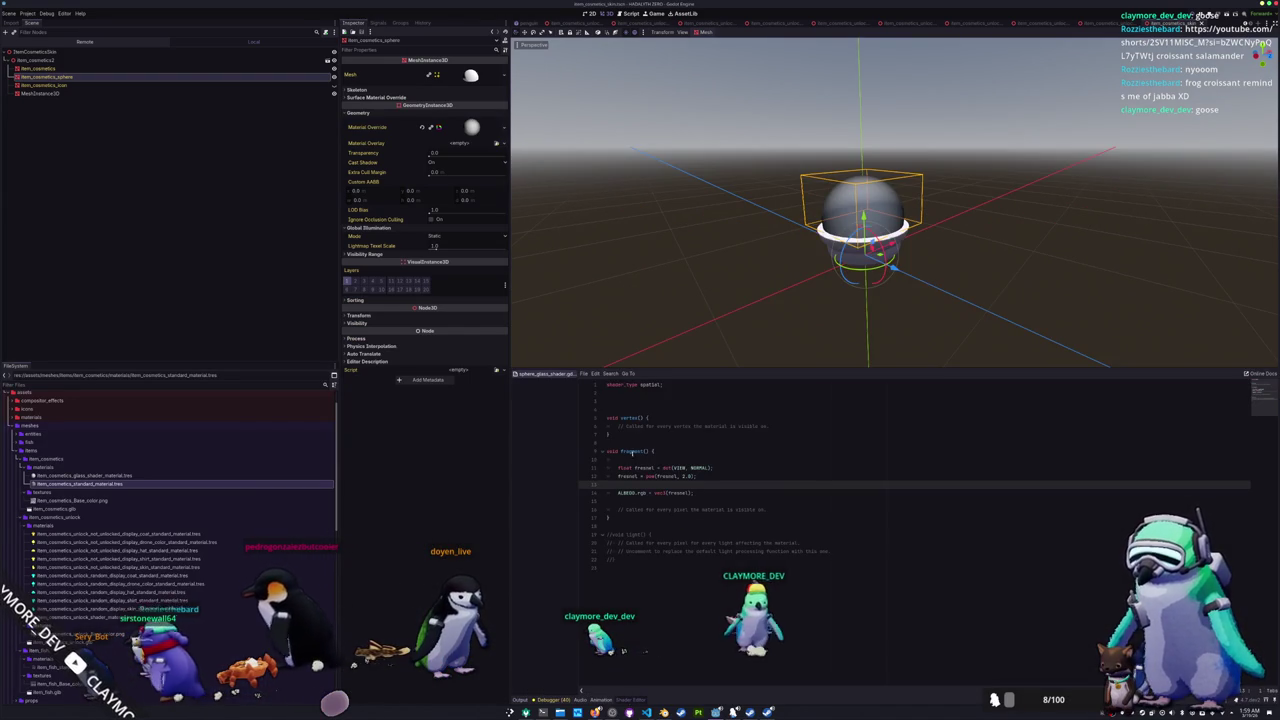
- Declare uniform float edge = 0.1; and begin a colour uniform on the next line
{"action": "left_click", "coordinate": [643, 401]}
{"action": "type", "text": "uniform edge"}
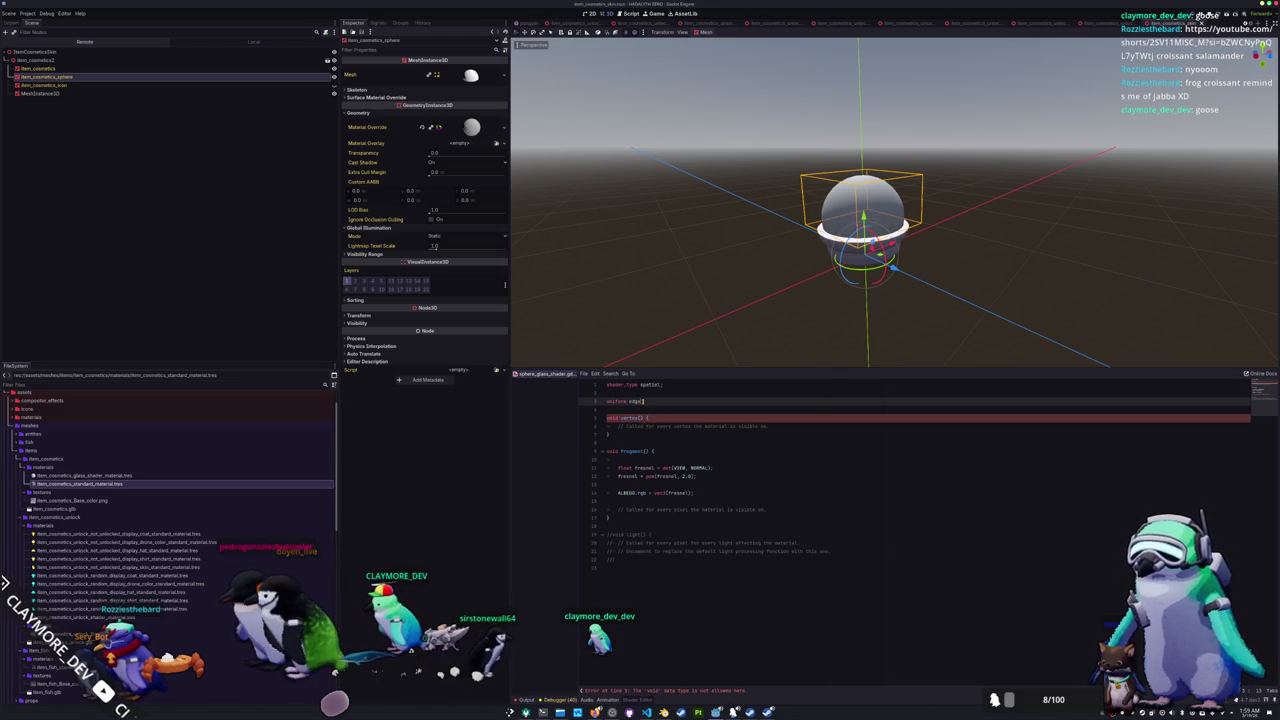
{"action": "type", "text": ";"}
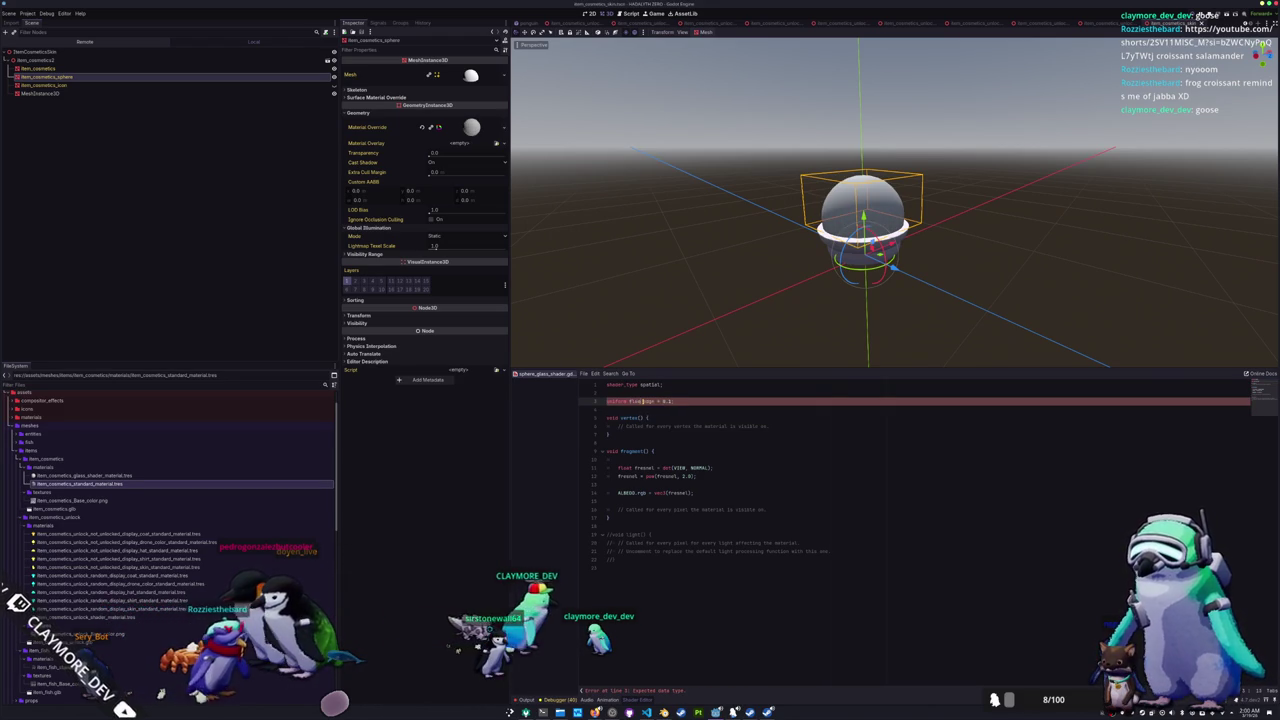
{"action": "left_click", "coordinate": [607, 409]}
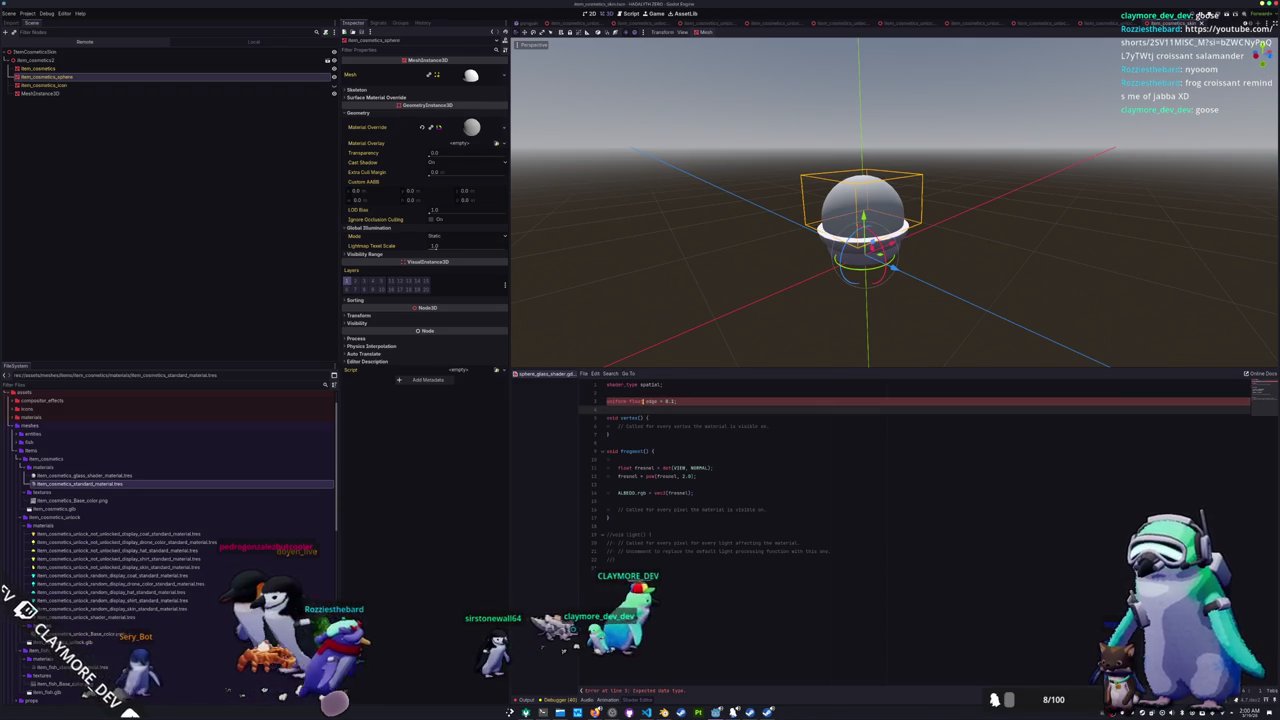
{"action": "key", "text": "Return"}
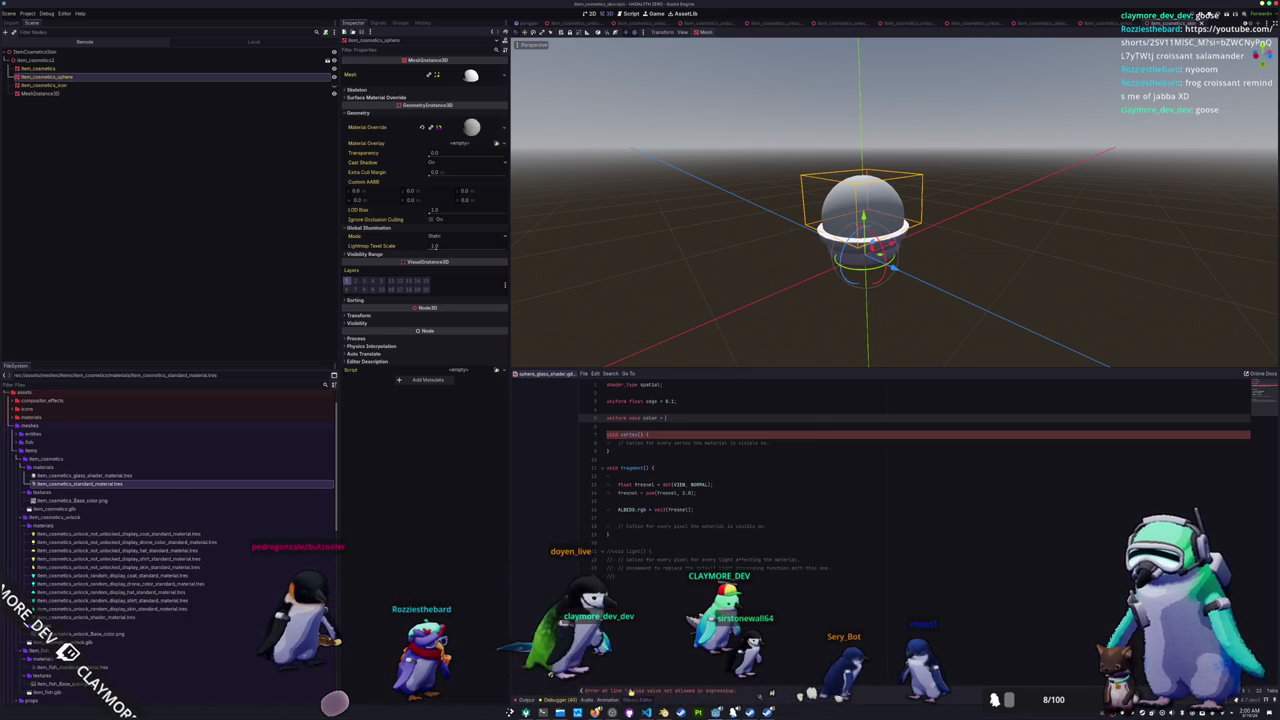
- Expand res://assets/shaders in the FileSystem dock to list its shader files
{"action": "scroll", "coordinate": [150, 580], "scroll_direction": "down", "scroll_amount": 5}
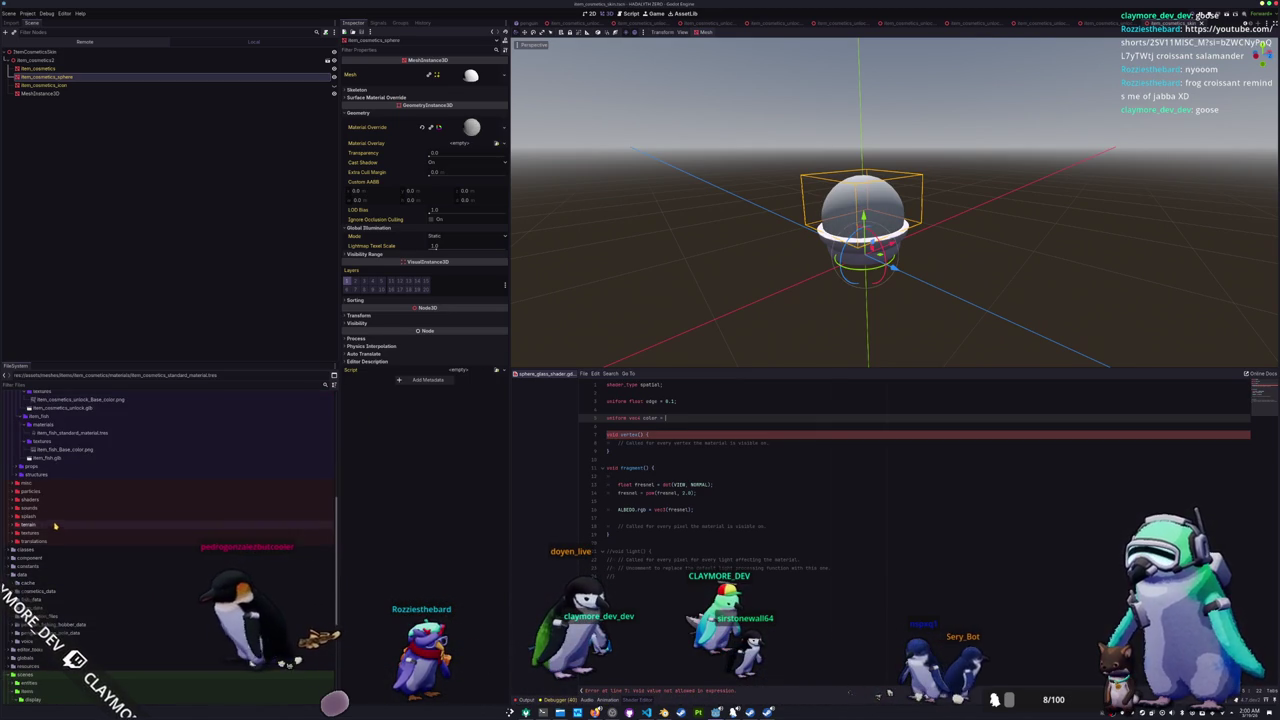
{"action": "double_click", "coordinate": [56, 500]}
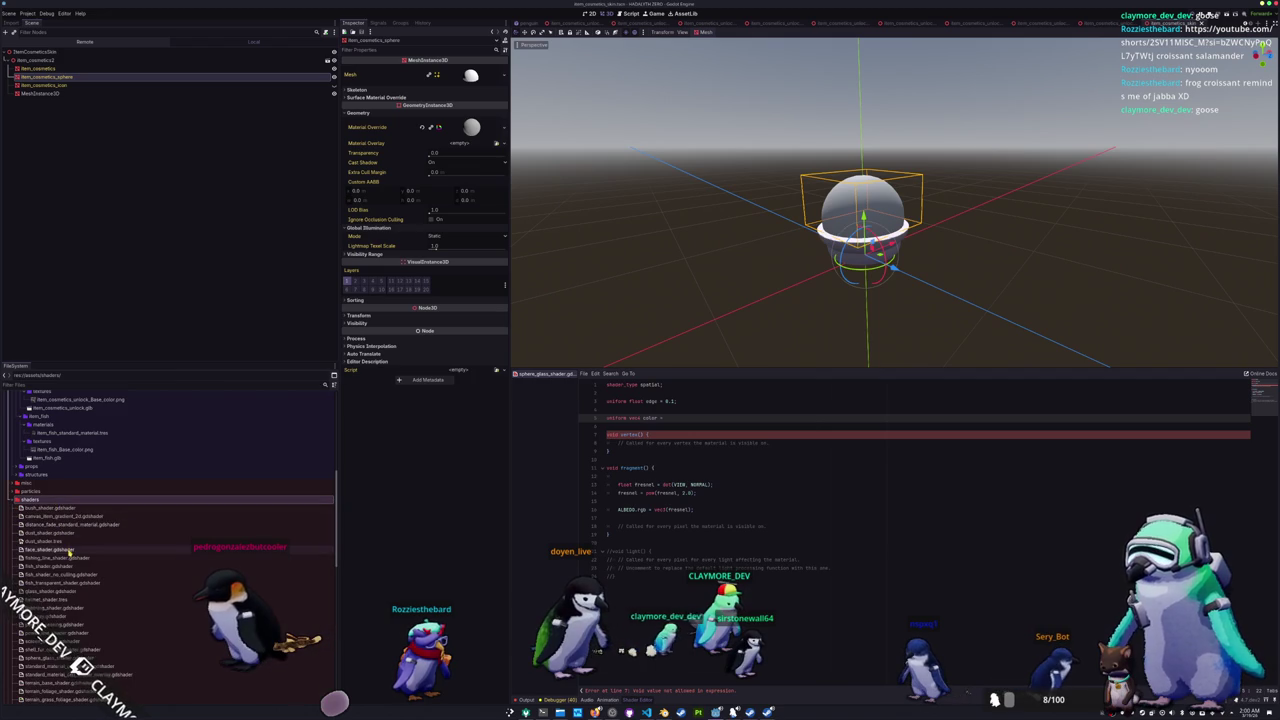
{"action": "scroll", "coordinate": [70, 552], "scroll_direction": "down", "scroll_amount": 4}
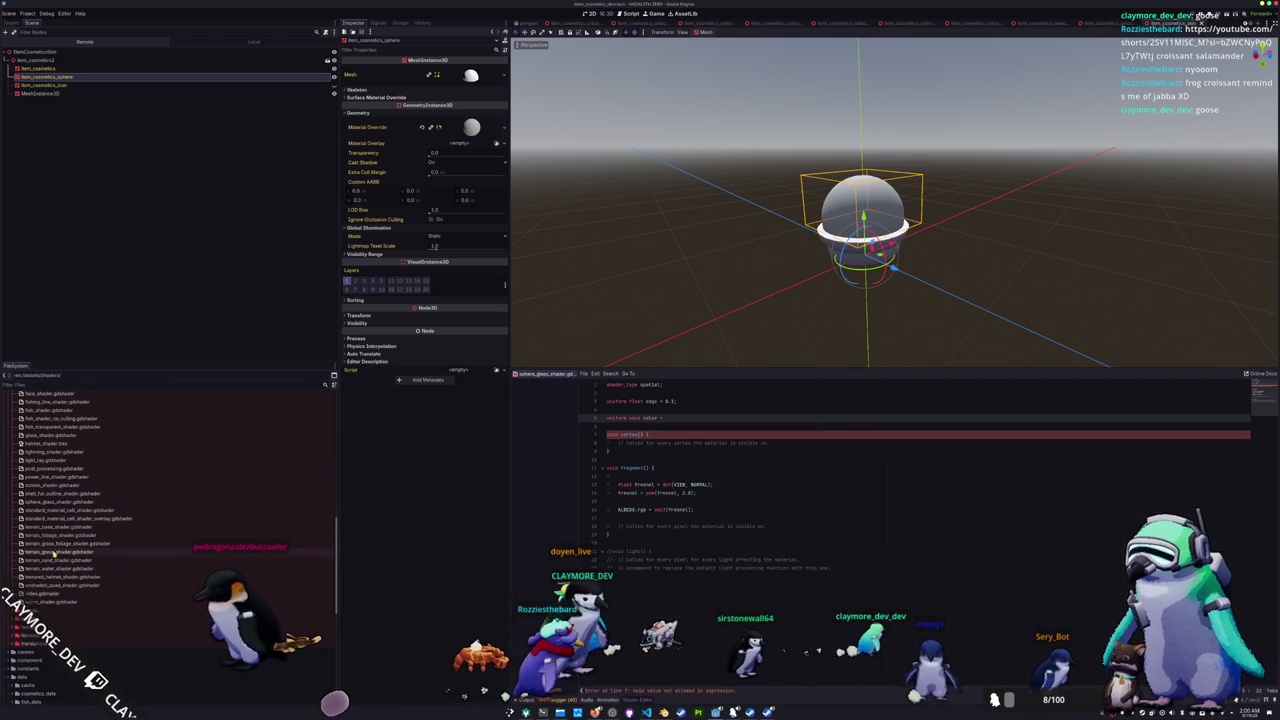
{"action": "scroll", "coordinate": [55, 550], "scroll_direction": "up", "scroll_amount": 1}
{"action": "scroll", "coordinate": [57, 530], "scroll_direction": "up", "scroll_amount": 1}
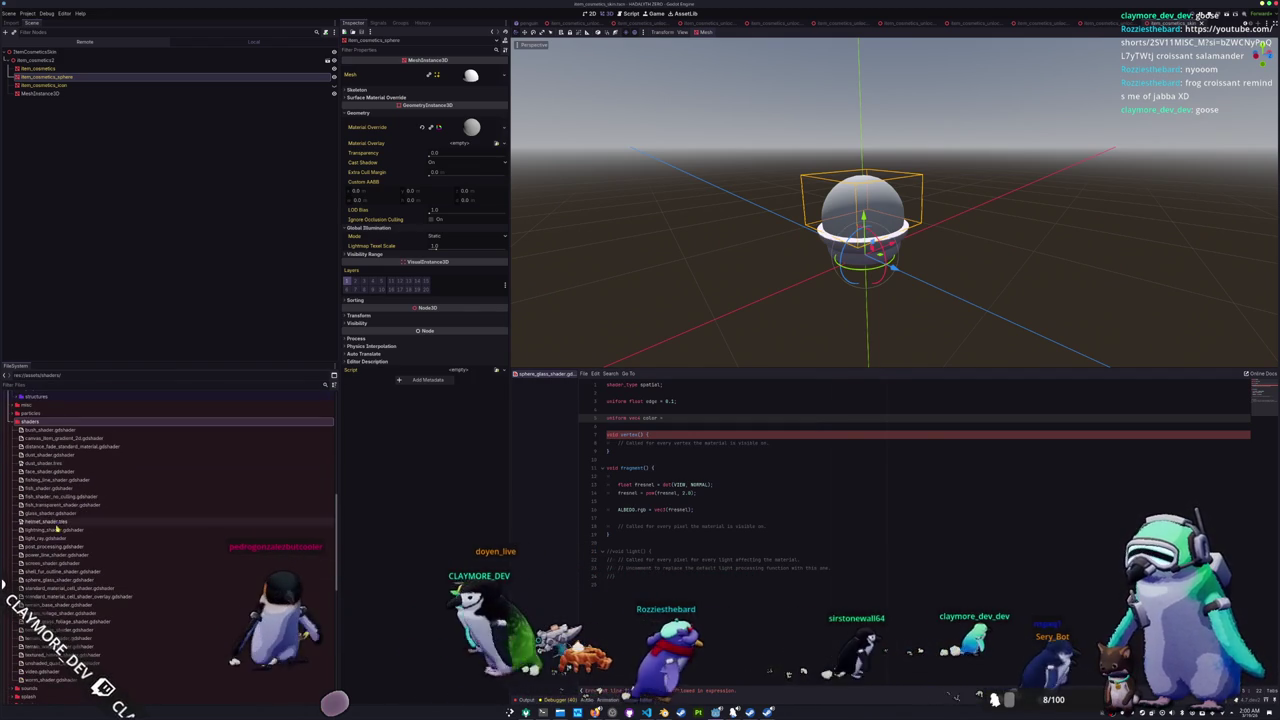
- Open glass_shader.gdshader and read through its code for reference
{"action": "double_click", "coordinate": [62, 514]}
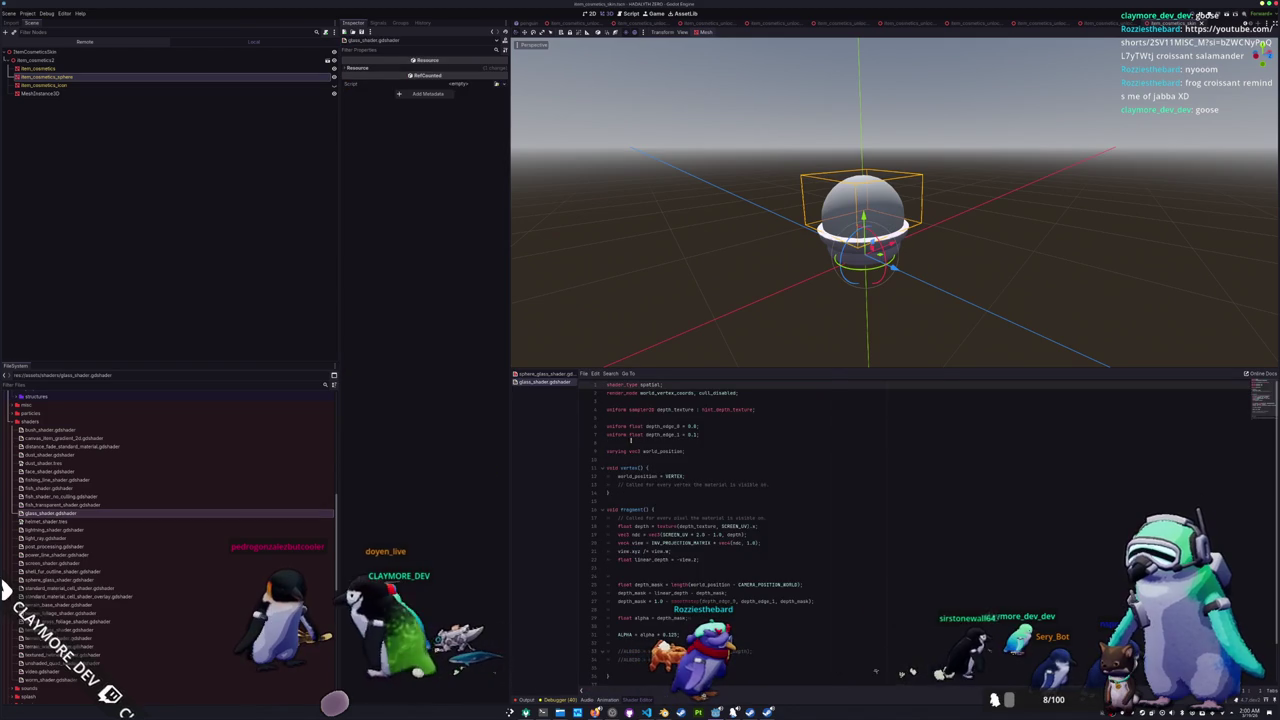
{"action": "scroll", "coordinate": [708, 420], "scroll_direction": "down", "scroll_amount": 3}
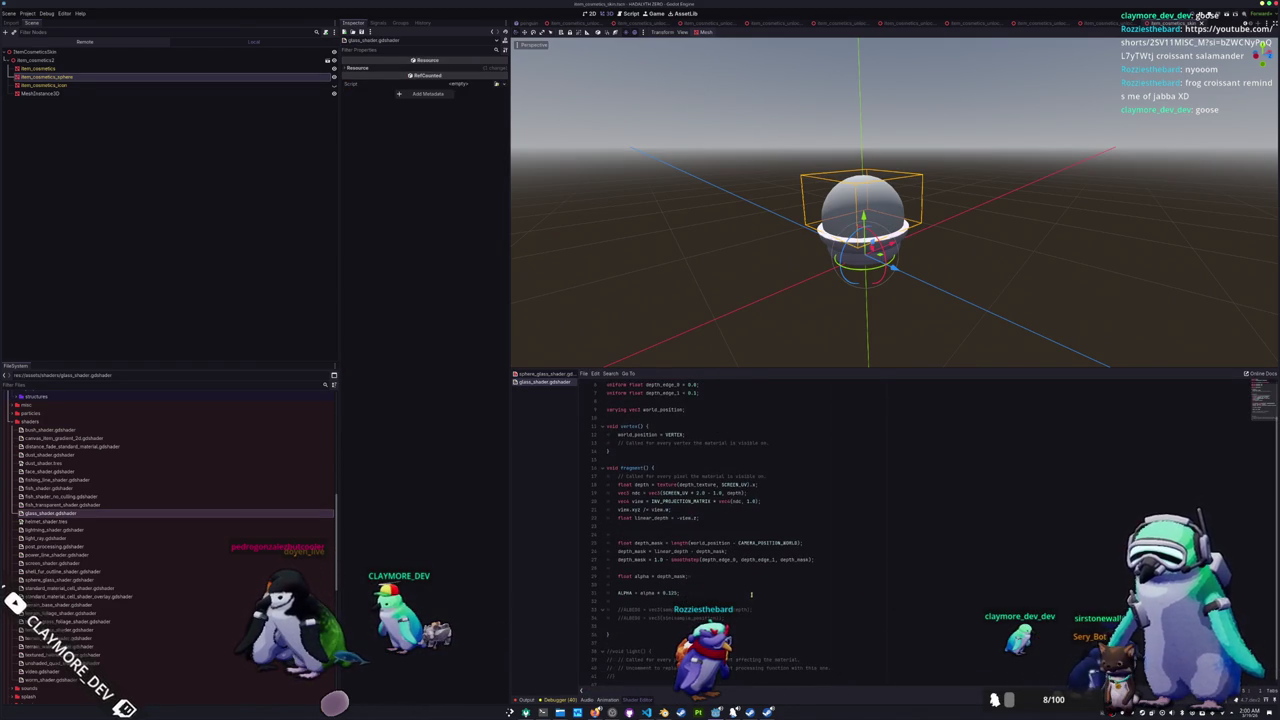
{"action": "scroll", "coordinate": [754, 579], "scroll_direction": "up", "scroll_amount": 3}
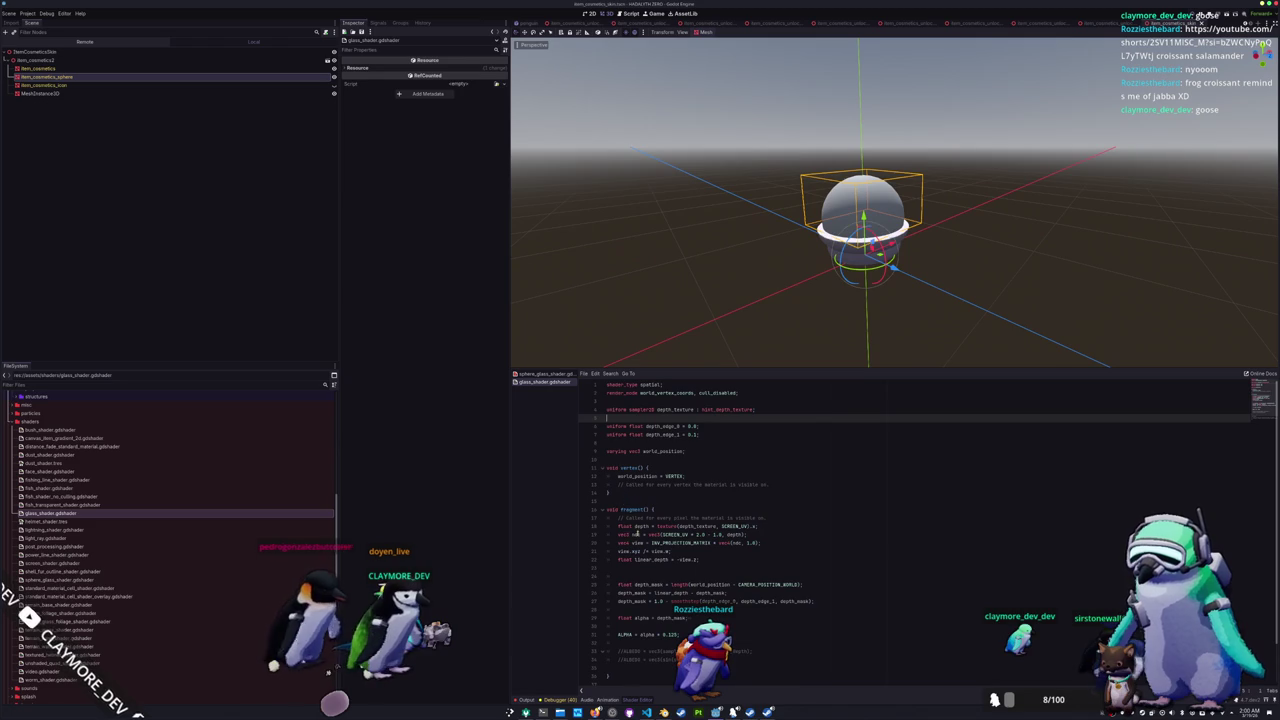
{"action": "left_click", "coordinate": [629, 625]}
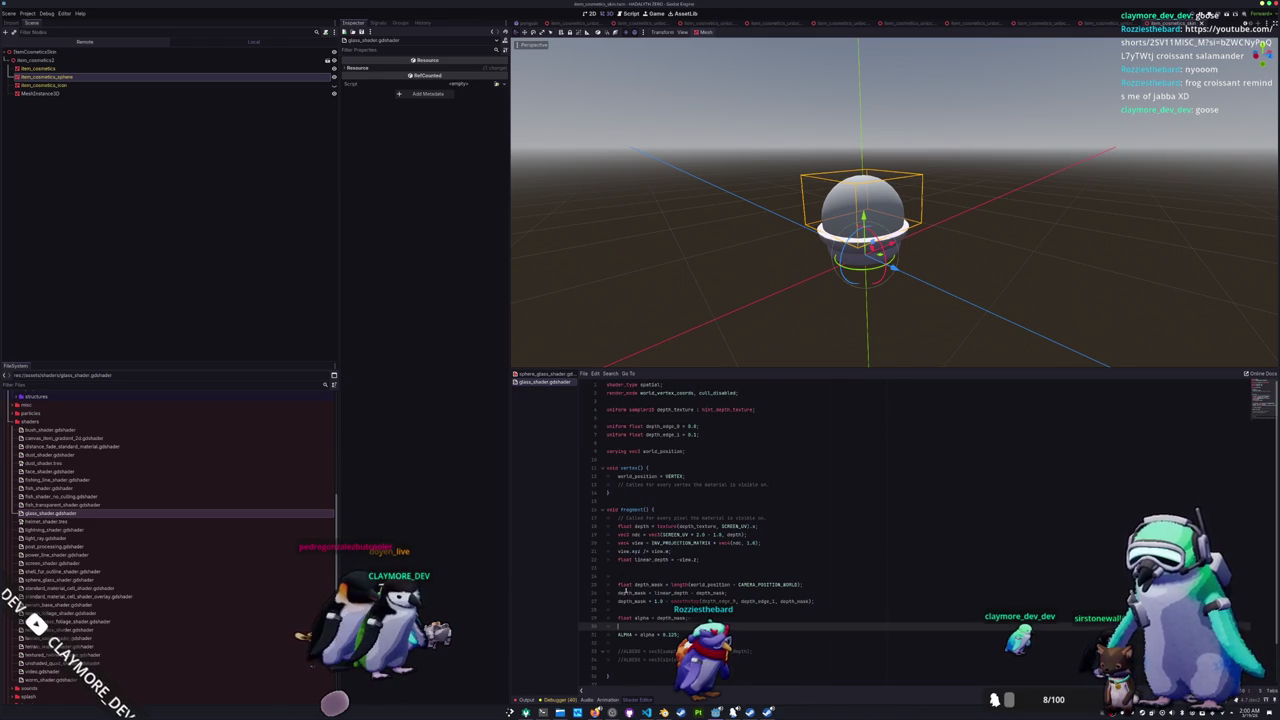
{"action": "scroll", "coordinate": [627, 620], "scroll_direction": "down", "scroll_amount": 3}
{"action": "scroll", "coordinate": [620, 592], "scroll_direction": "up", "scroll_amount": 3}
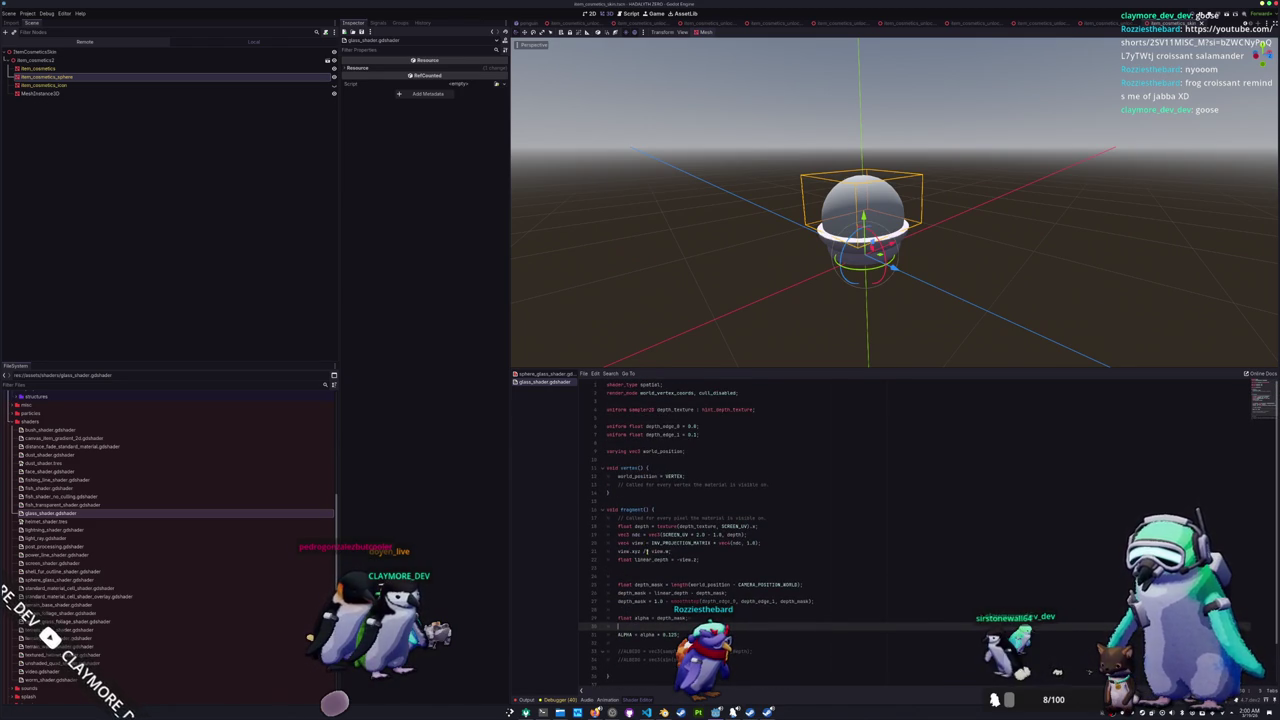
{"action": "scroll", "coordinate": [654, 525], "scroll_direction": "down", "scroll_amount": 3}
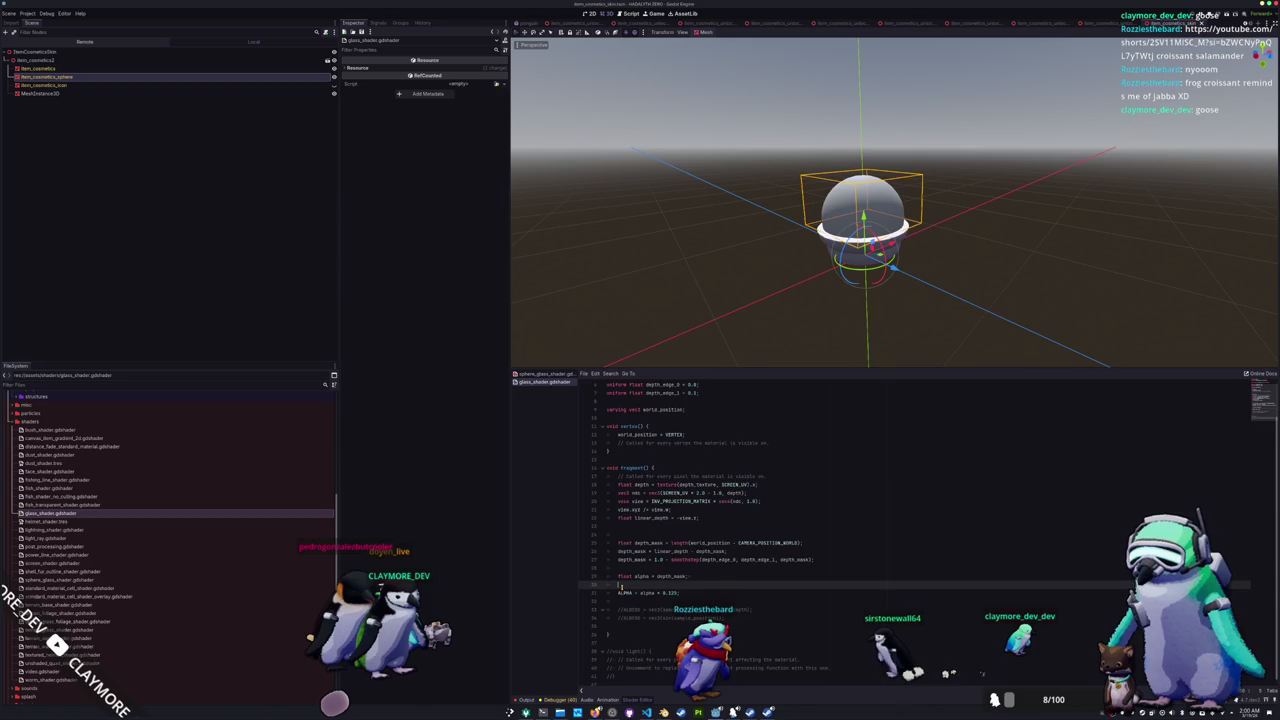
{"action": "scroll", "coordinate": [620, 586], "scroll_direction": "up", "scroll_amount": 3}
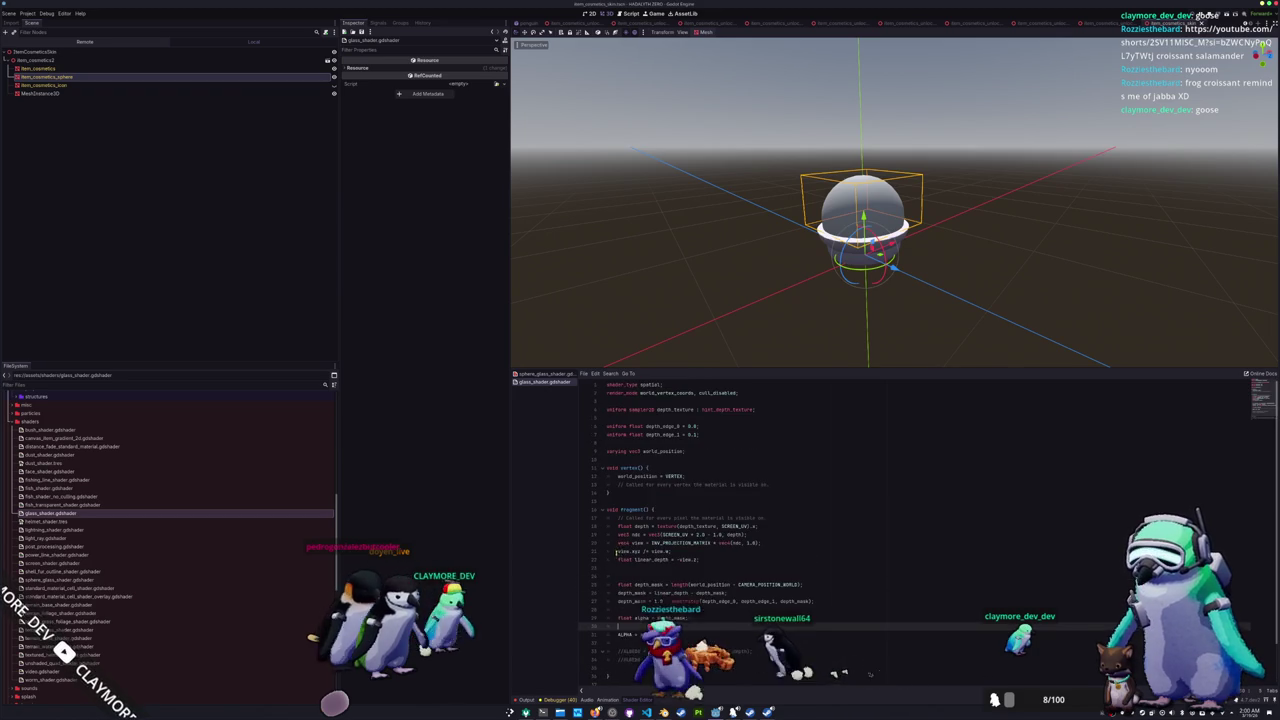
- Delete the unfinished color uniform line and open standard_material_cell_shader.gdshader
{"action": "left_click", "coordinate": [548, 374]}
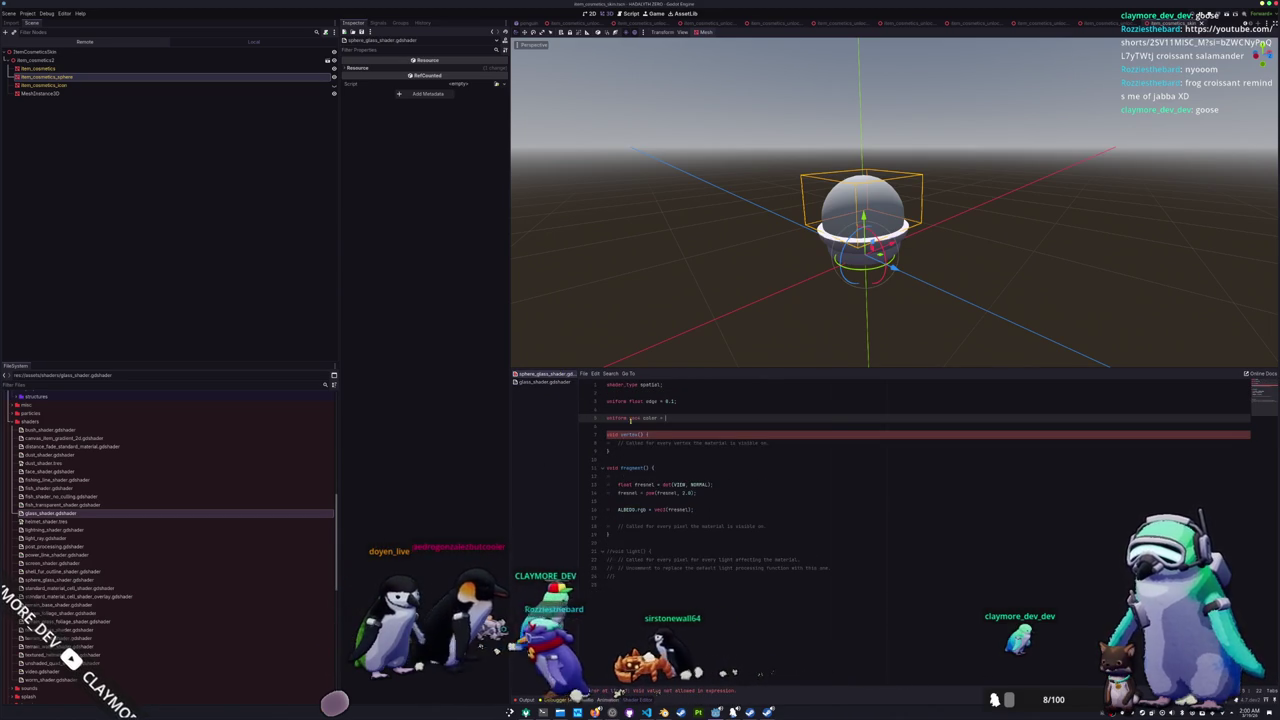
{"action": "key", "text": "BackSpace"}
{"action": "key", "text": "BackSpace"}
{"action": "key", "text": "BackSpace"}
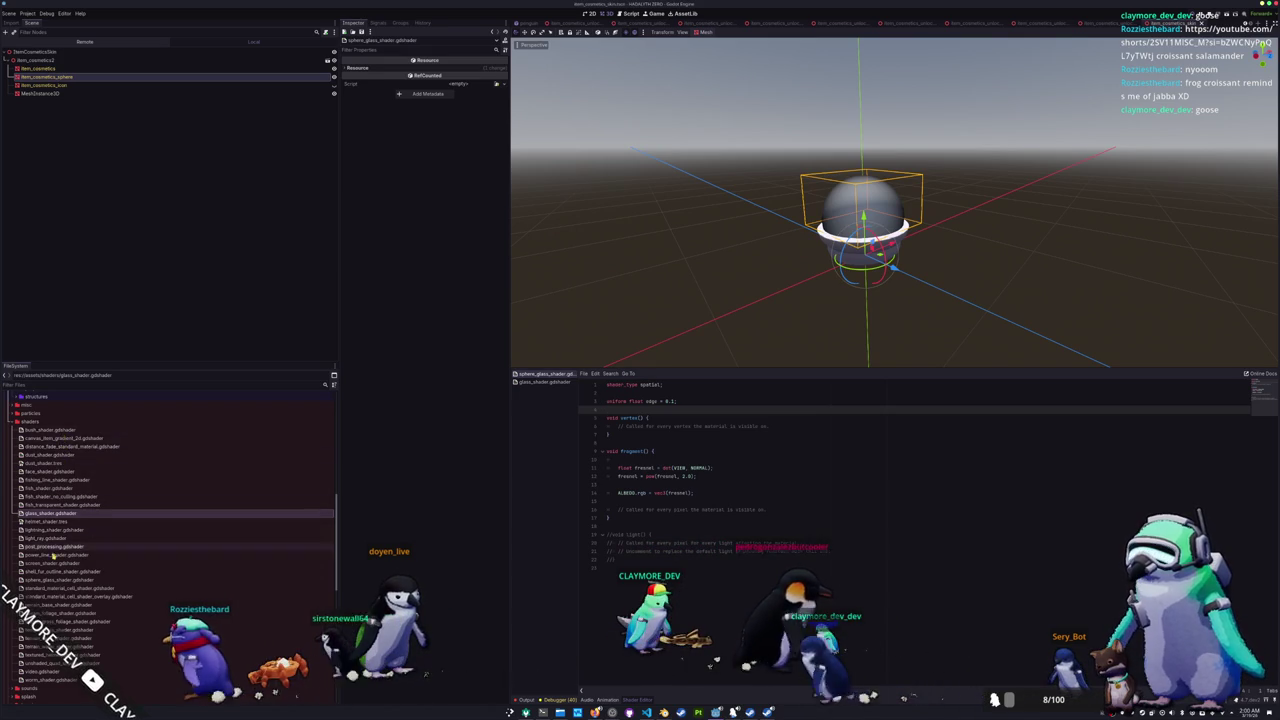
{"action": "scroll", "coordinate": [58, 568], "scroll_direction": "down", "scroll_amount": 2}
{"action": "double_click", "coordinate": [60, 549]}
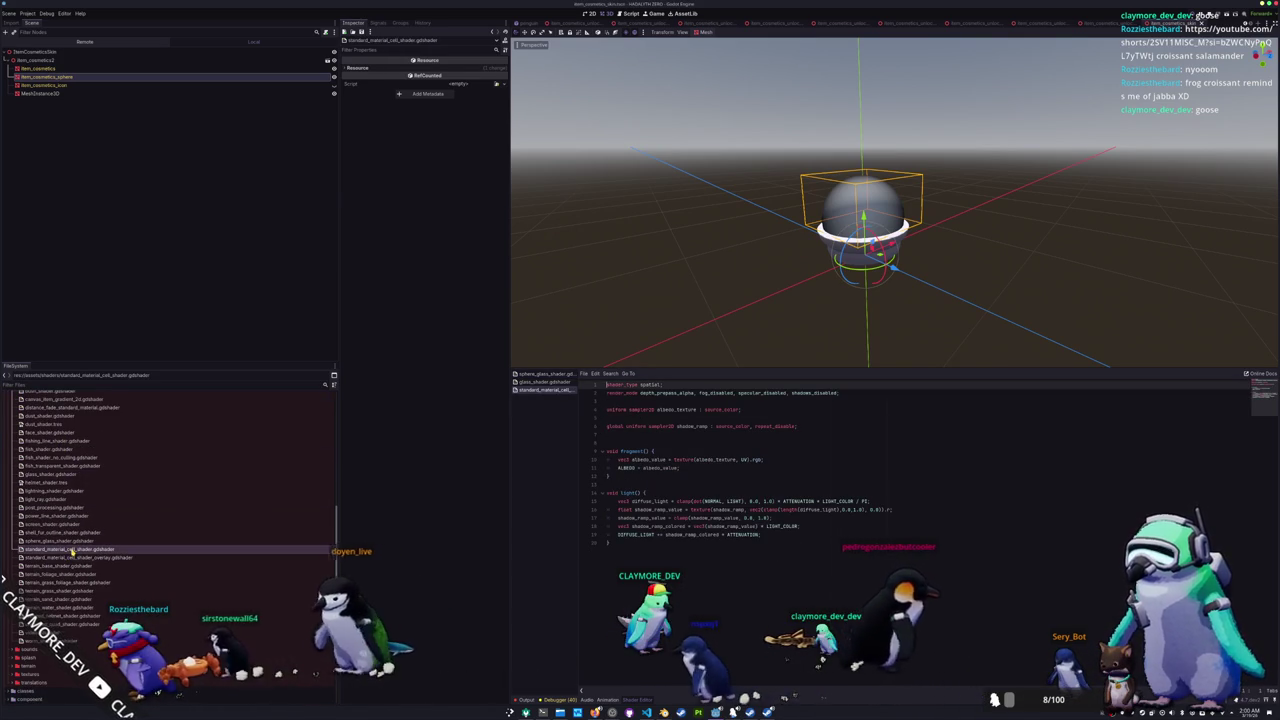
- Copy the cell shader's light() function over the commented light() in sphere_glass_shader
{"action": "left_click_drag", "start_coordinate": [596, 541], "coordinate": [607, 485]}
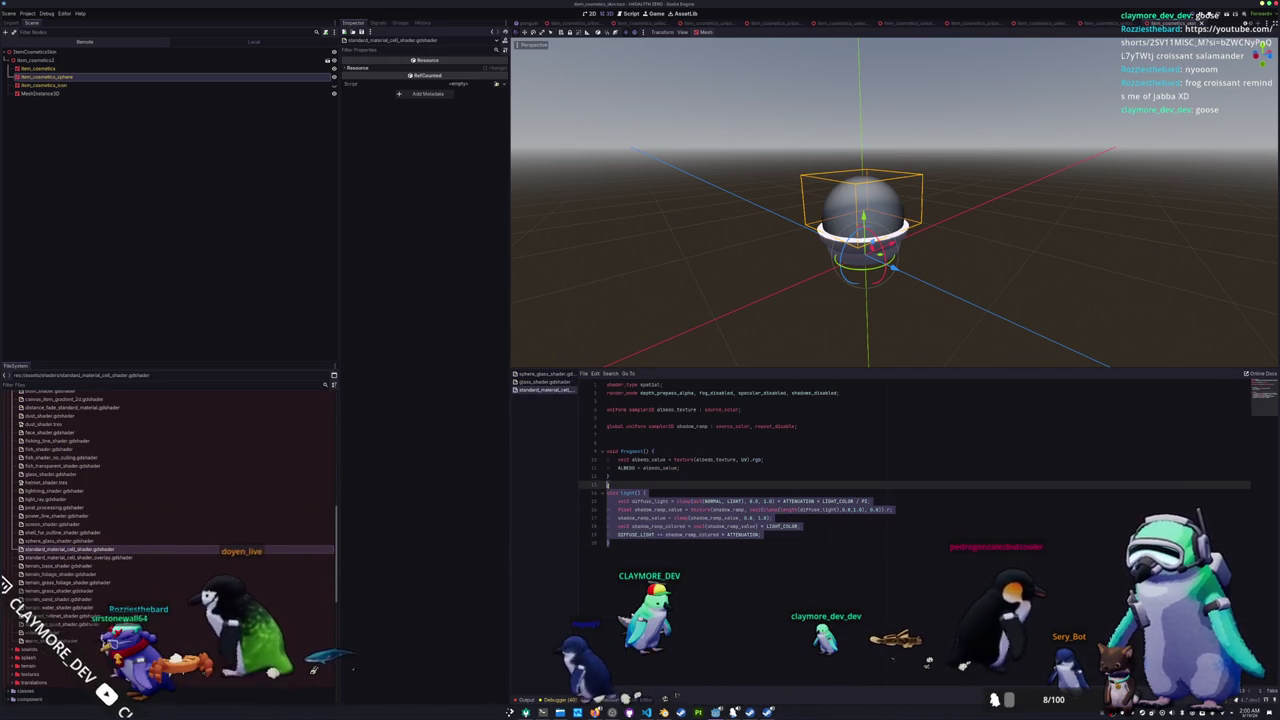
{"action": "left_click", "coordinate": [545, 381]}
{"action": "left_click_drag", "start_coordinate": [612, 560], "coordinate": [601, 535]}
{"action": "key", "text": "ctrl+v"}
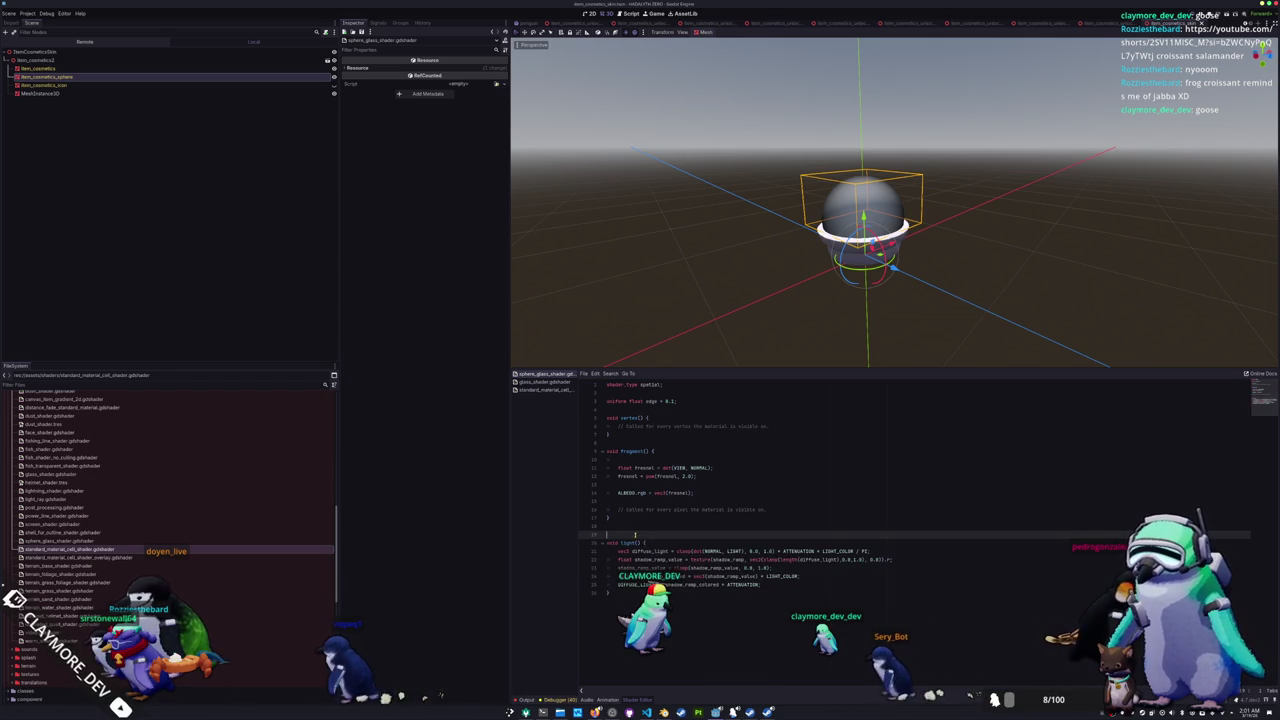
- Add global uniform sampler2D shadow_ramp; below the edge uniform
{"action": "scroll", "coordinate": [743, 281], "scroll_direction": "up", "scroll_amount": 2}
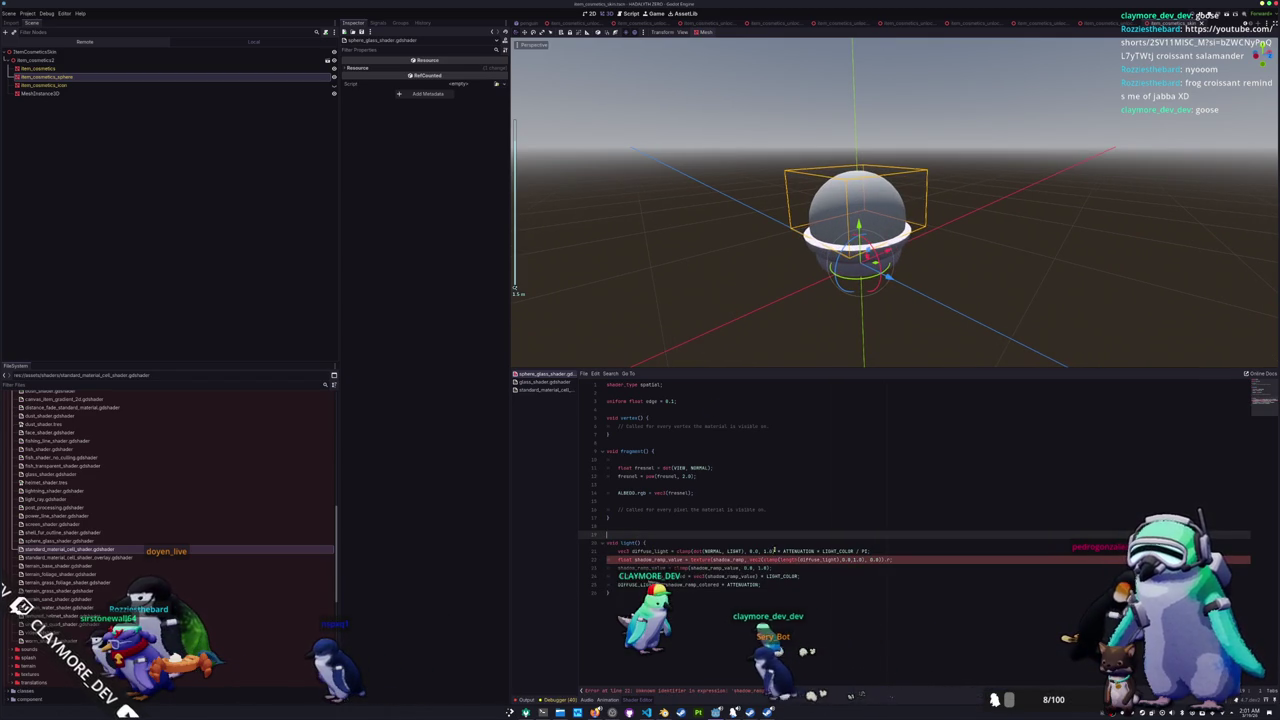
{"action": "left_click", "coordinate": [625, 409]}
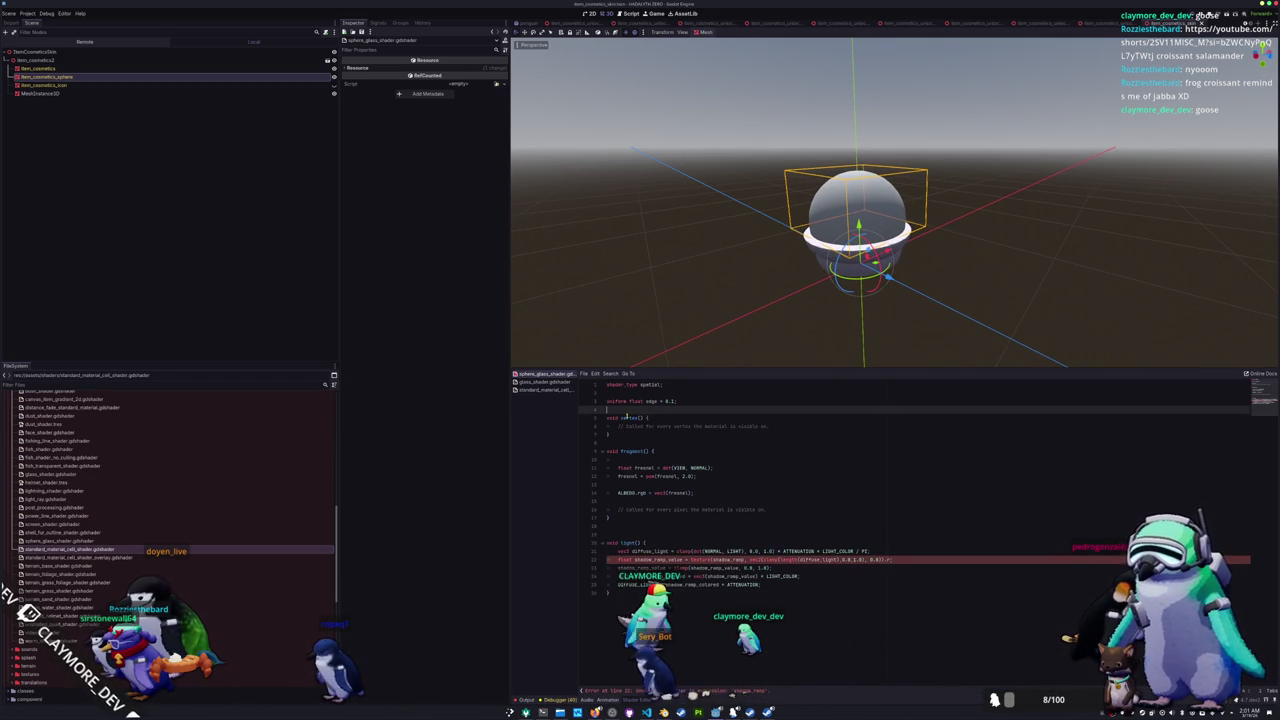
{"action": "key", "text": "Return"}
{"action": "key", "text": "Return"}
{"action": "key", "text": "Up"}
{"action": "type", "text": "global uniform sampler2D shadow_ramp;"}
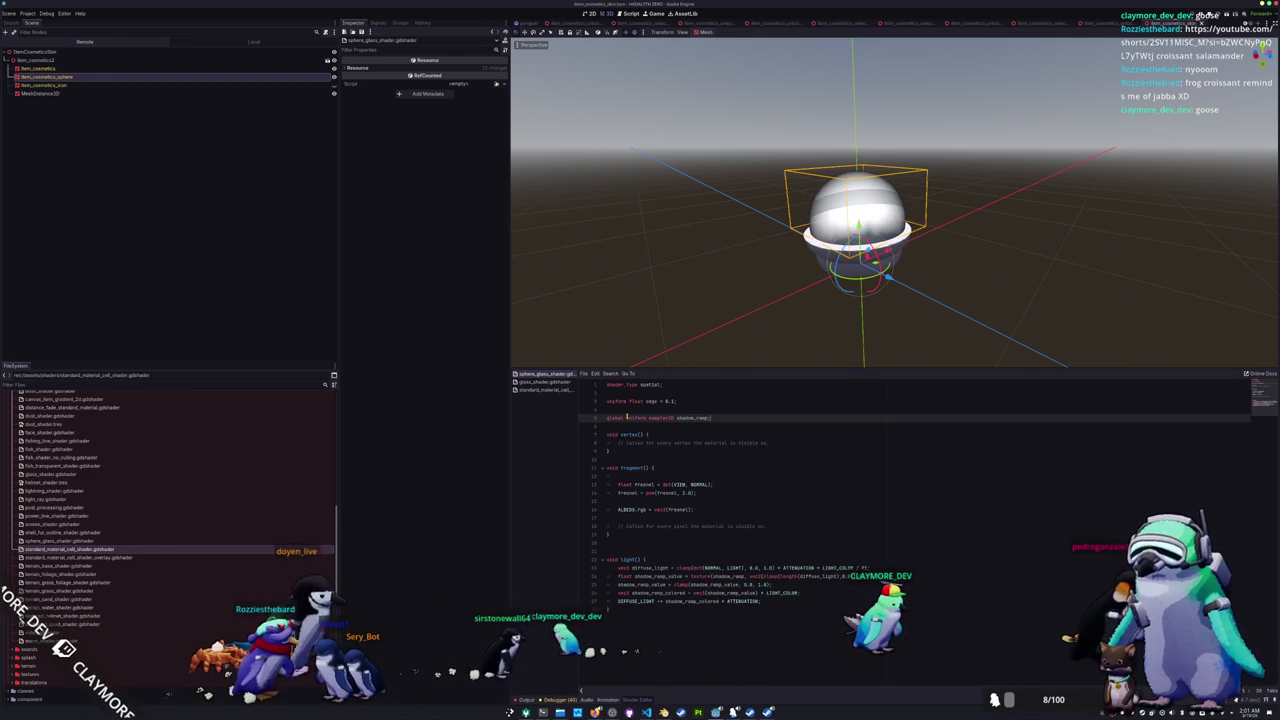
- Inspect the glass dome from a new angle, undoing an accidental lift of the sphere
{"action": "scroll", "coordinate": [677, 191], "scroll_direction": "up", "scroll_amount": 5}
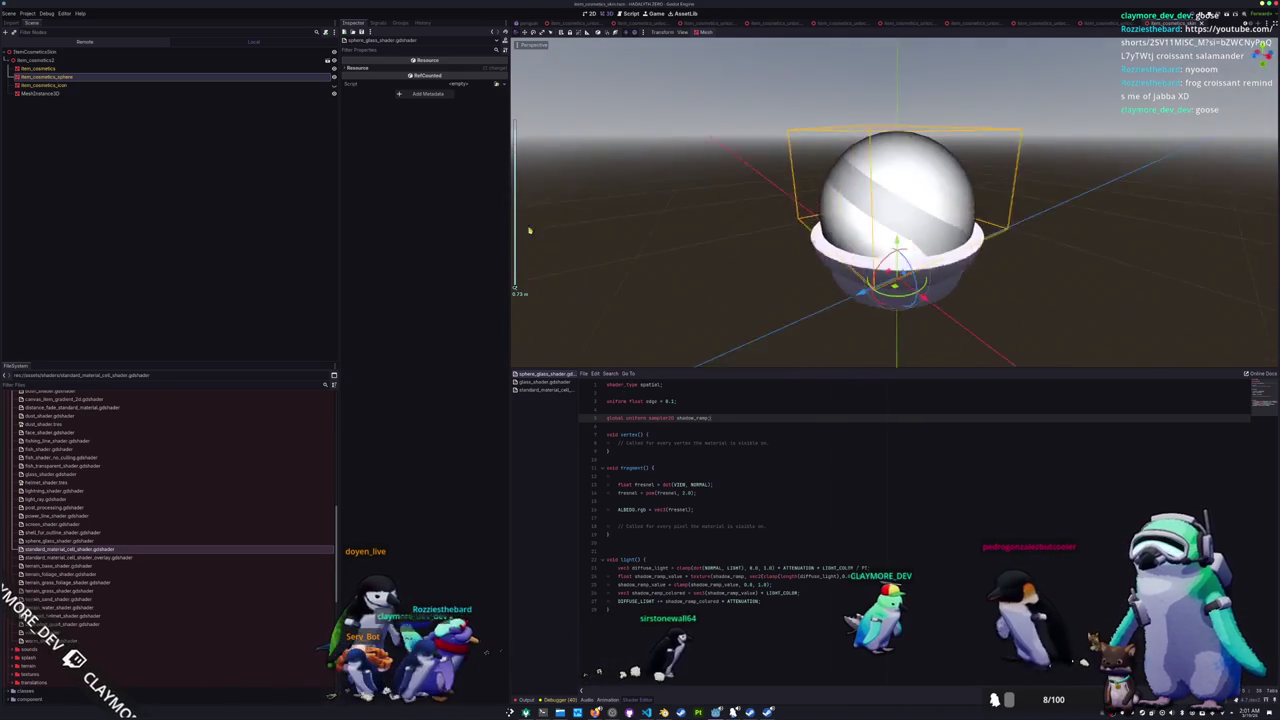
{"action": "mouse_move", "coordinate": [529, 230]}
{"action": "left_mouse_down"}
{"action": "mouse_move", "coordinate": [737, 223]}
{"action": "mouse_move", "coordinate": [685, 183]}
{"action": "mouse_move", "coordinate": [757, 251]}
{"action": "mouse_move", "coordinate": [731, 234]}
{"action": "mouse_move", "coordinate": [720, 278]}
{"action": "mouse_move", "coordinate": [746, 251]}
{"action": "mouse_move", "coordinate": [727, 239]}
{"action": "left_mouse_up"}
{"action": "scroll", "coordinate": [766, 229], "scroll_direction": "down", "scroll_amount": 3}
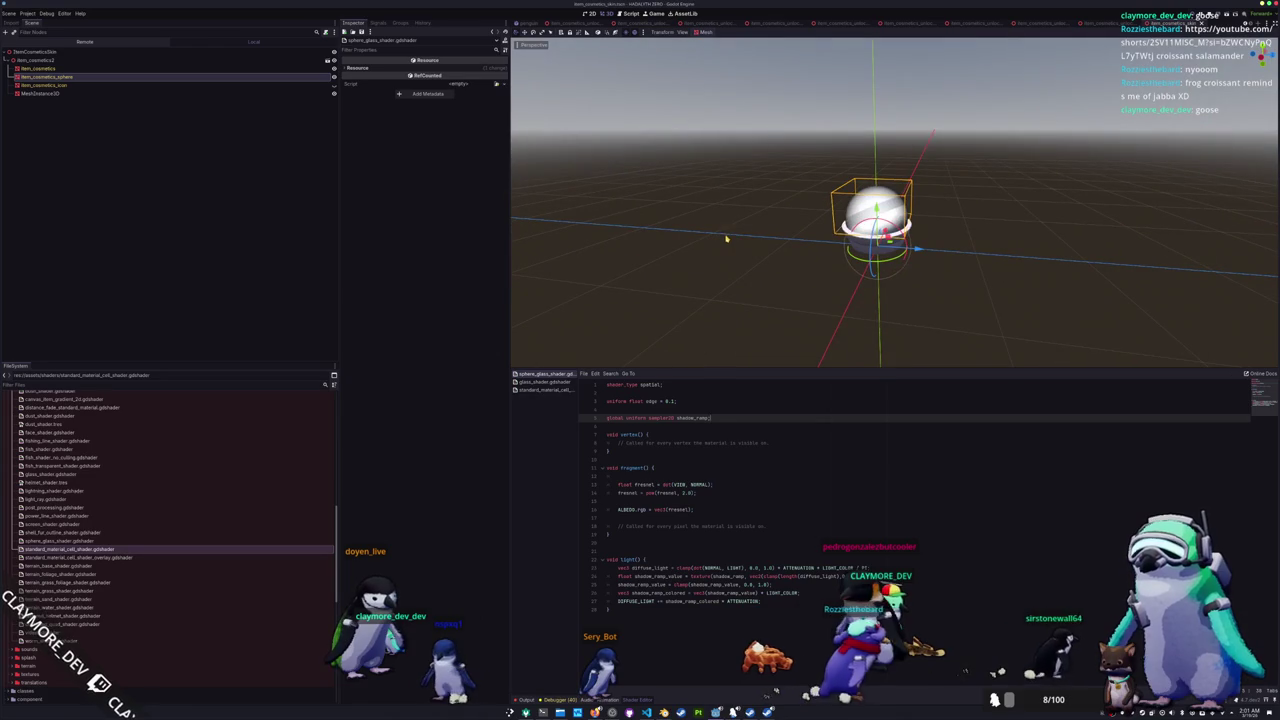
{"action": "scroll", "coordinate": [737, 303], "scroll_direction": "up", "scroll_amount": 2}
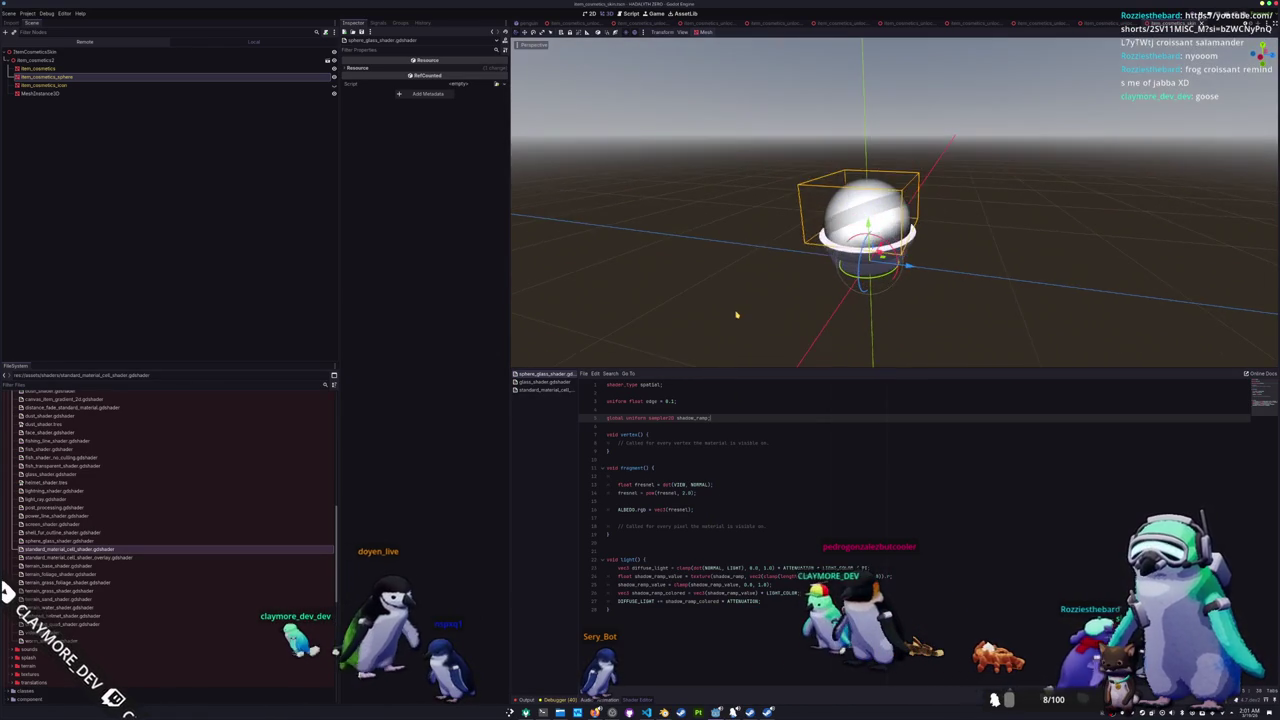
{"action": "scroll", "coordinate": [740, 317], "scroll_direction": "up", "scroll_amount": 3}
{"action": "left_click_drag", "start_coordinate": [813, 253], "coordinate": [815, 144]}
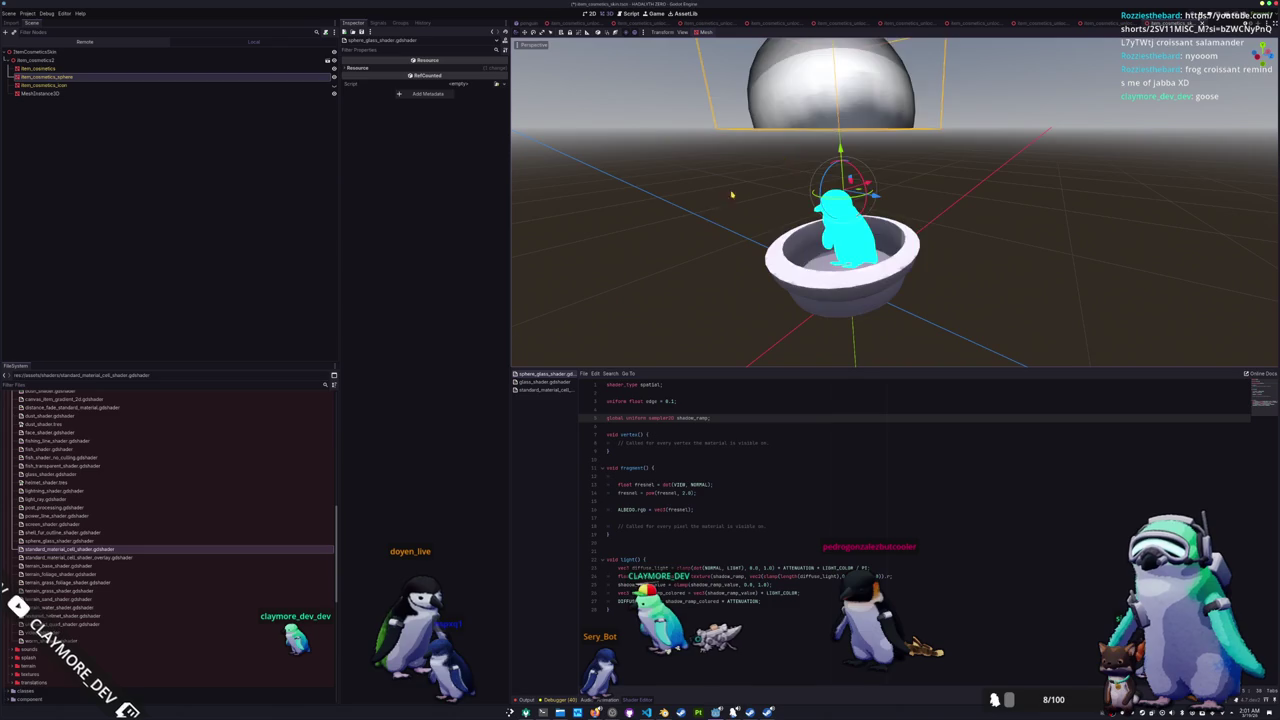
{"action": "key", "text": "ctrl+z"}
{"action": "scroll", "coordinate": [700, 229], "scroll_direction": "down", "scroll_amount": 4}
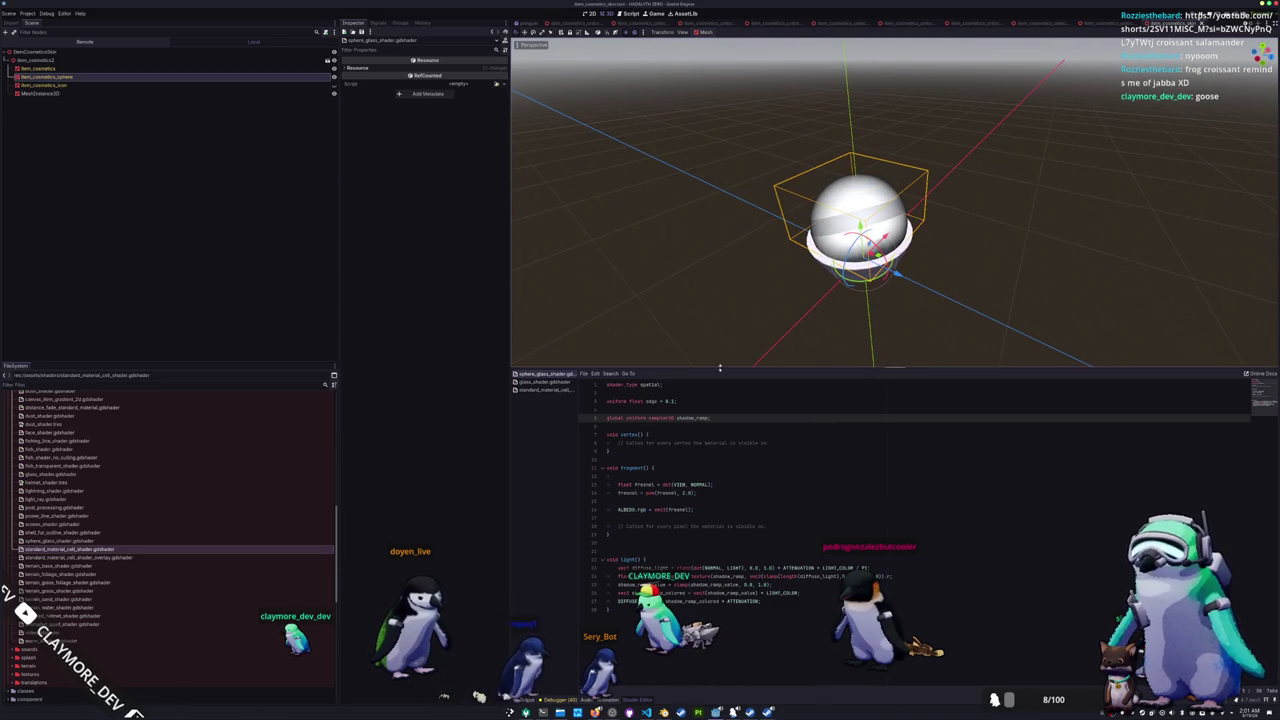
- Delete the empty vertex() function and the leftover comment from the glass shader
{"action": "left_click", "coordinate": [651, 517]}
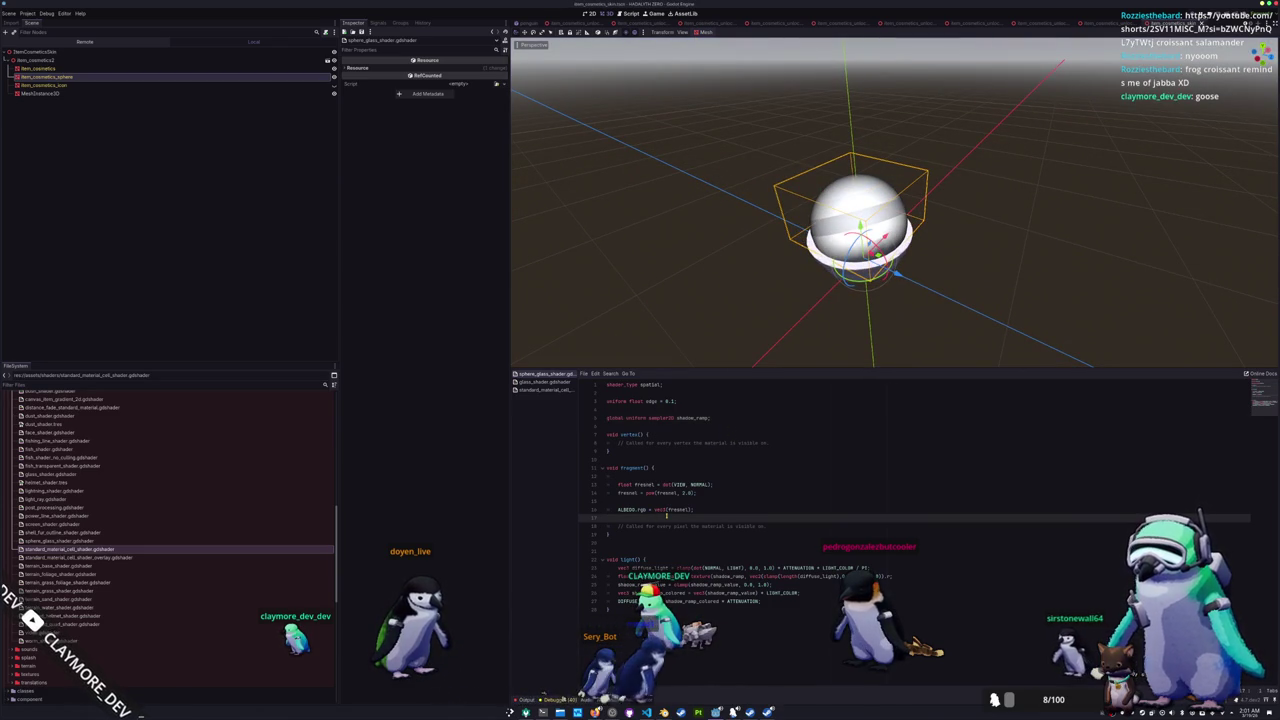
{"action": "key", "text": "Return"}
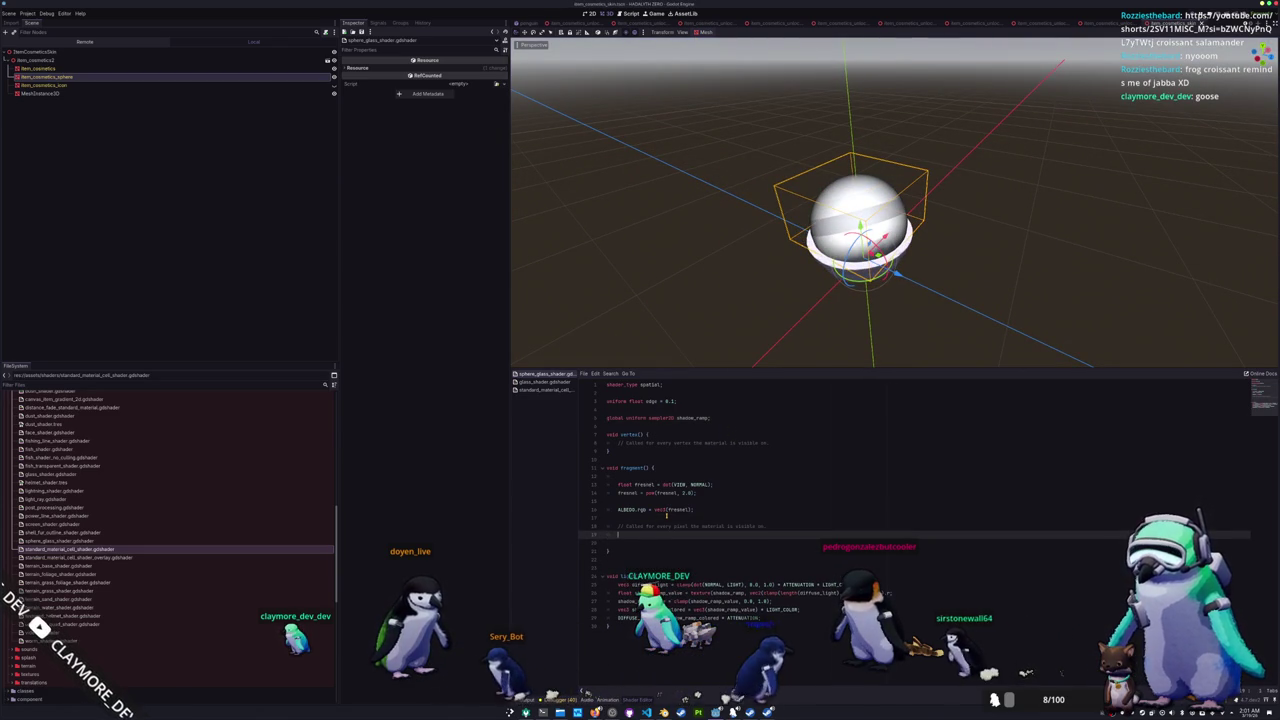
{"action": "key", "text": "Up"}
{"action": "key", "text": "Up"}
{"action": "key", "text": "Up"}
{"action": "key", "text": "shift+Up"}
{"action": "key", "text": "shift+Up"}
{"action": "key", "text": "shift+Up"}
{"action": "key", "text": "BackSpace"}
{"action": "key", "text": "BackSpace"}
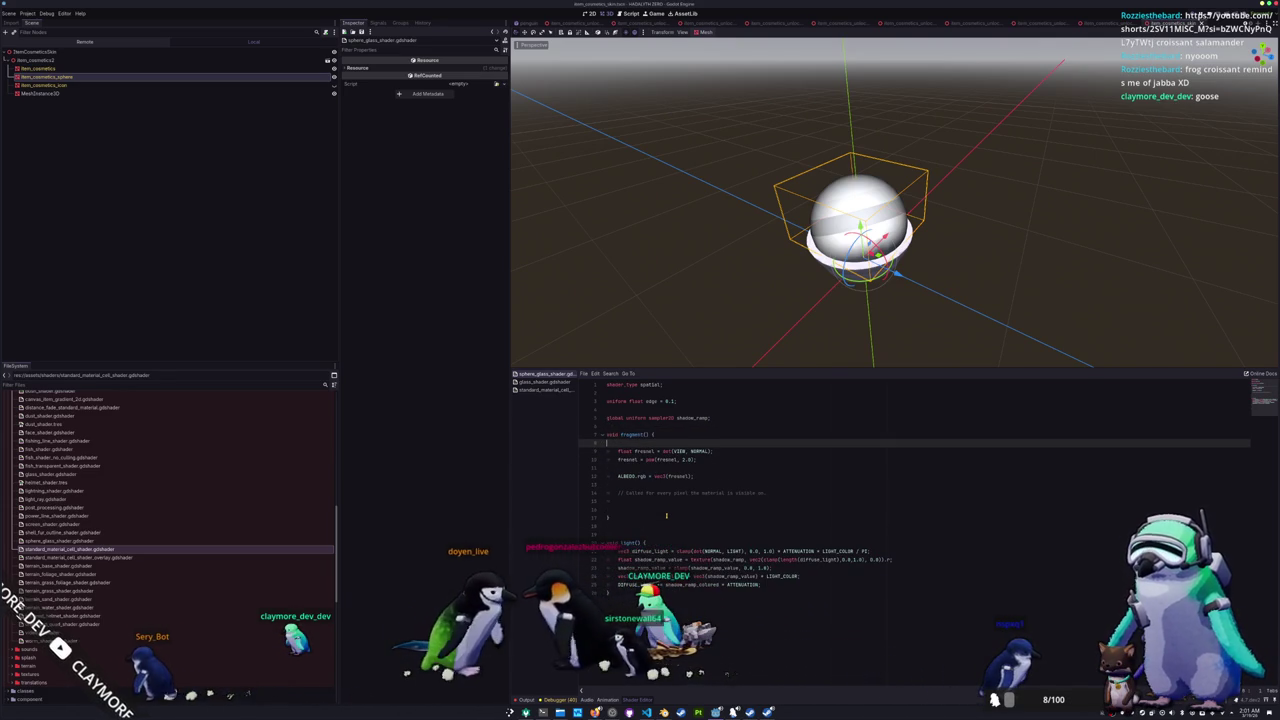
{"action": "key", "text": "BackSpace"}
{"action": "key", "text": "Down"}
{"action": "key", "text": "Down"}
{"action": "key", "text": "Down"}
{"action": "key", "text": "shift+Up"}
{"action": "key", "text": "shift+Up"}
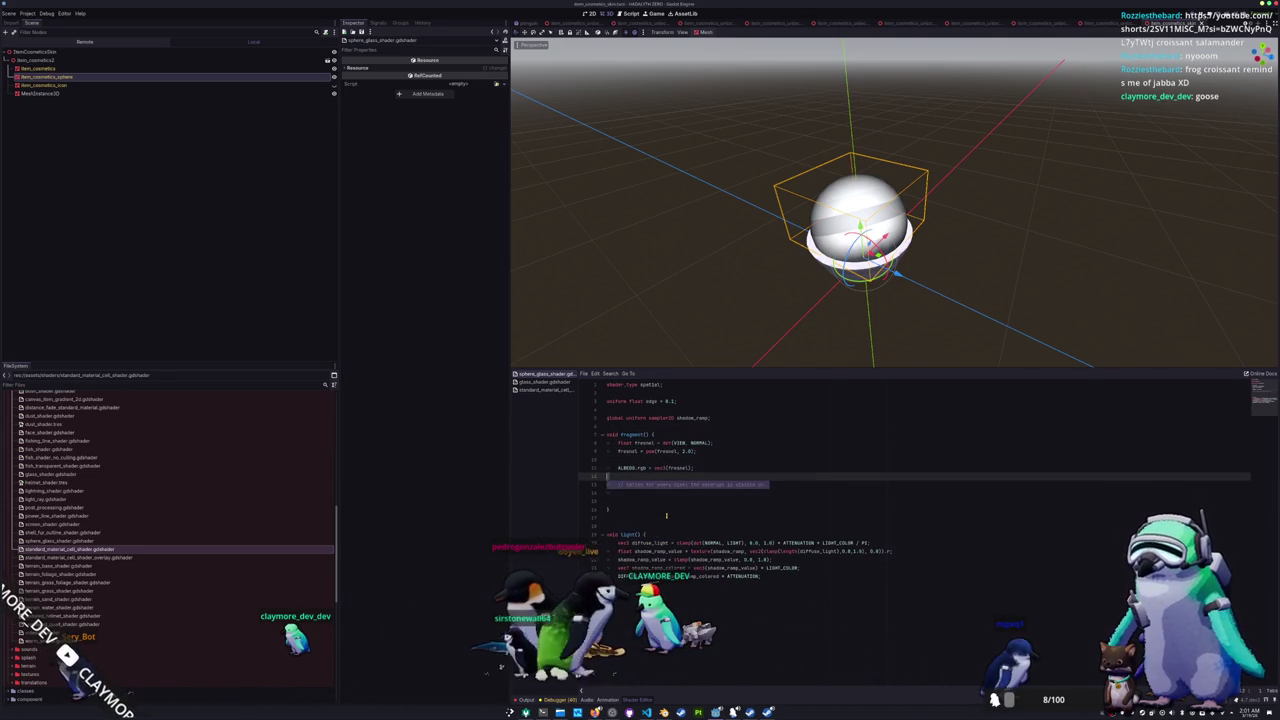
{"action": "key", "text": "BackSpace"}
{"action": "key", "text": "BackSpace"}
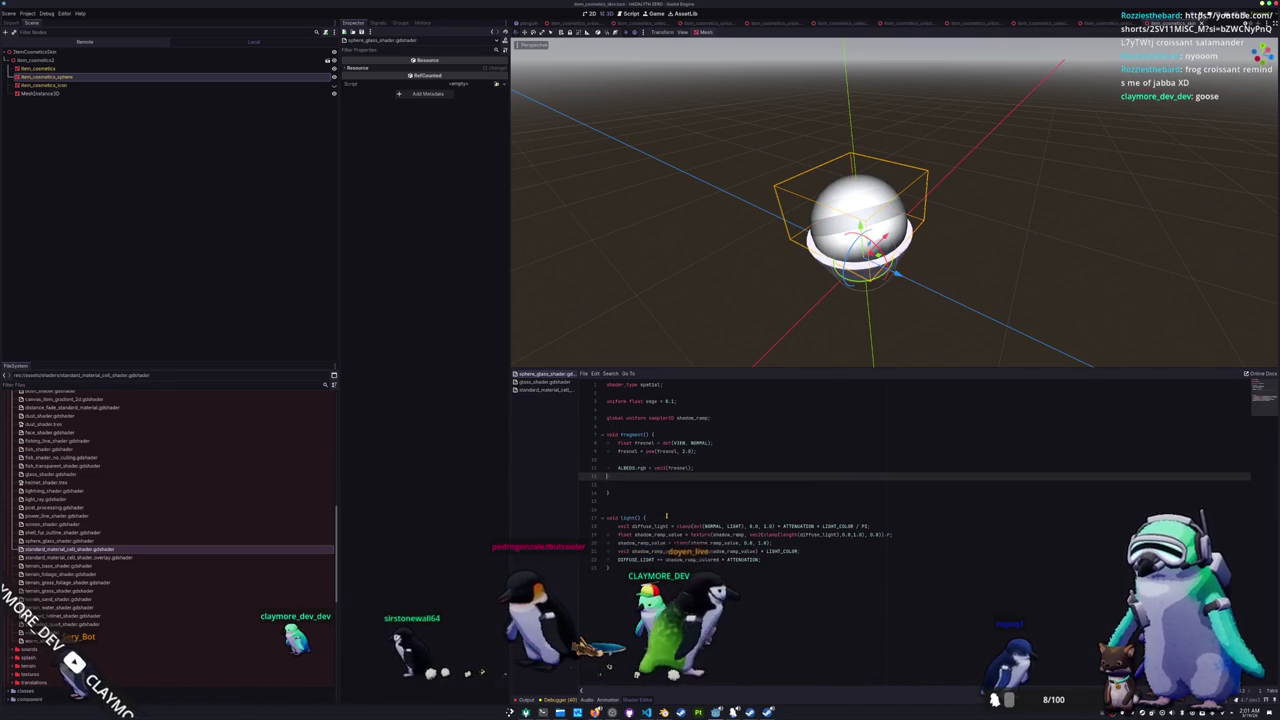
- Add 'fresnel = step(edge, fresnel);' on a new line above ALBEDO
{"action": "key", "text": "Up"}
{"action": "key", "text": "Up"}
{"action": "key", "text": "Return"}
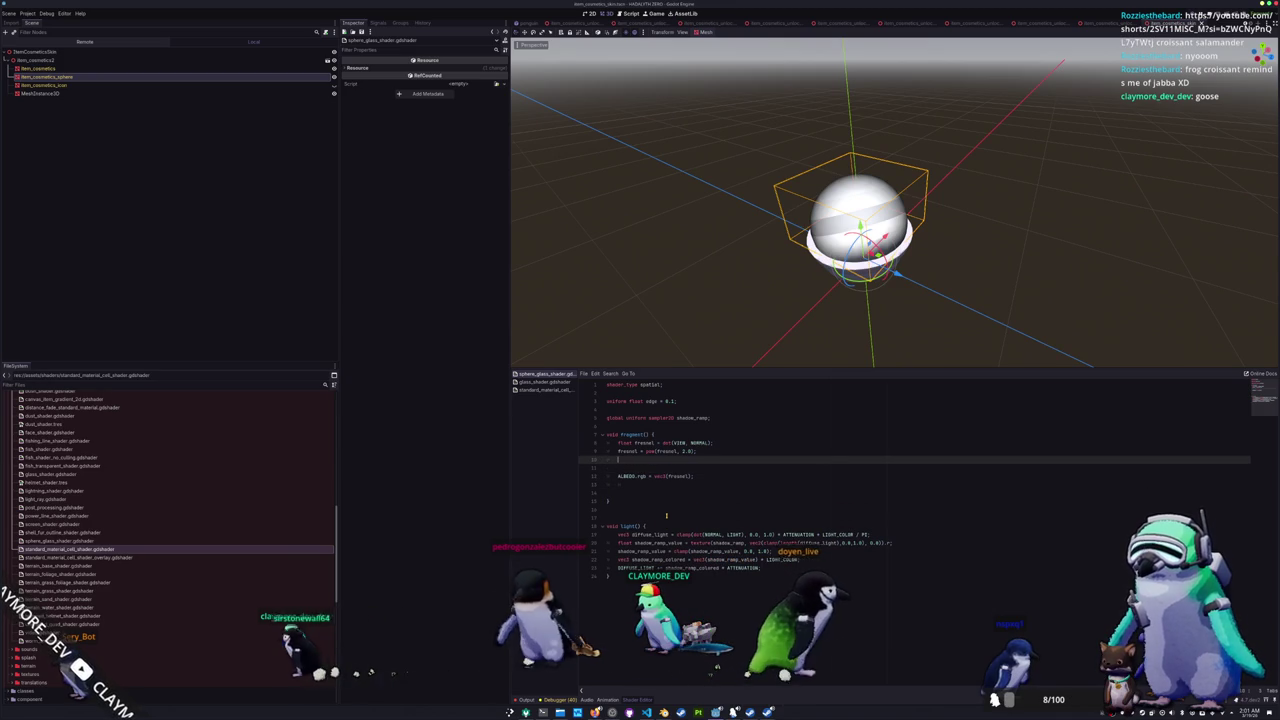
{"action": "type", "text": "esnel = "}
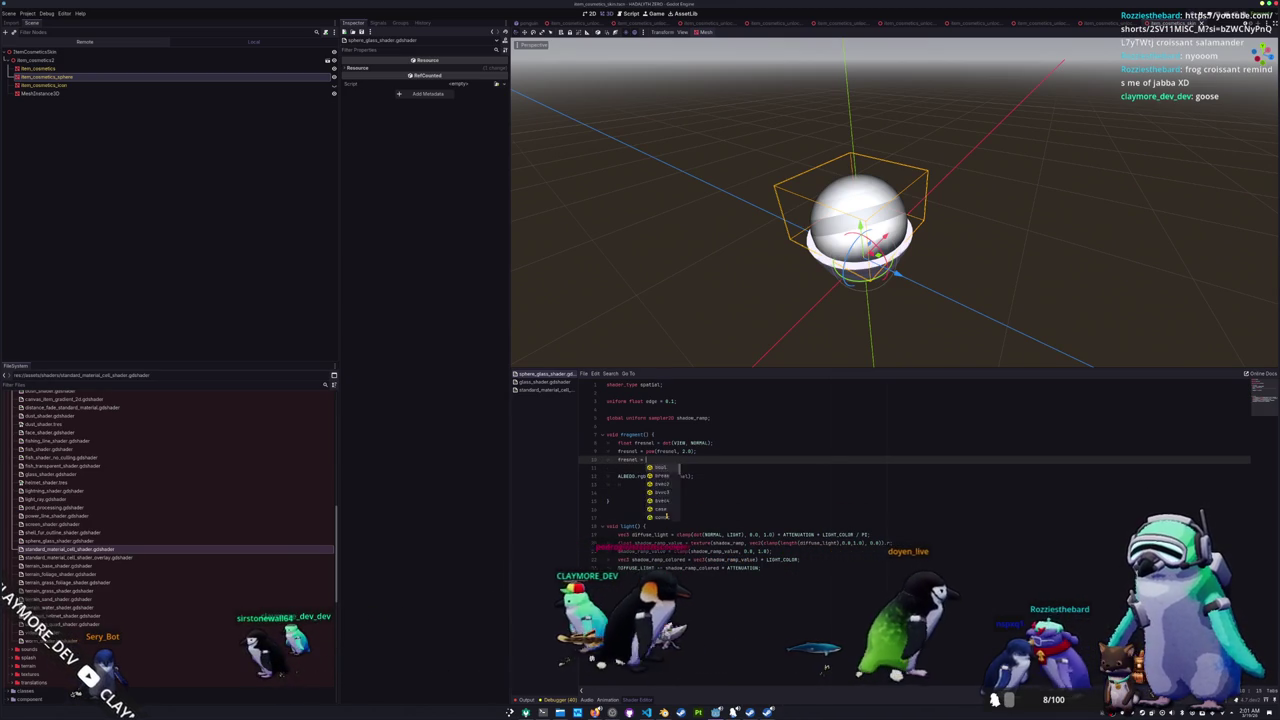
{"action": "type", "text": "step("}
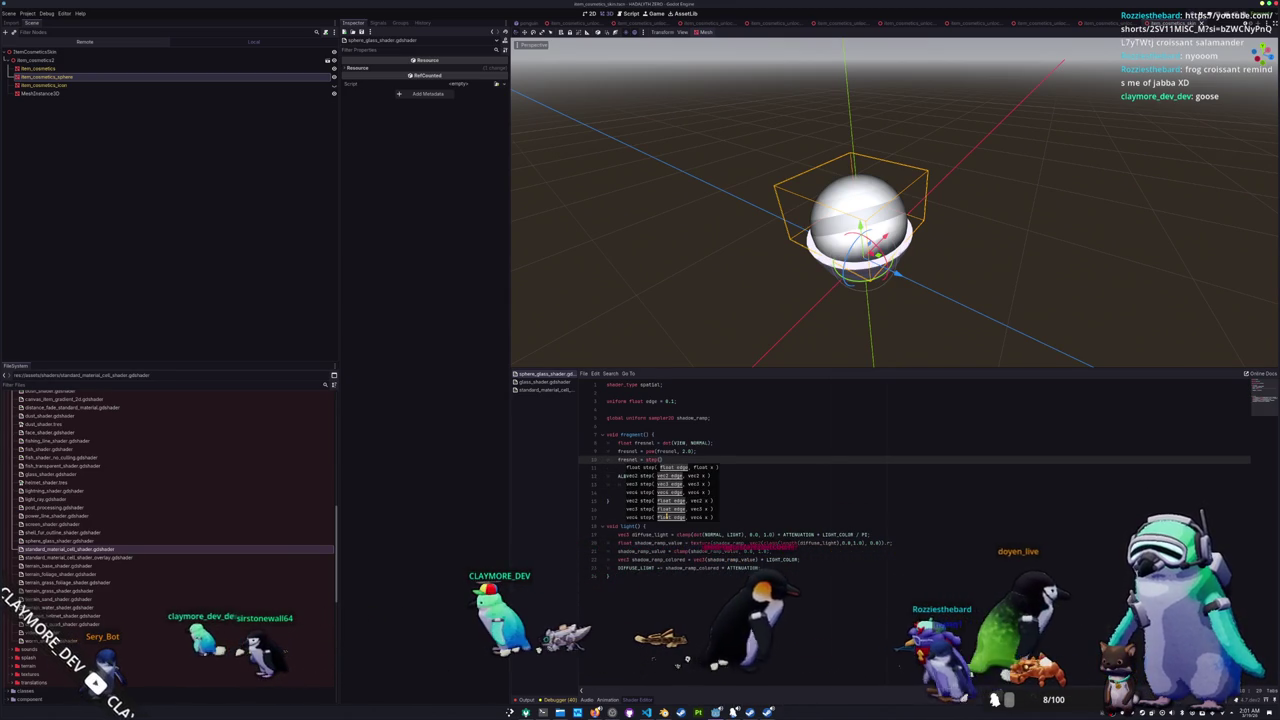
{"action": "type", "text": "edge, fresnel"}
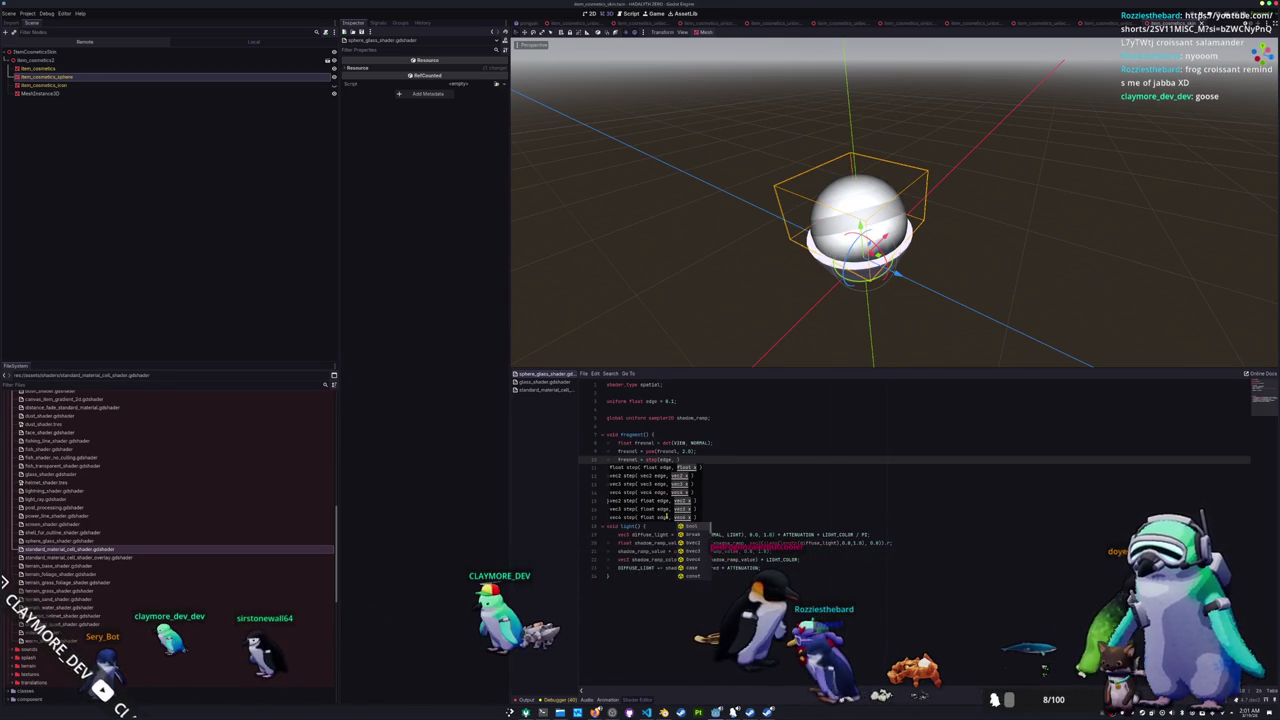
{"action": "type", "text": ")"}
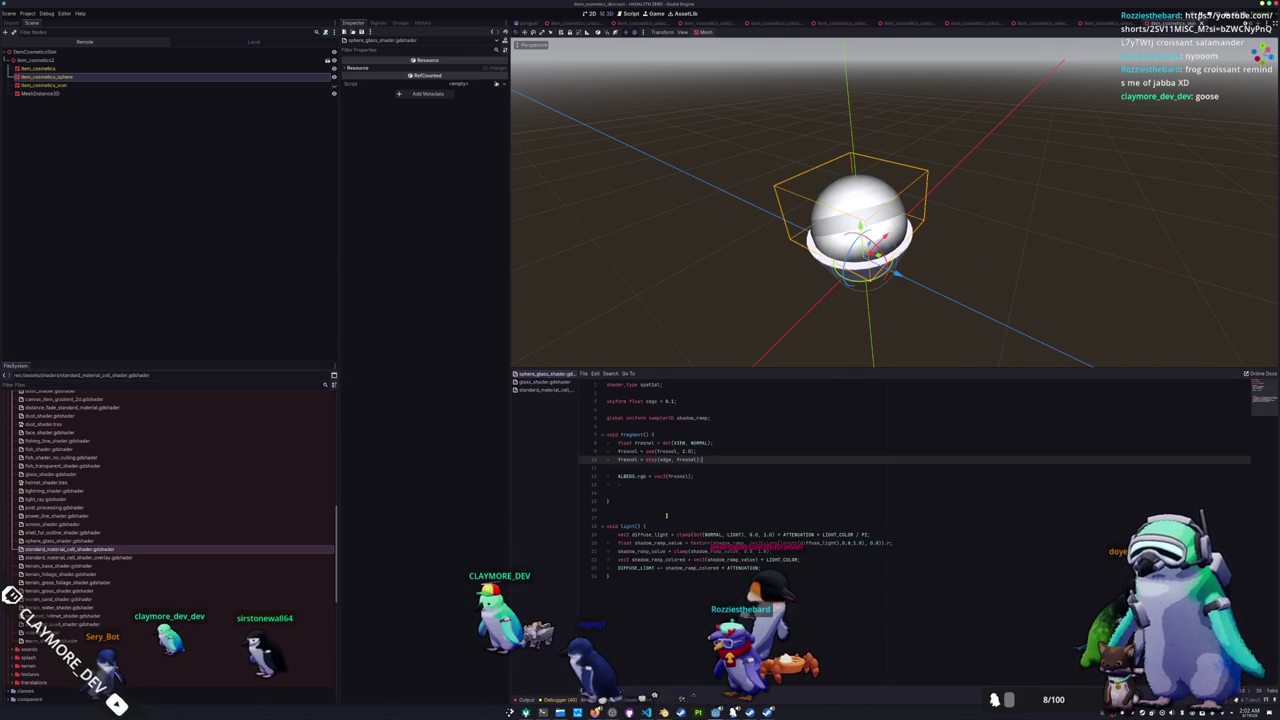
{"action": "mouse_move", "coordinate": [720, 270]}
{"action": "left_mouse_down"}
{"action": "mouse_move", "coordinate": [730, 262]}
{"action": "mouse_move", "coordinate": [611, 257]}
{"action": "mouse_move", "coordinate": [672, 245]}
{"action": "mouse_move", "coordinate": [680, 295]}
{"action": "mouse_move", "coordinate": [695, 305]}
{"action": "mouse_move", "coordinate": [705, 270]}
{"action": "mouse_move", "coordinate": [748, 305]}
{"action": "mouse_move", "coordinate": [706, 372]}
{"action": "left_mouse_up"}
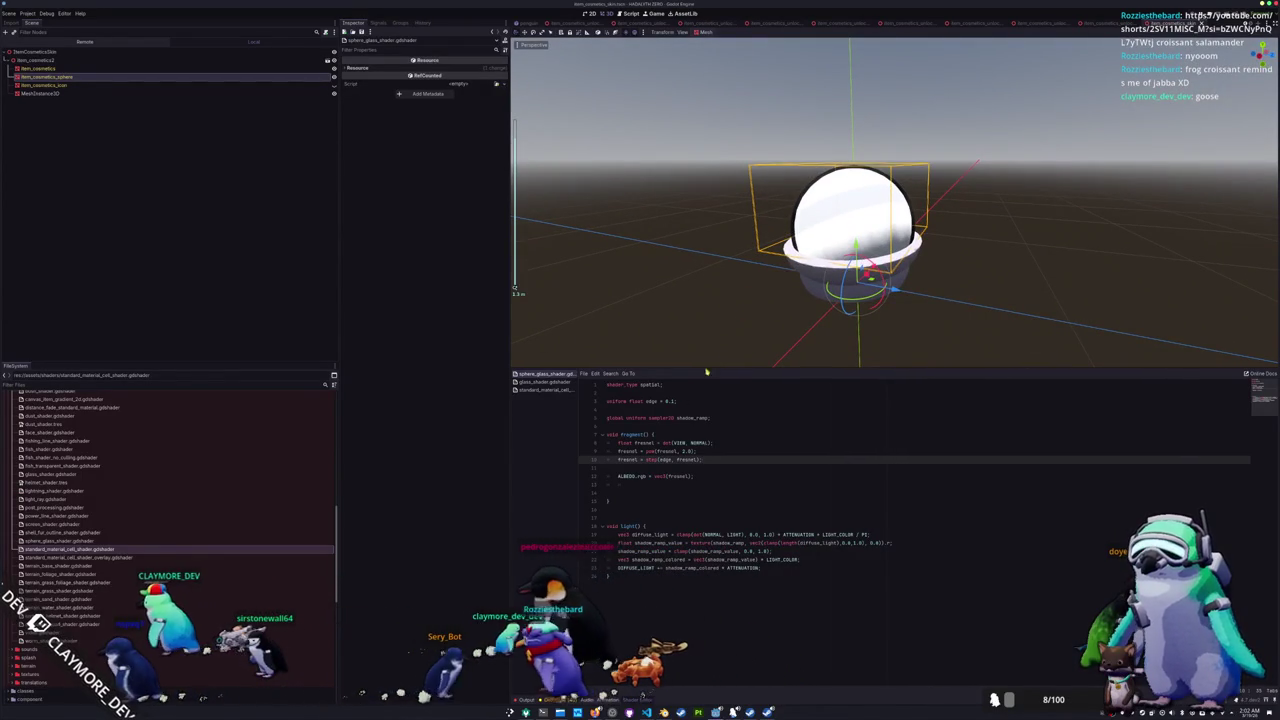
{"action": "left_click", "coordinate": [649, 468]}
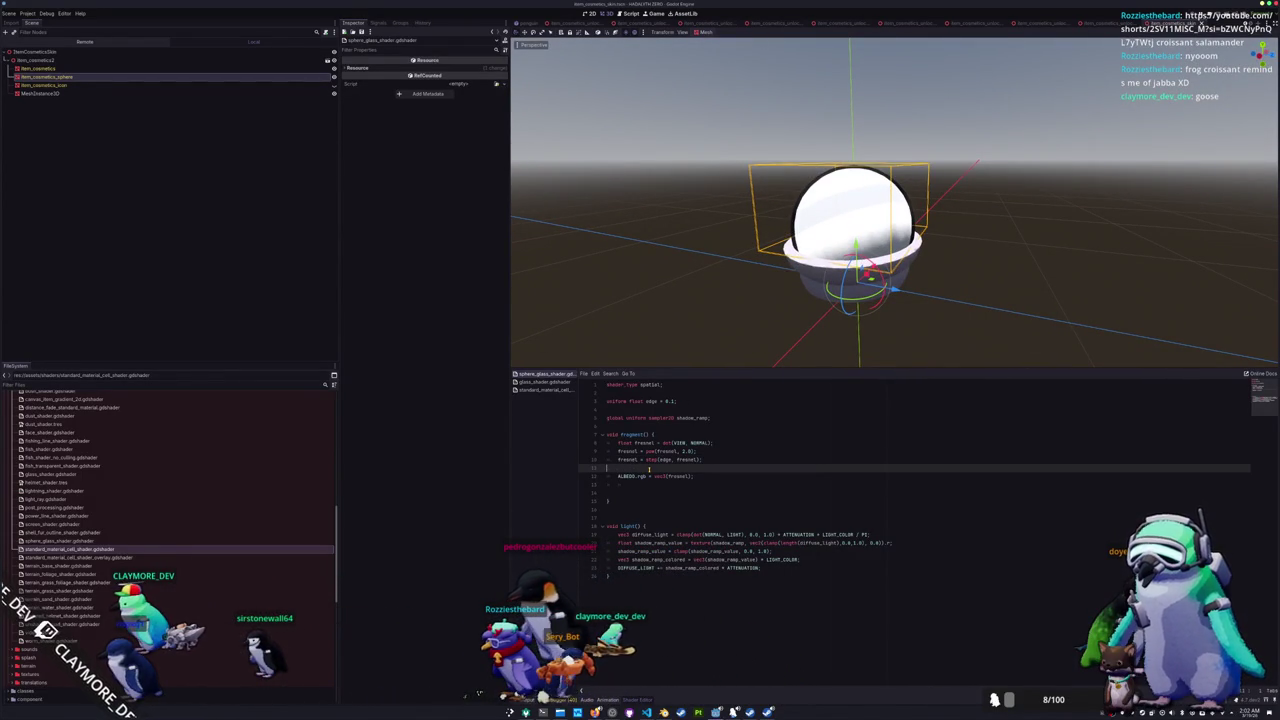
- Add 'ALPHA = 1.0 - fresnel;' and floor it with 'ALPHA = max(ALPHA, 0.1);'
{"action": "key", "text": "Return"}
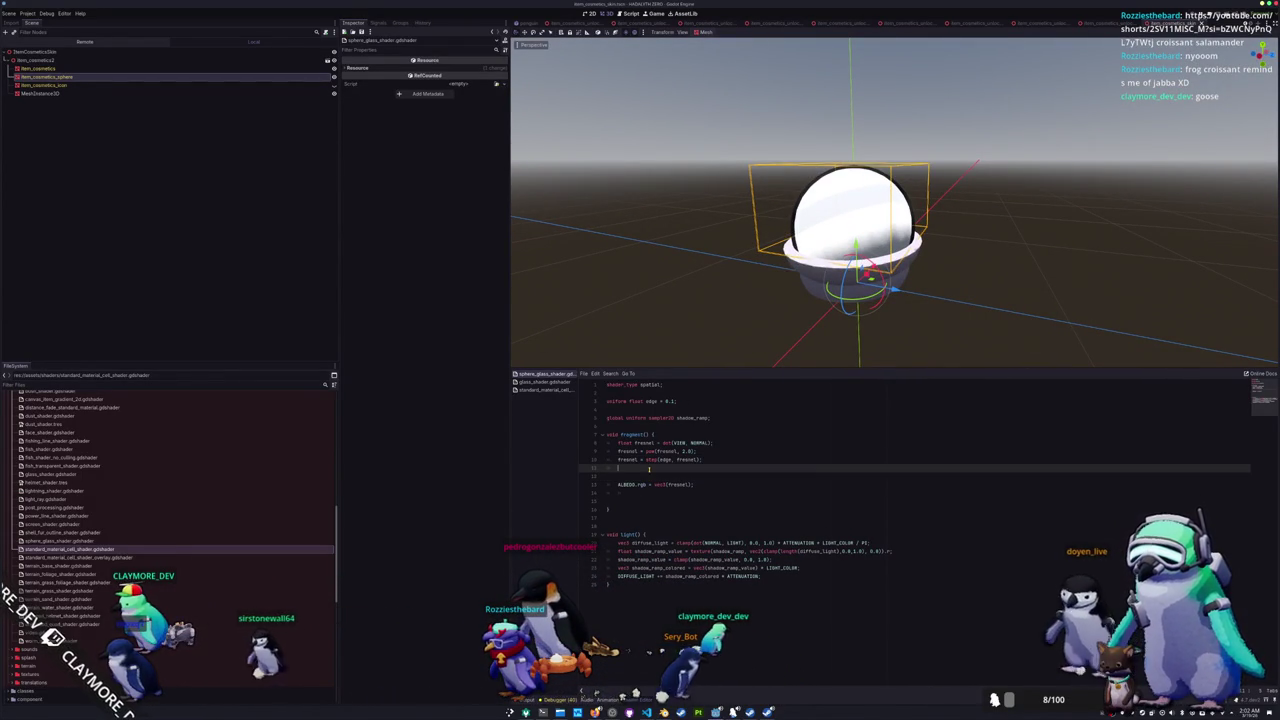
{"action": "type", "text": "P"}
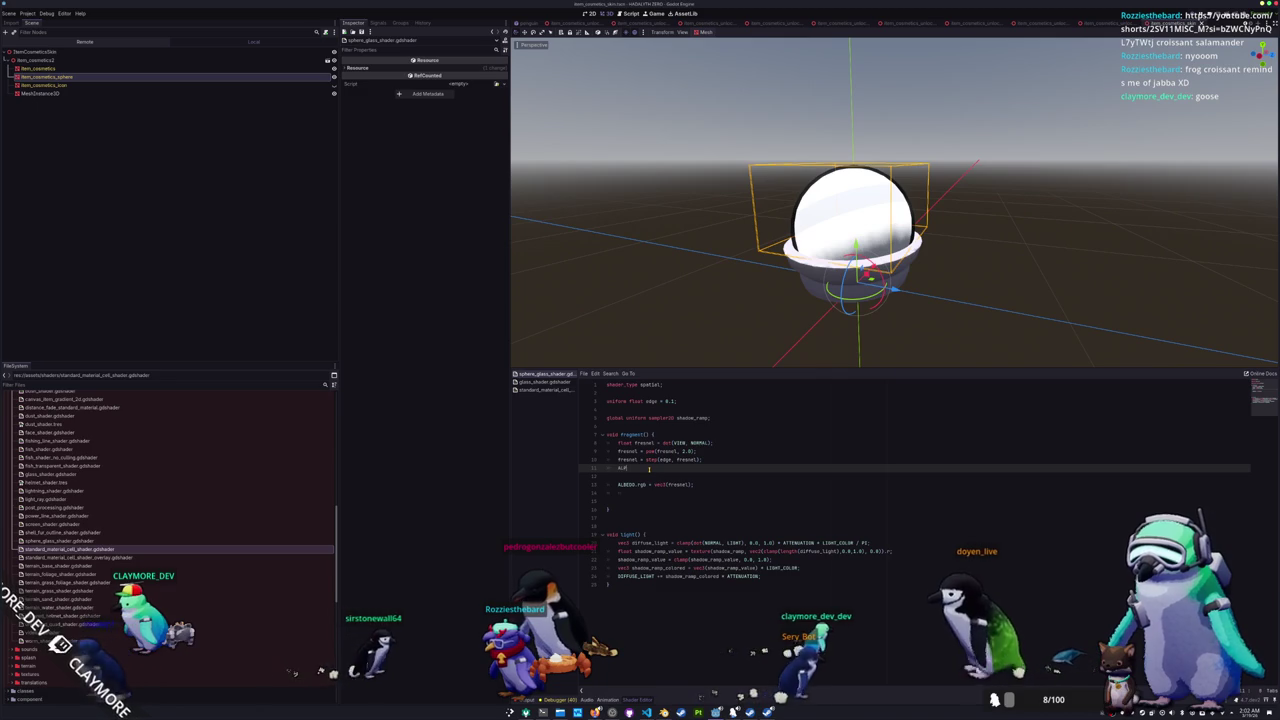
{"action": "type", "text": "HA = 1.0;"}
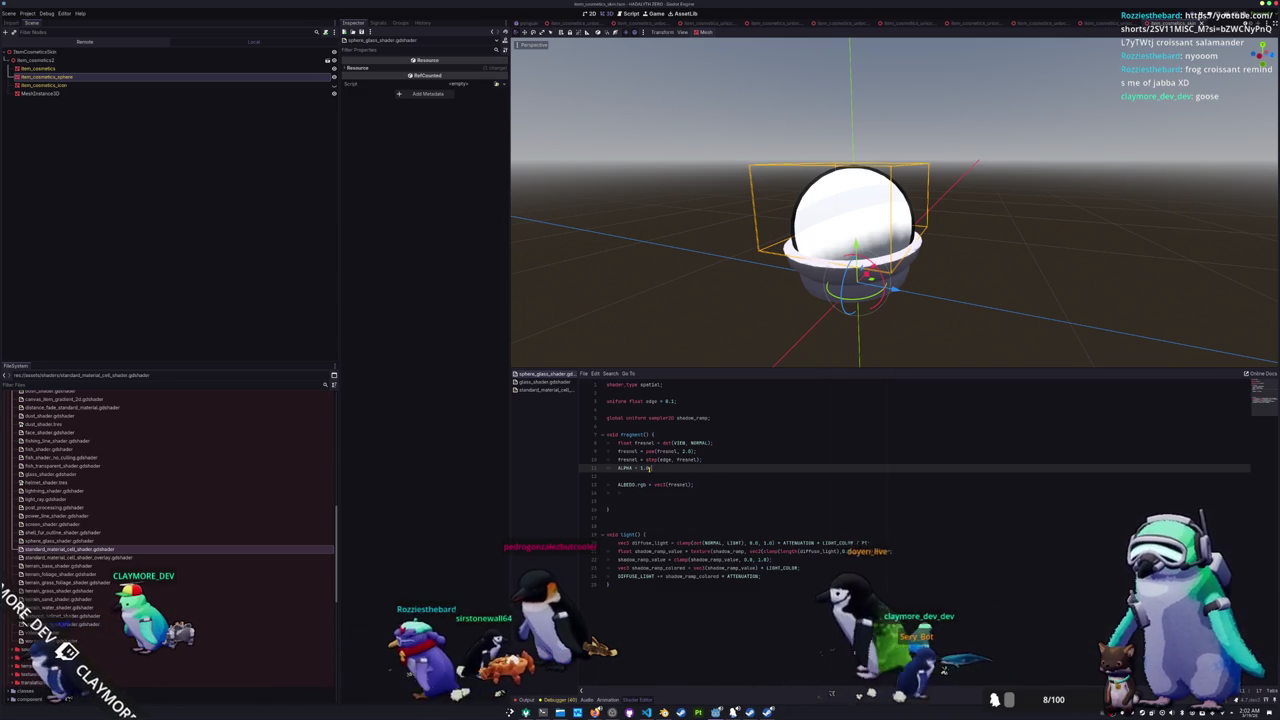
{"action": "type", "text": " - fresnel"}
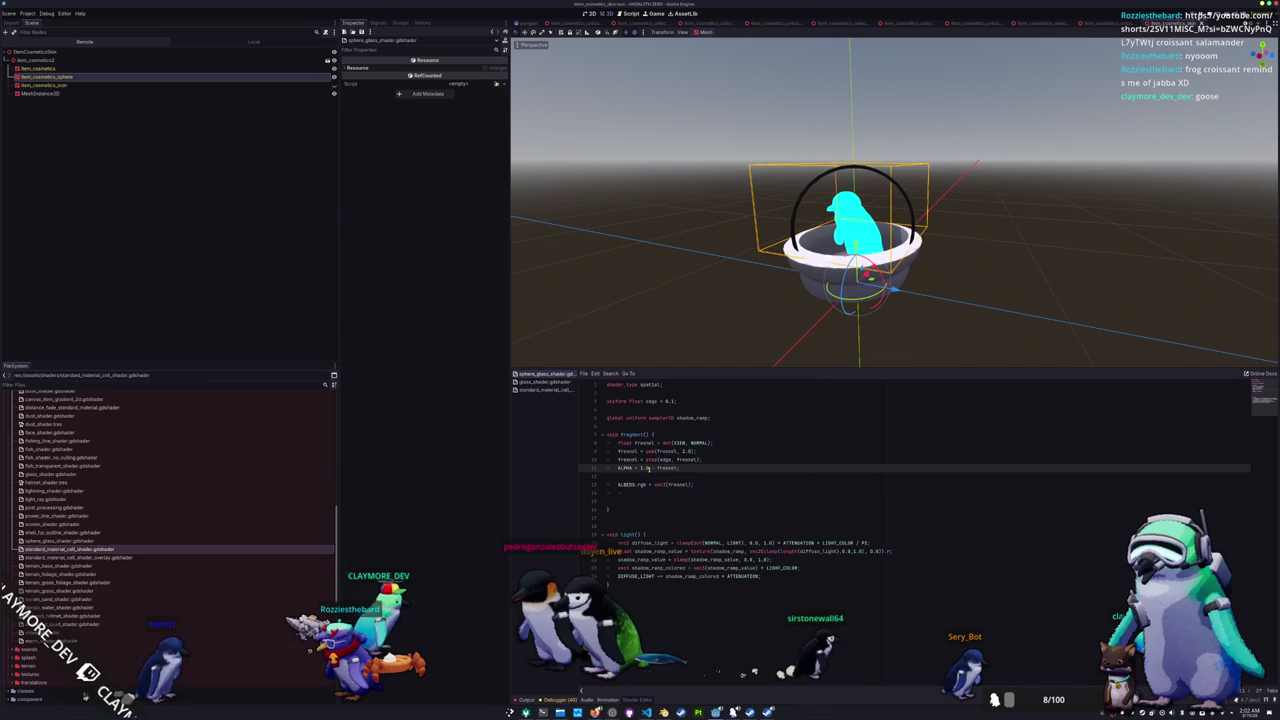
{"action": "key", "text": "Return"}
{"action": "type", "text": "ALPHA ="}
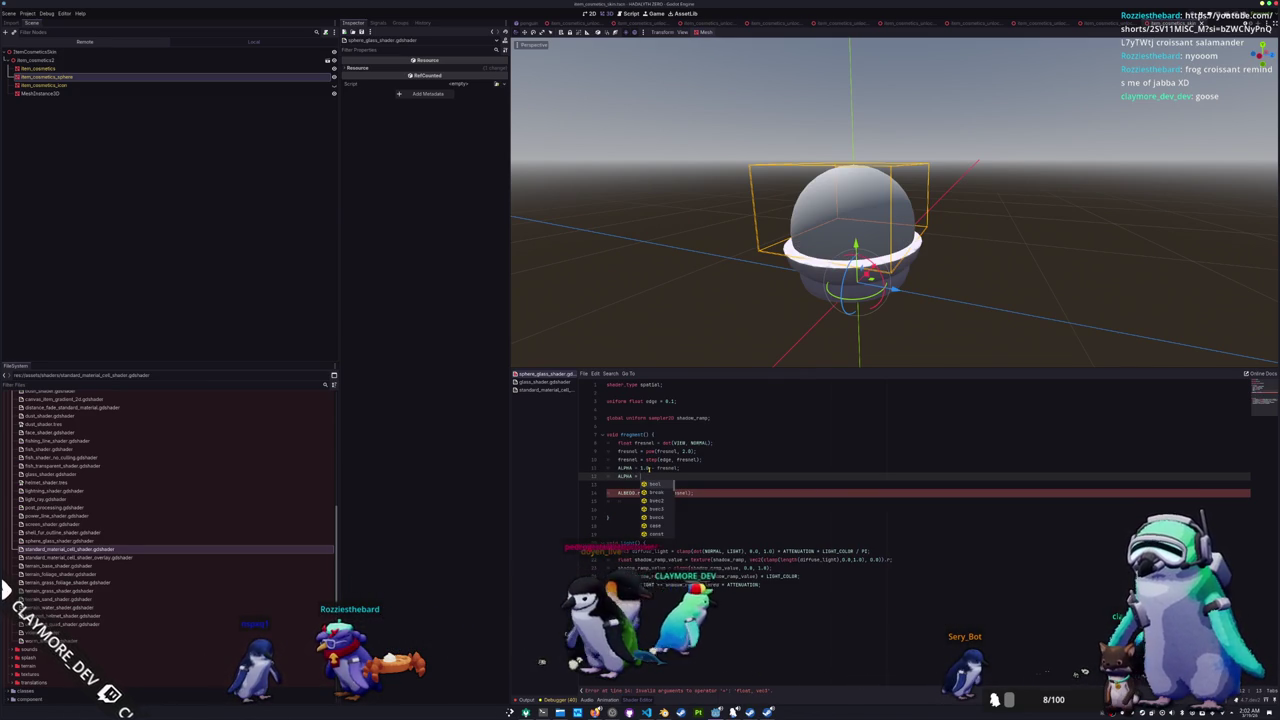
{"action": "type", "text": "max("}
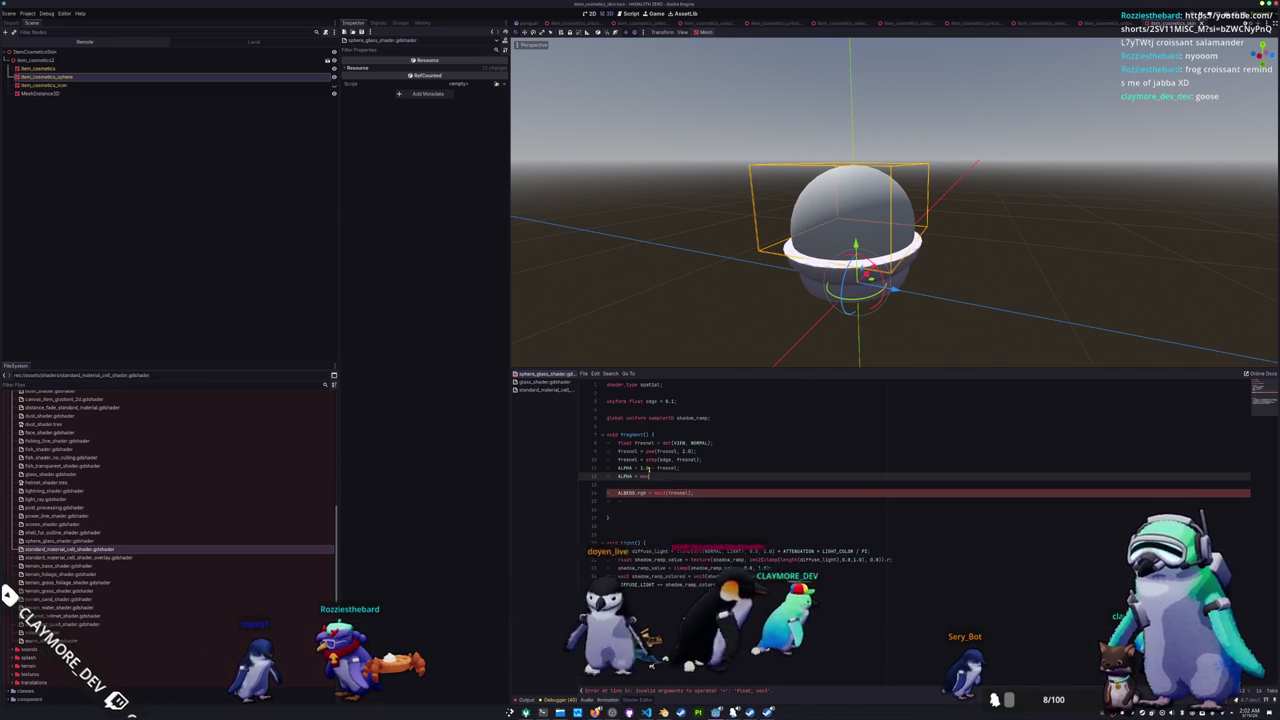
{"action": "key", "text": "Escape"}
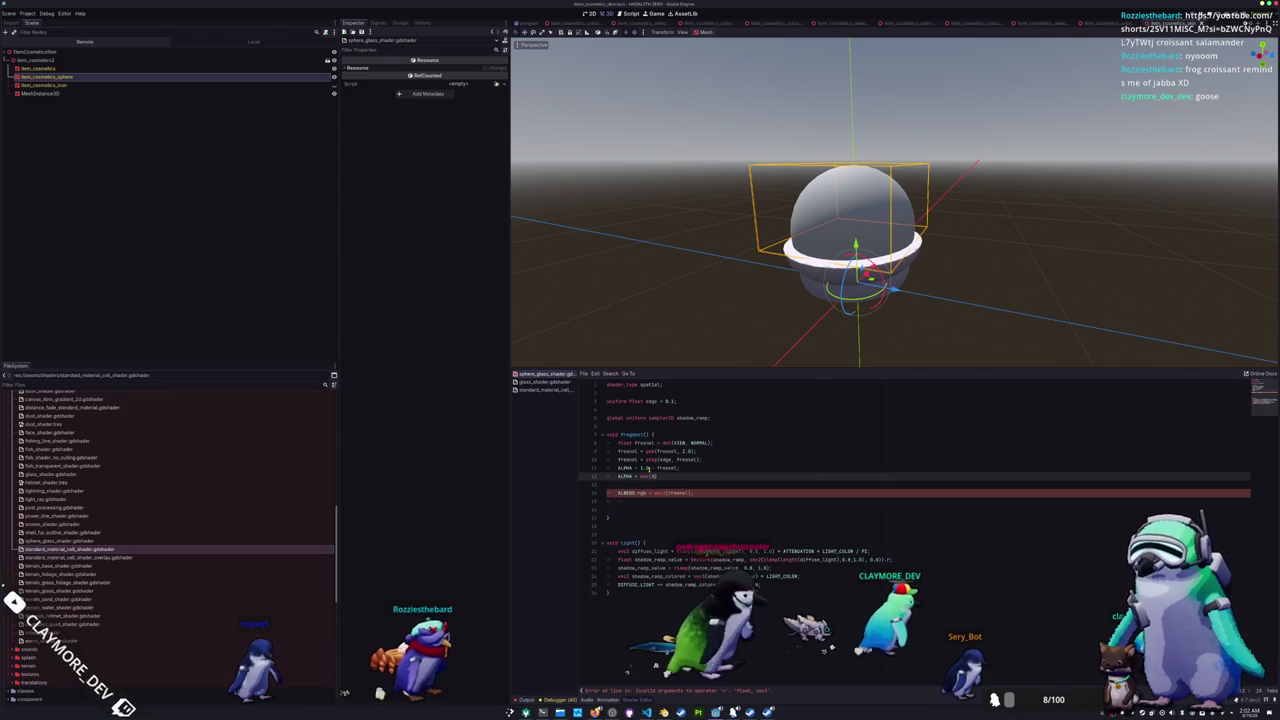
{"action": "type", "text": "A, "}
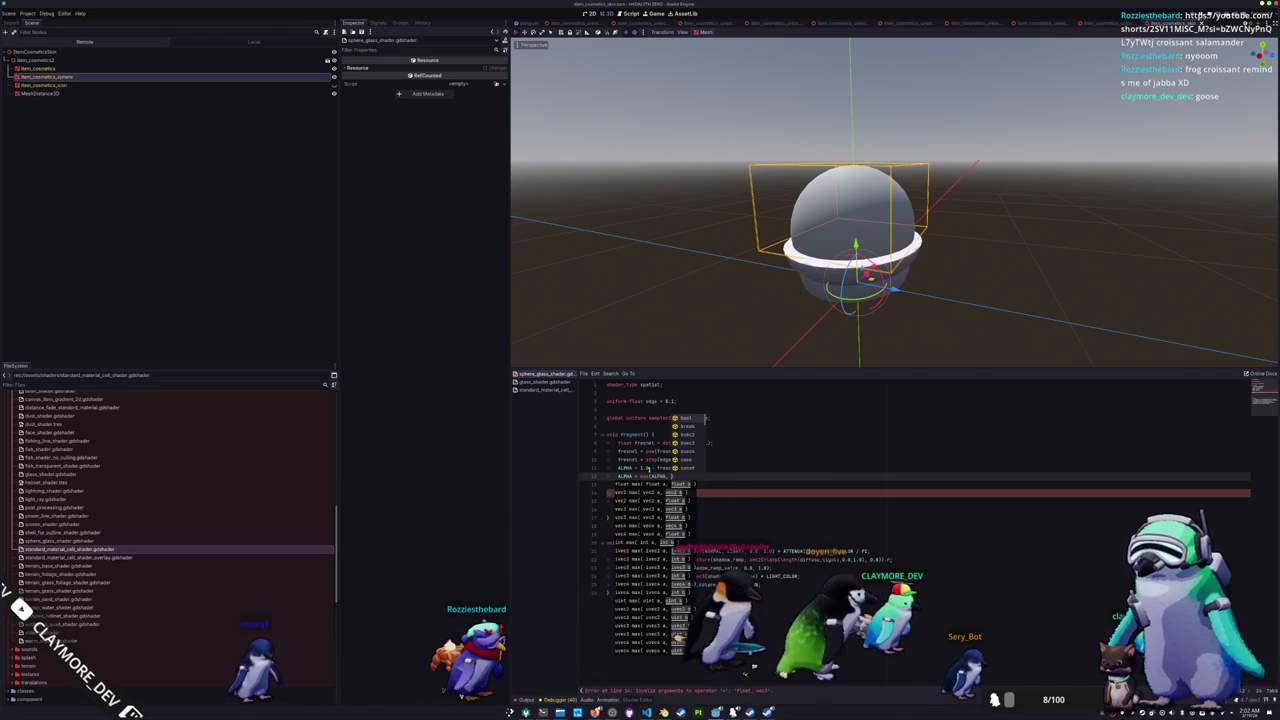
{"action": "type", "text": "0.5"}
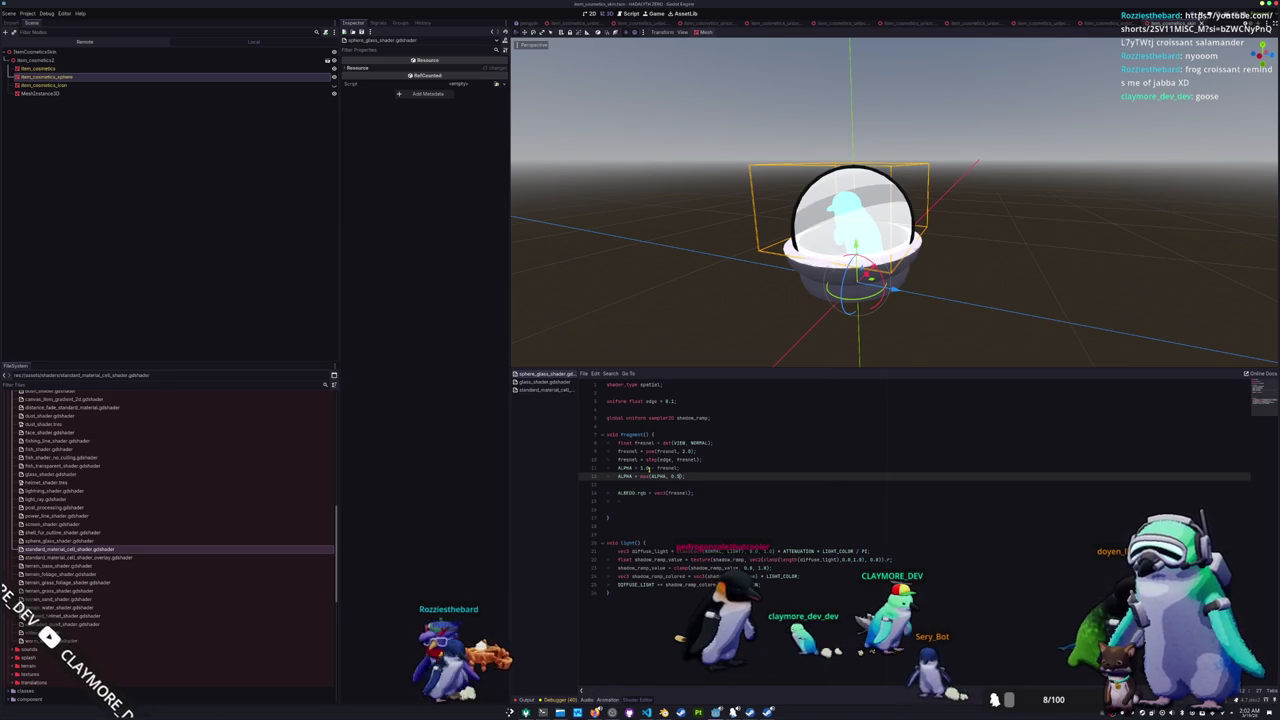
{"action": "key", "text": "BackSpace"}
{"action": "type", "text": "1"}
- Comment out the 'ALBEDO.rgb = vec3(fresnel)' line
{"action": "key", "text": "Down"}
{"action": "key", "text": "Down"}
{"action": "key", "text": "Home"}
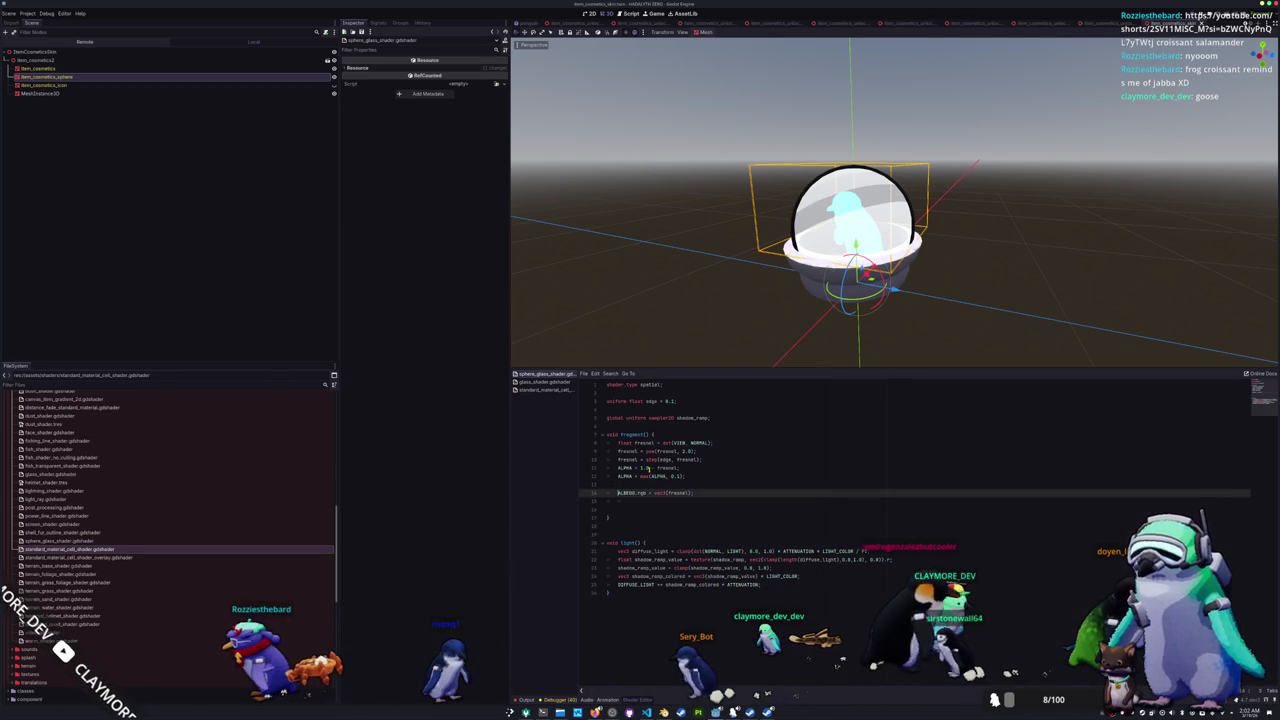
{"action": "key", "text": "ctrl+k"}
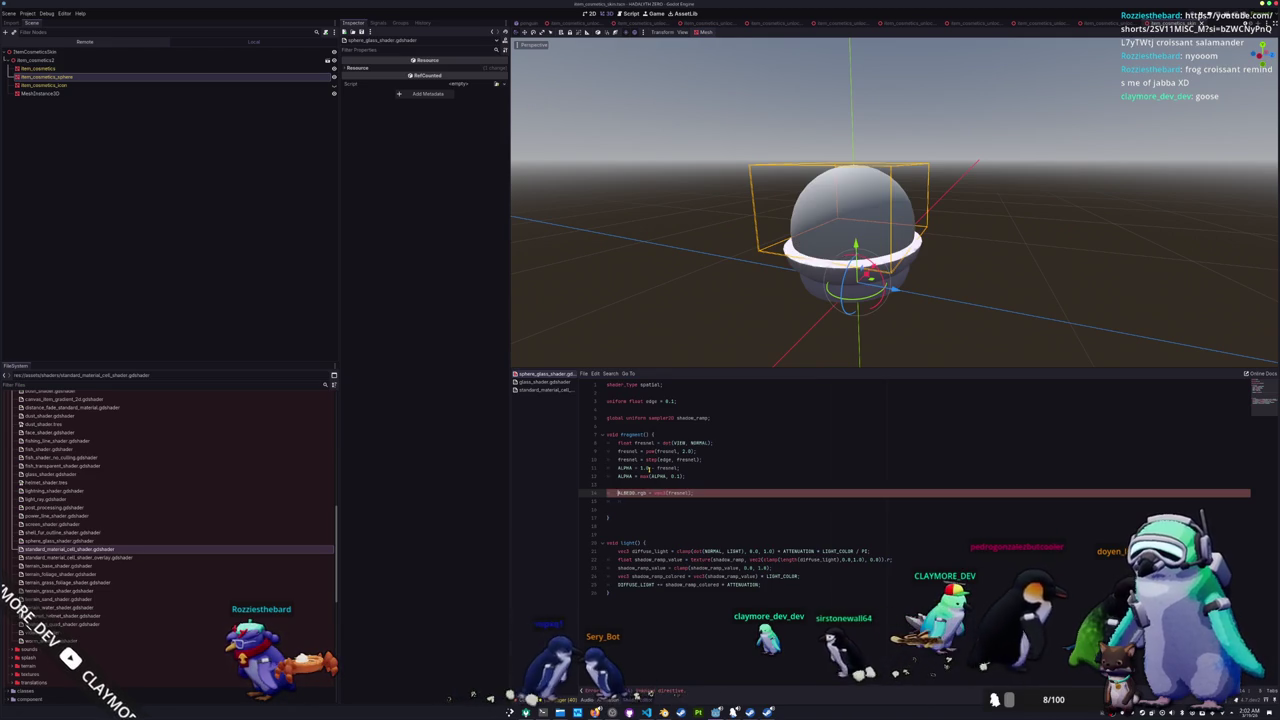
{"action": "key", "text": "Up"}
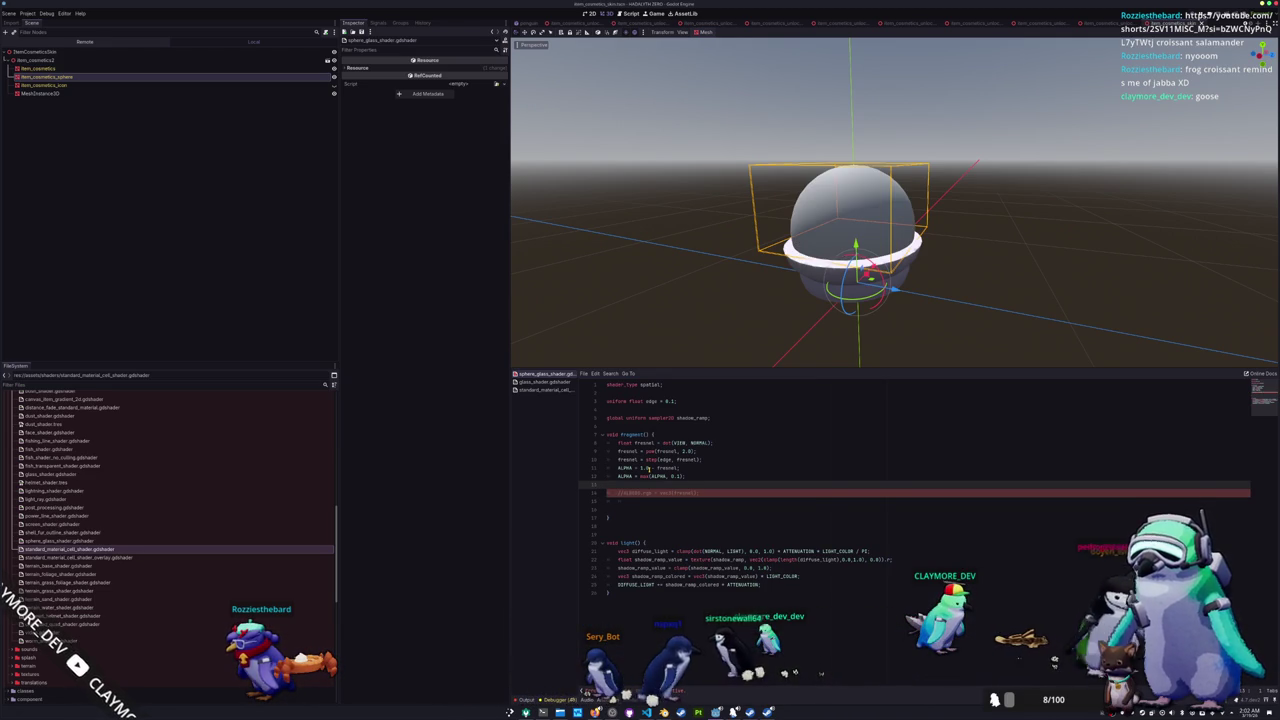
- Start a new 'uniform vec3' line below the edge uniform
{"action": "mouse_move", "coordinate": [665, 300]}
{"action": "left_mouse_down"}
{"action": "mouse_move", "coordinate": [683, 263]}
{"action": "mouse_move", "coordinate": [786, 266]}
{"action": "mouse_move", "coordinate": [762, 318]}
{"action": "mouse_move", "coordinate": [700, 240]}
{"action": "mouse_move", "coordinate": [549, 229]}
{"action": "mouse_move", "coordinate": [661, 244]}
{"action": "mouse_move", "coordinate": [680, 300]}
{"action": "left_mouse_up"}
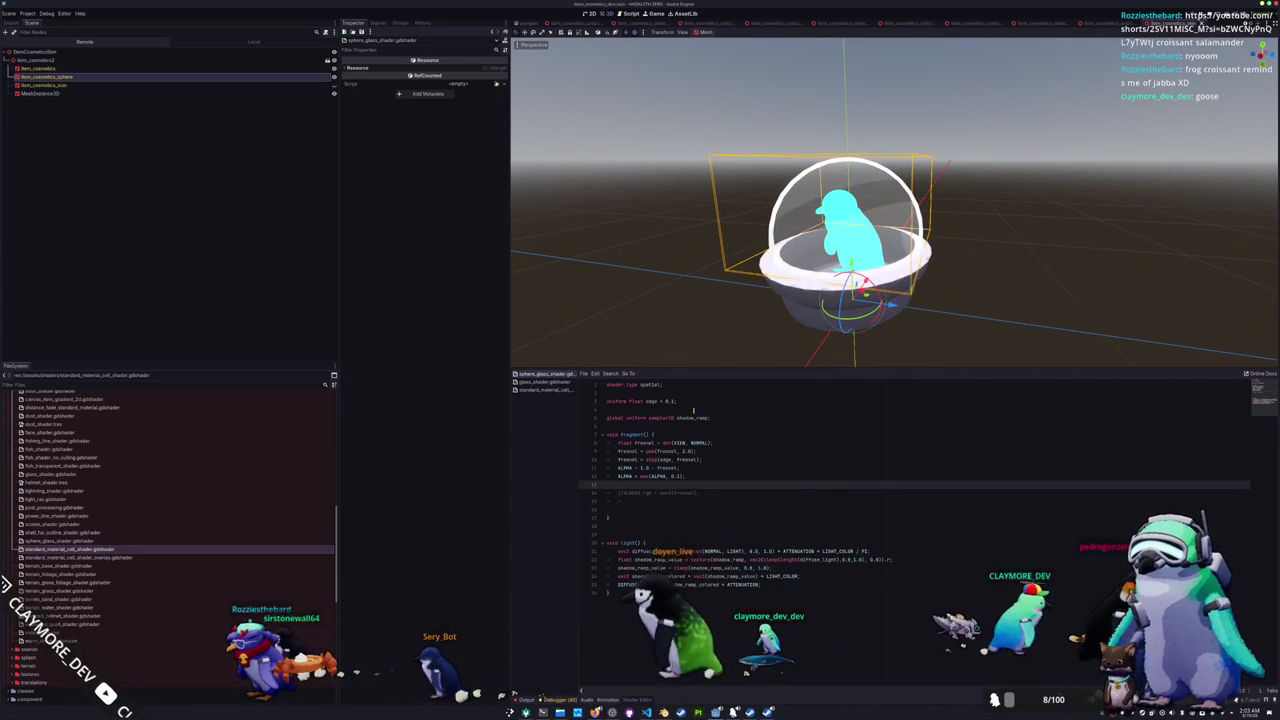
{"action": "scroll", "coordinate": [655, 305], "scroll_direction": "down", "scroll_amount": 2}
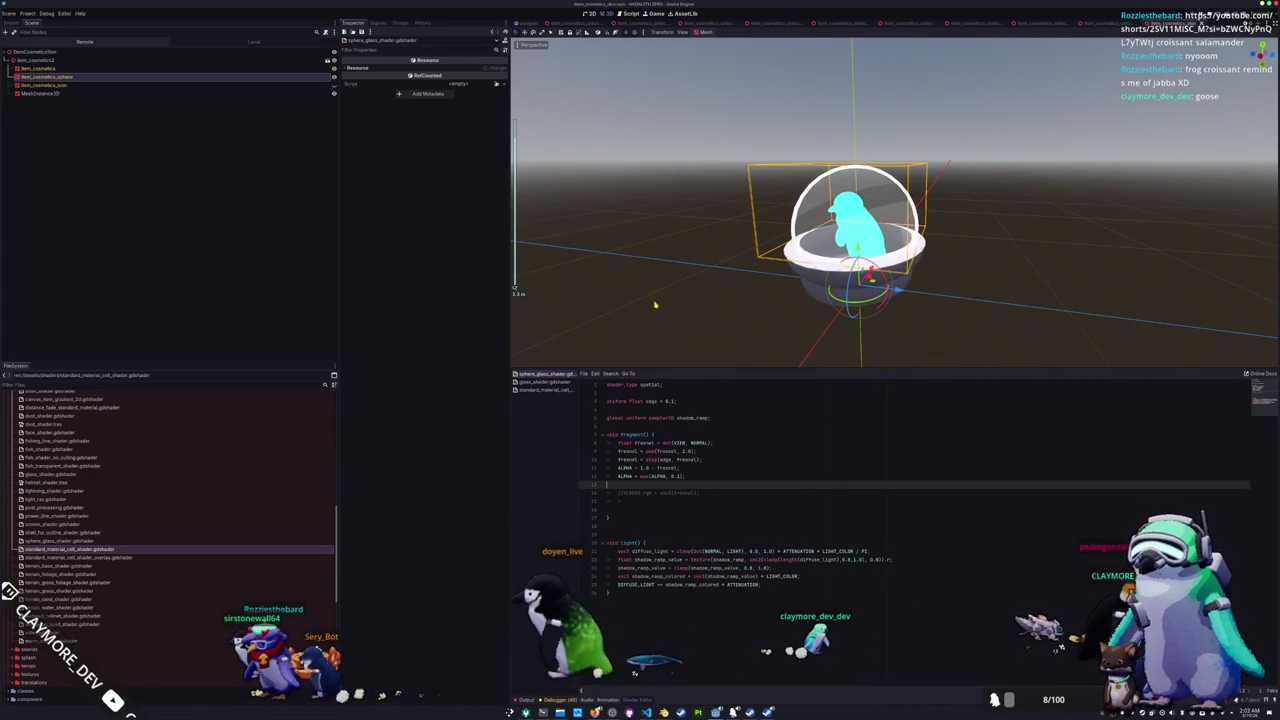
{"action": "scroll", "coordinate": [655, 305], "scroll_direction": "down", "scroll_amount": 2}
{"action": "left_click", "coordinate": [625, 501]}
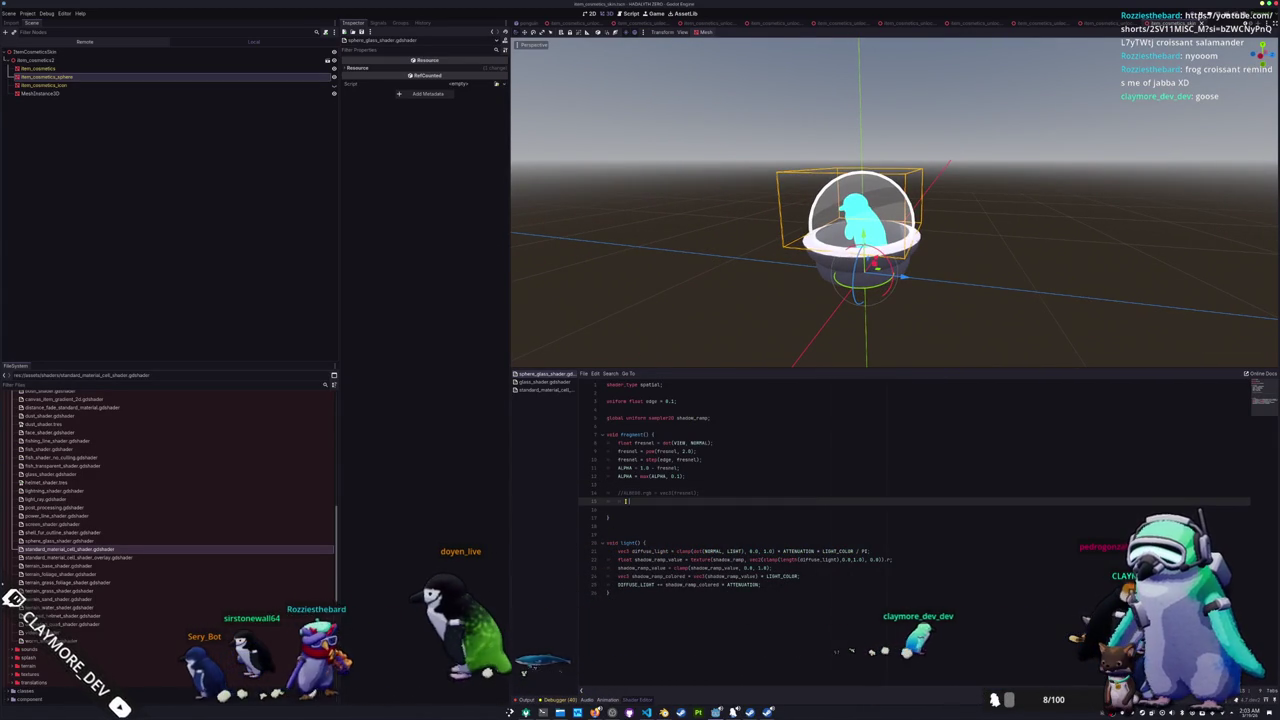
{"action": "left_click", "coordinate": [620, 420]}
{"action": "left_click", "coordinate": [630, 410]}
{"action": "key", "text": "Return"}
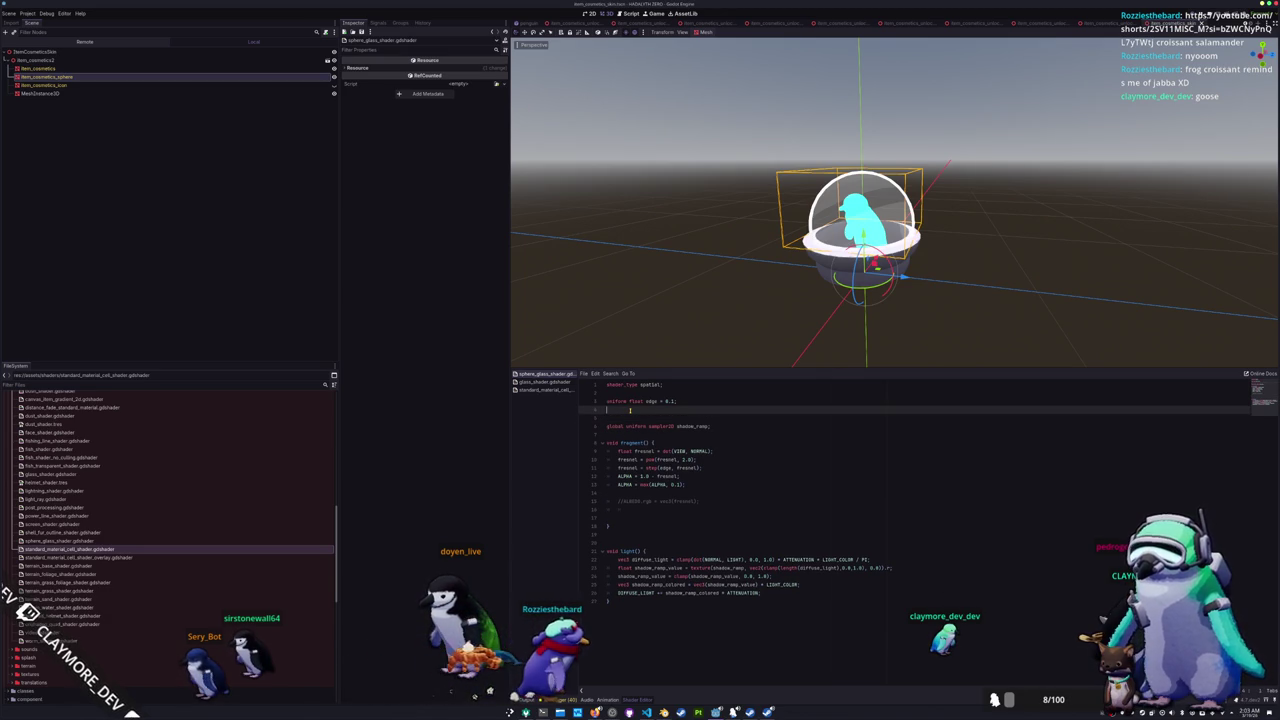
{"action": "type", "text": "unifor"}
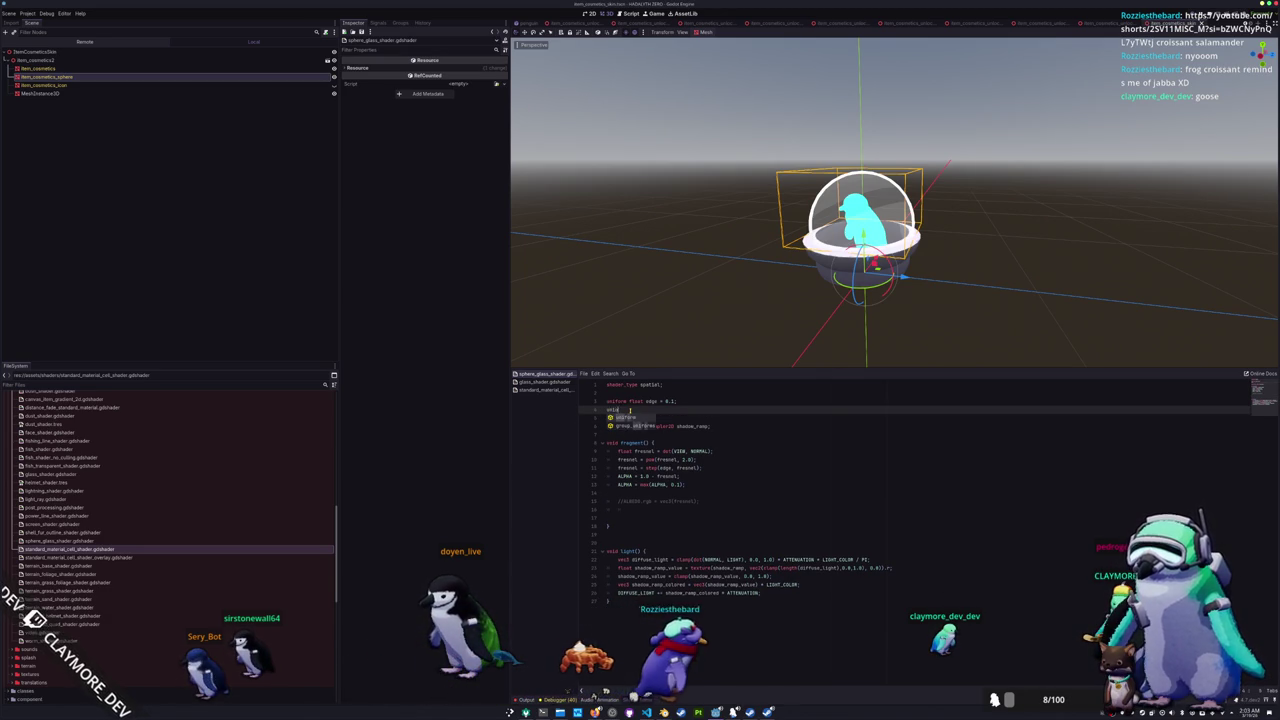
{"action": "type", "text": "m "}
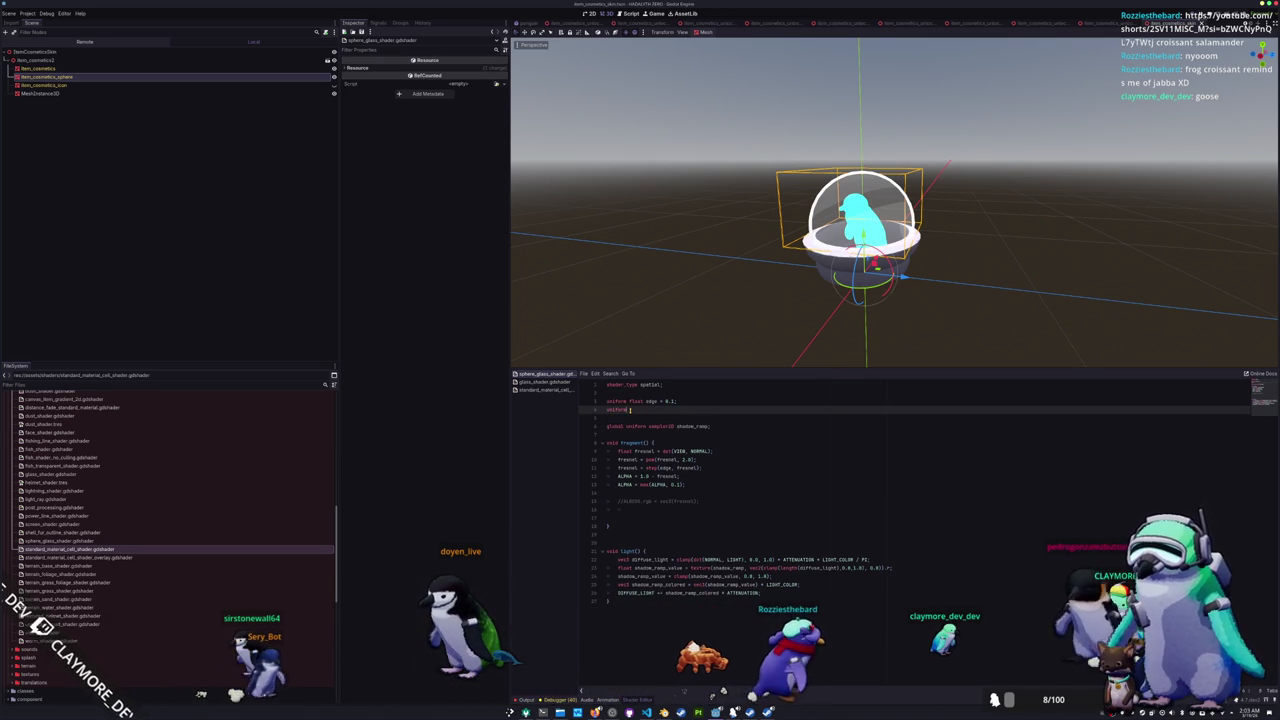
{"action": "type", "text": "vec3"}
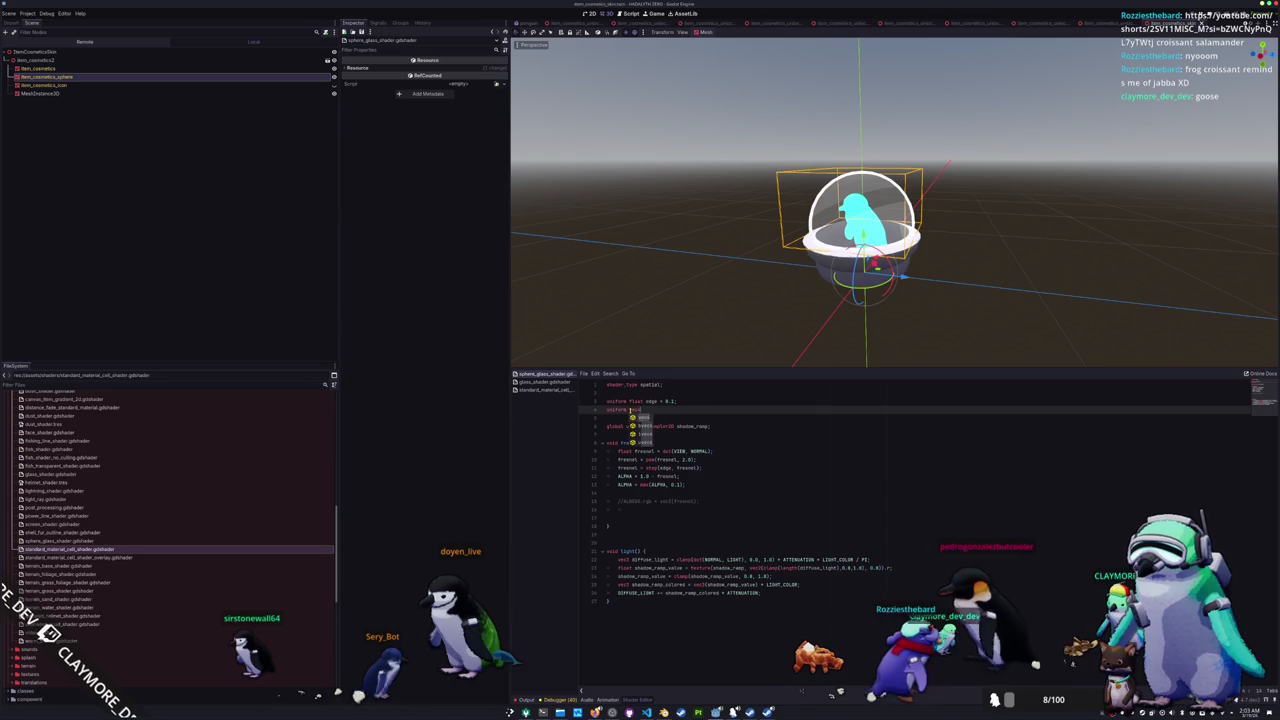
{"action": "type", "text": " grass_c"}
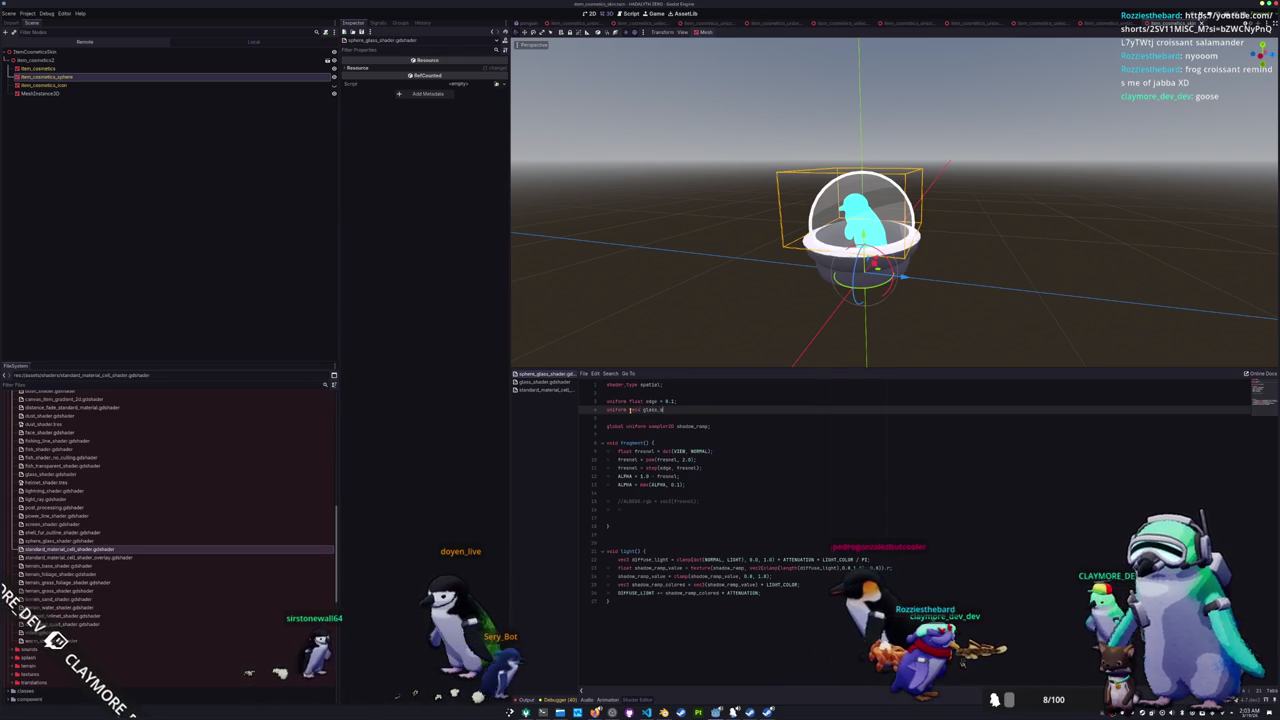
- Declare 'uniform vec4 color = vec4(0.0, 1.0, 0.8, 1.0);' and begin 'ALBEDO = color.rgb' in fragment()
{"action": "key", "text": "BackSpace"}
{"action": "key", "text": "BackSpace"}
{"action": "key", "text": "BackSpace"}
{"action": "type", "text": "color"}
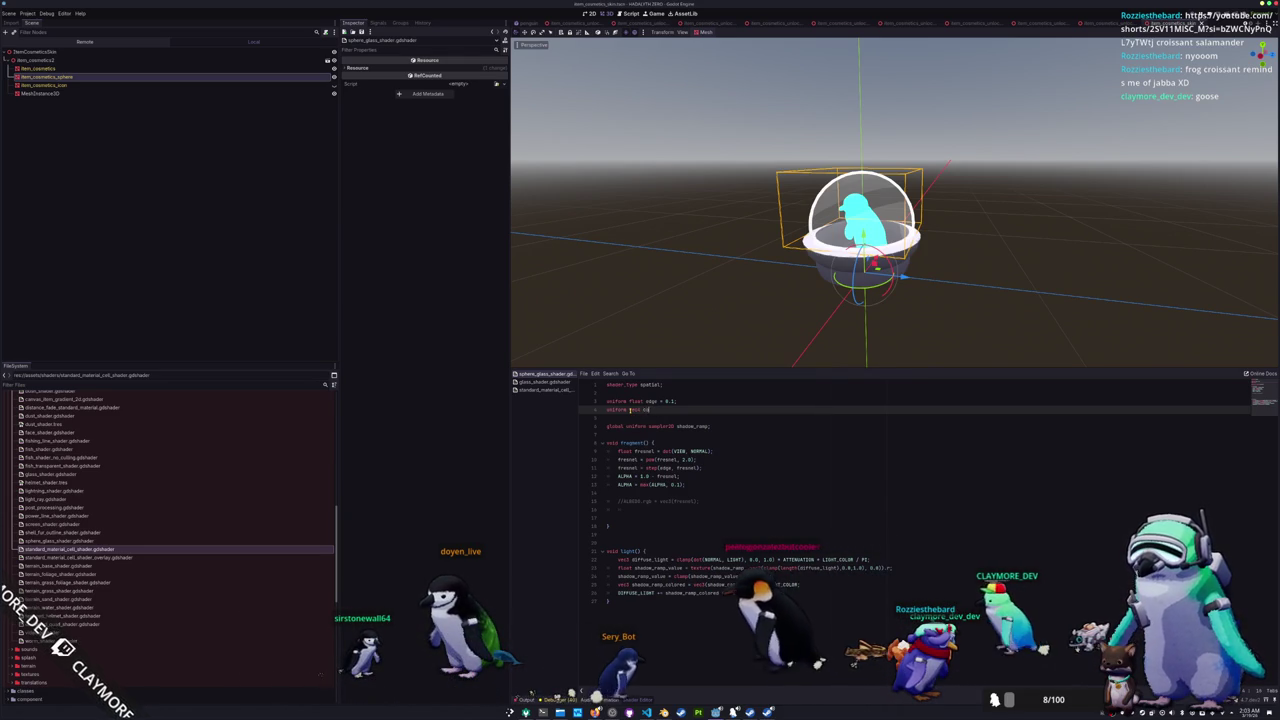
{"action": "type", "text": " :"}
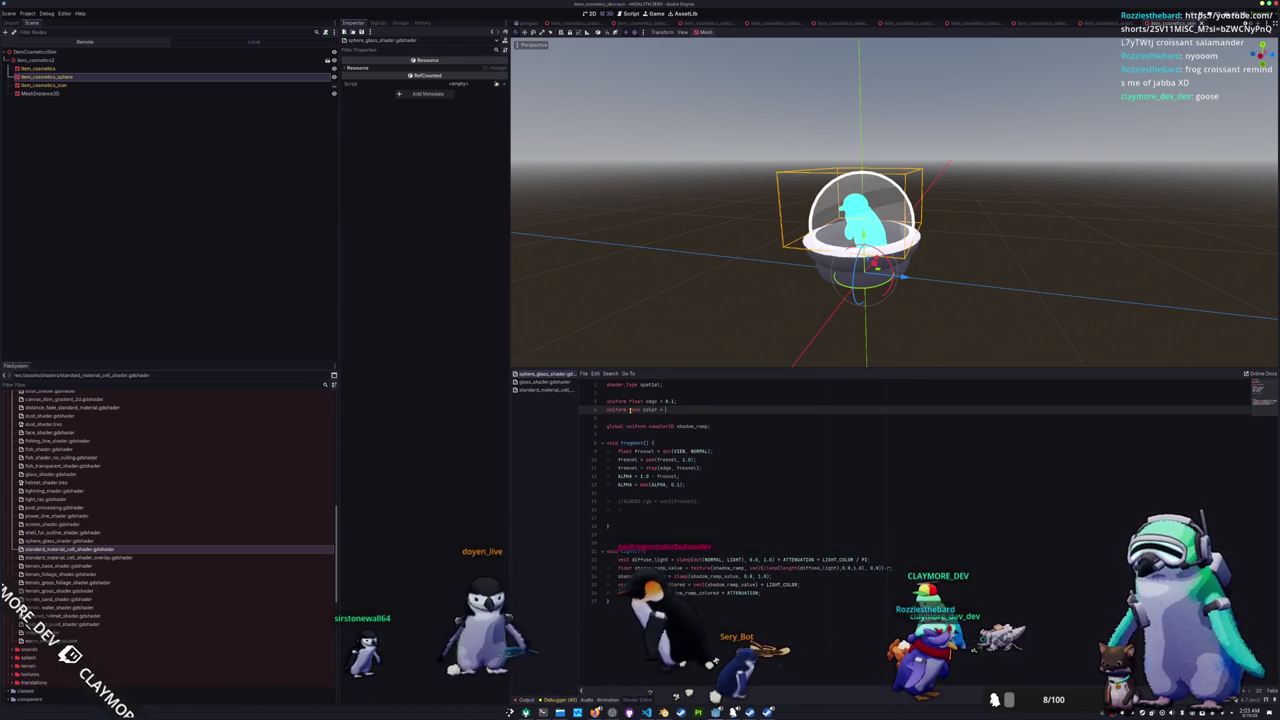
{"action": "type", "text": "0"}
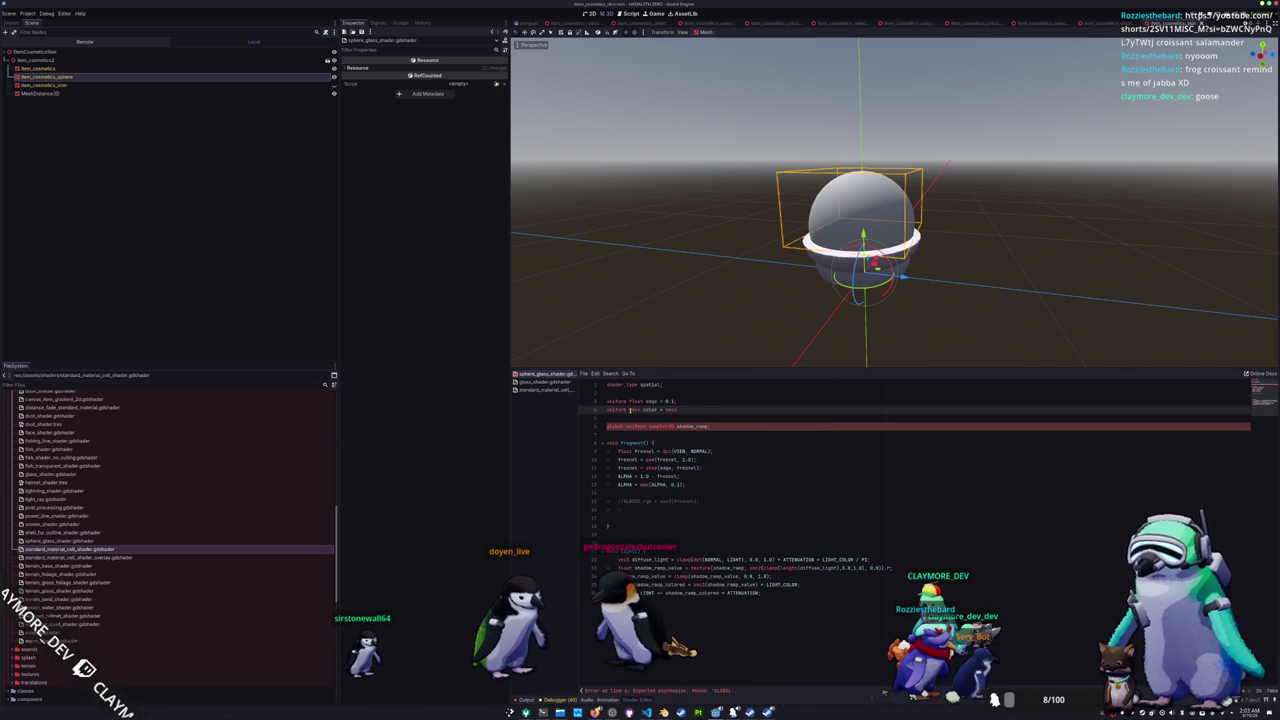
{"action": "type", "text": "(1.0, 0"}
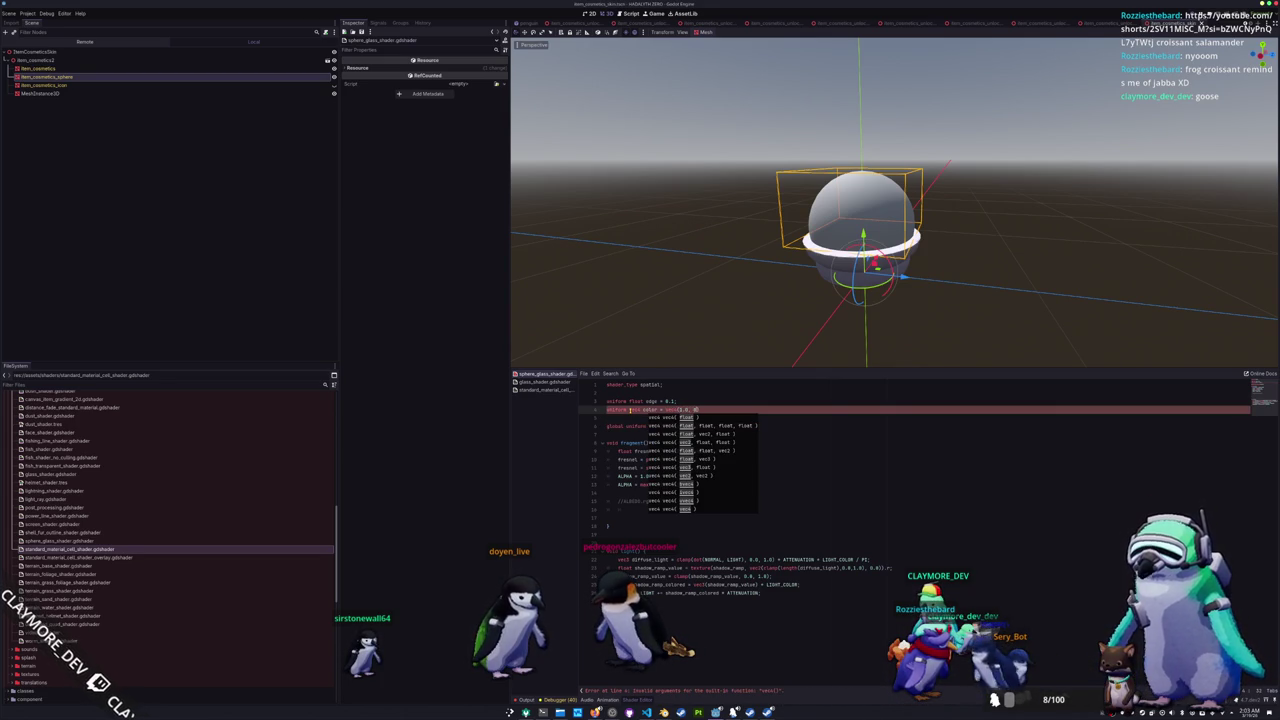
{"action": "type", "text": ")"}
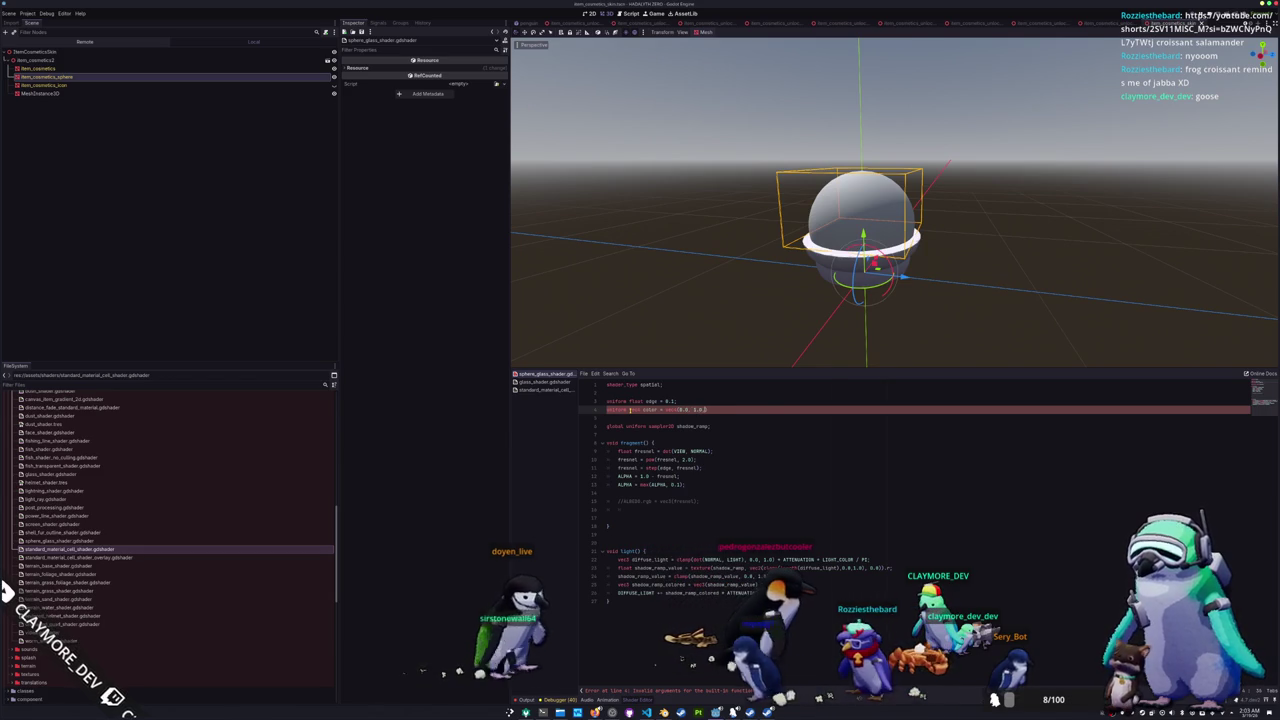
{"action": "type", "text": ", "}
{"action": "type", "text": "0)"}
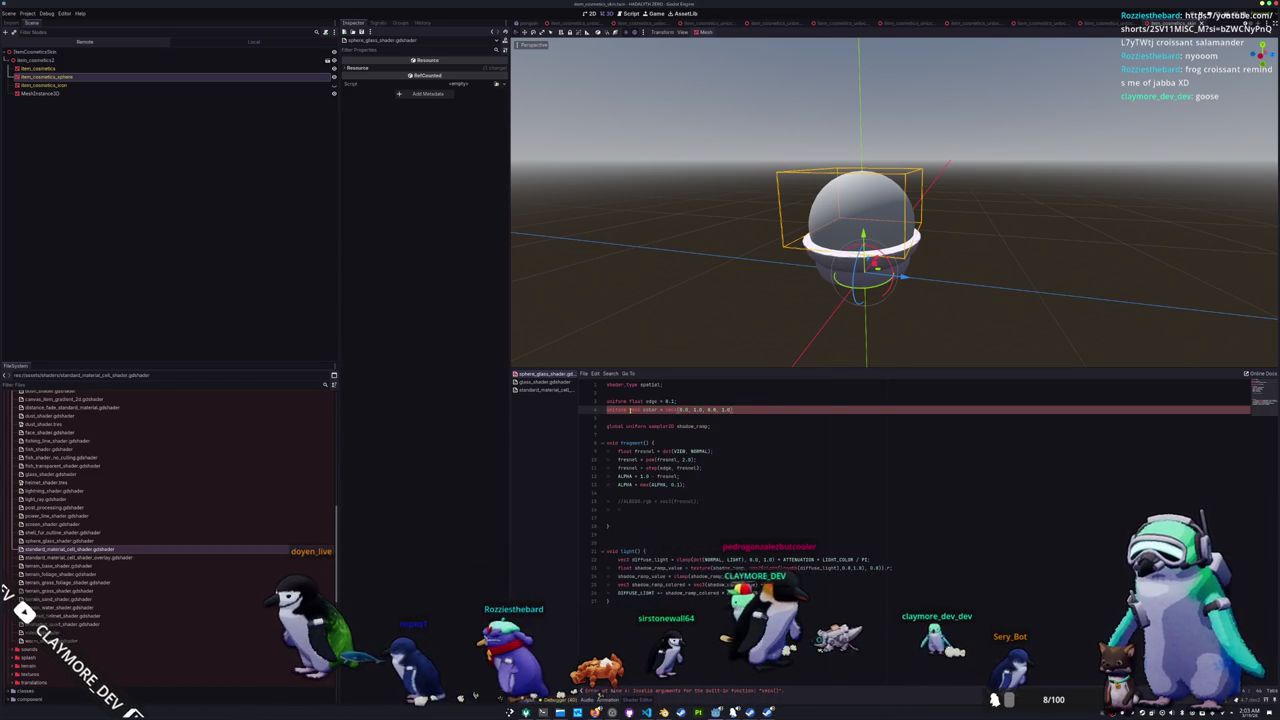
{"action": "key", "text": "Down"}
{"action": "key", "text": "Down"}
{"action": "key", "text": "Down"}
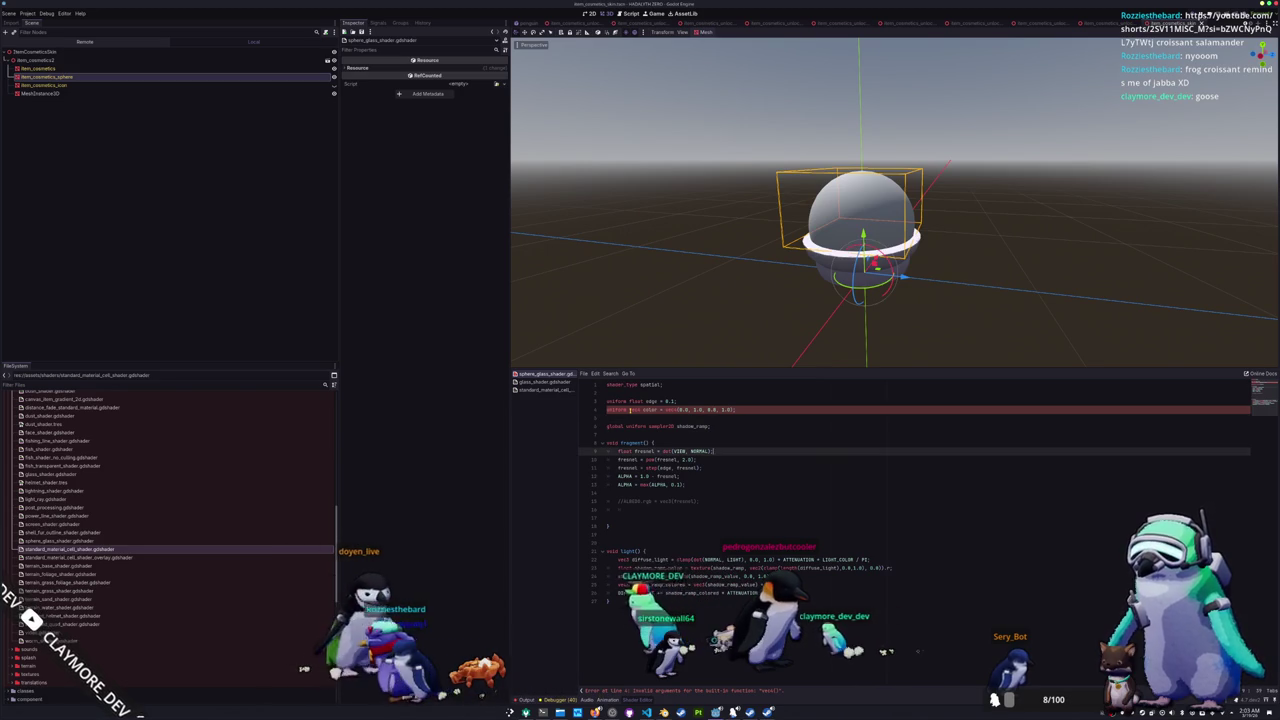
{"action": "type", "text": "ALBEDO"}
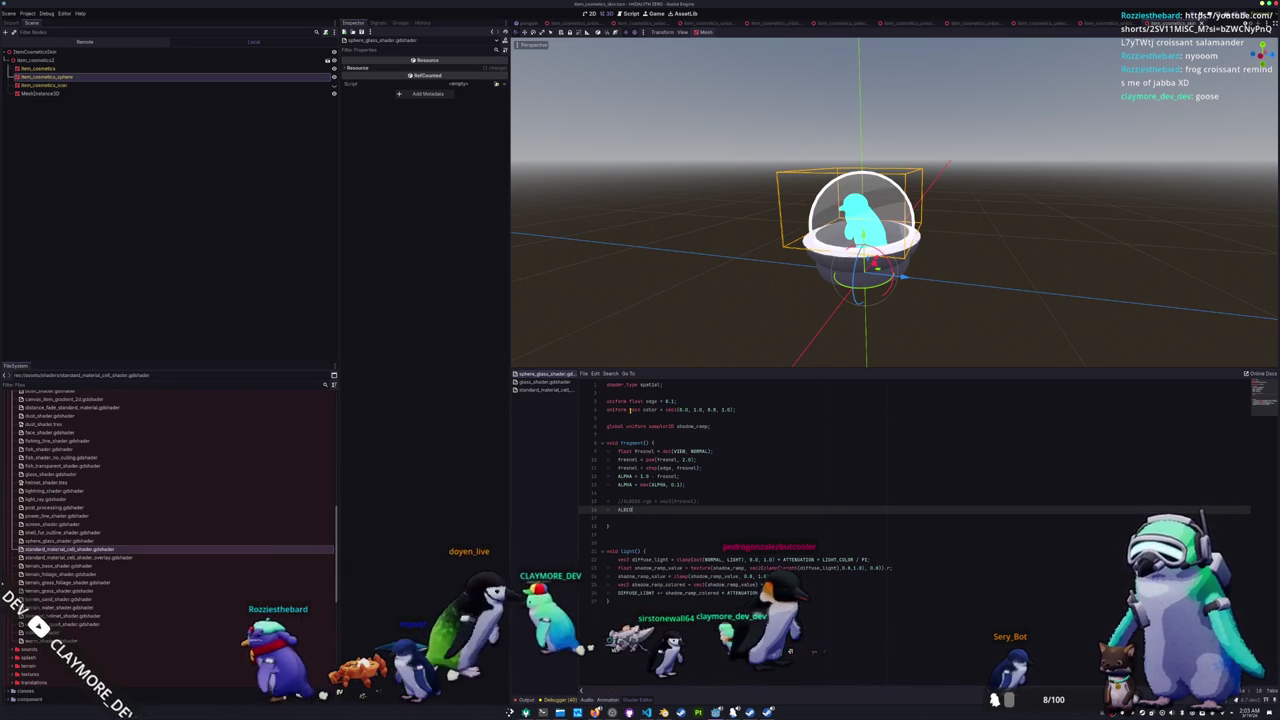
{"action": "type", "text": " = color.rgb;"}
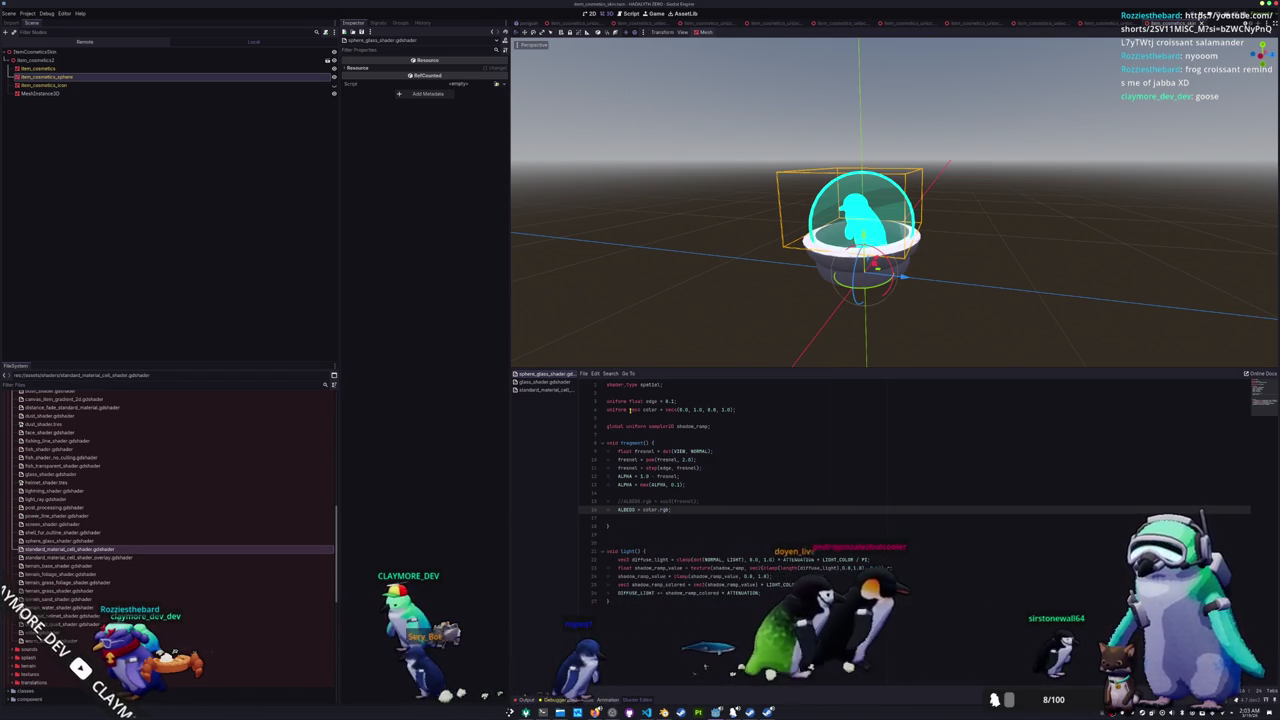
- Add 'ALPHA *= color.a;' below the alpha clamp and save the scene
{"action": "key", "text": "Up"}
{"action": "key", "text": "Up"}
{"action": "key", "text": "Up"}
{"action": "key", "text": "End"}
{"action": "key", "text": "Return"}
{"action": "type", "text": "ALPHA"}
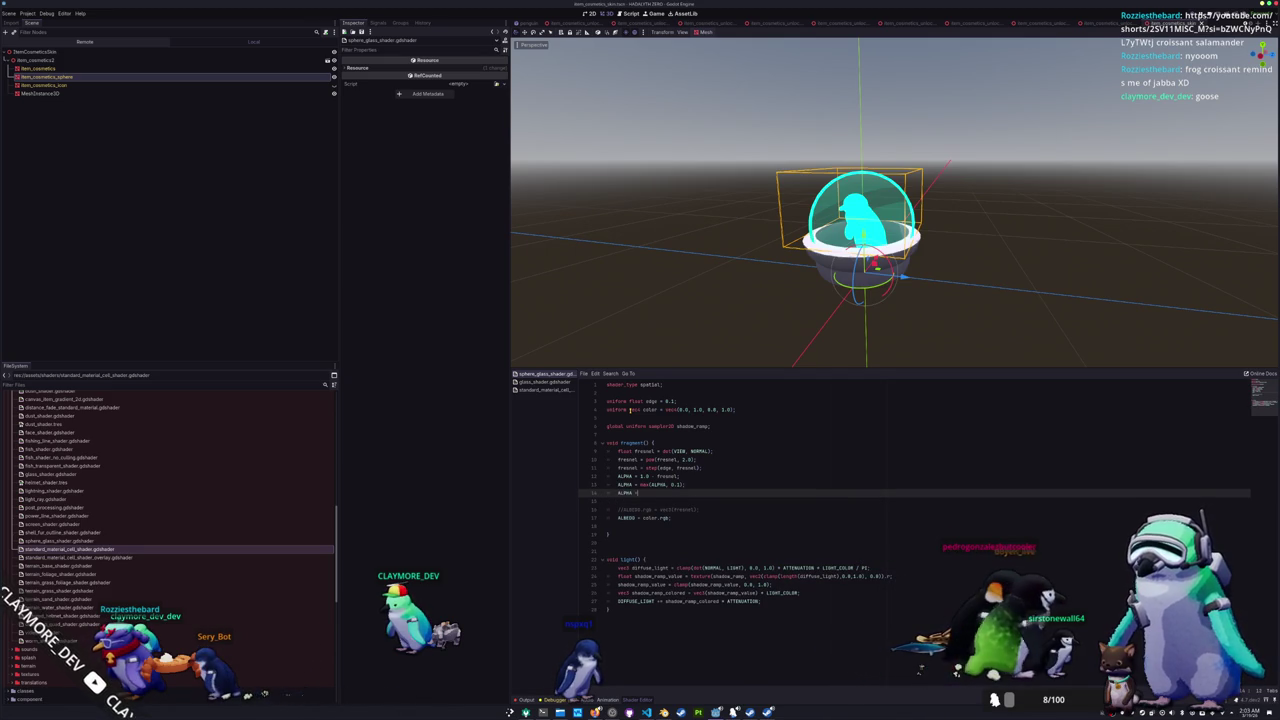
{"action": "type", "text": ".a"}
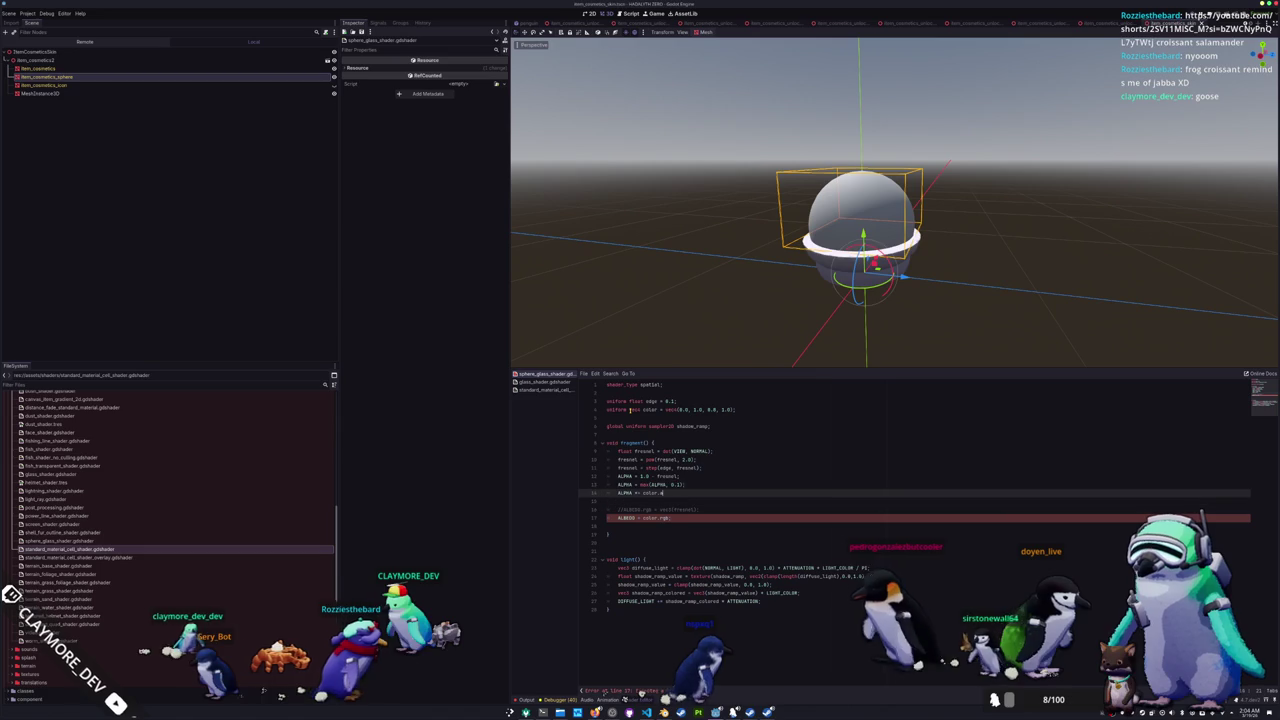
{"action": "key", "text": "Down"}
{"action": "type", "text": ";"}
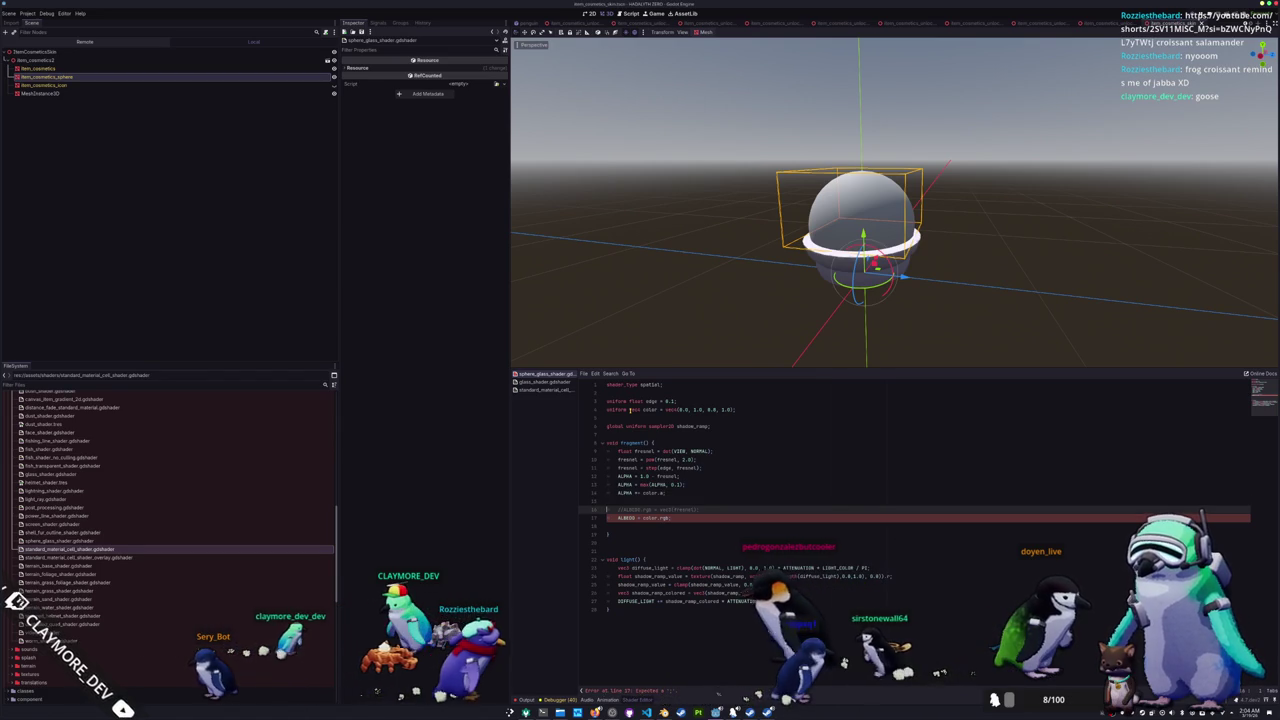
{"action": "key", "text": "ctrl+s"}
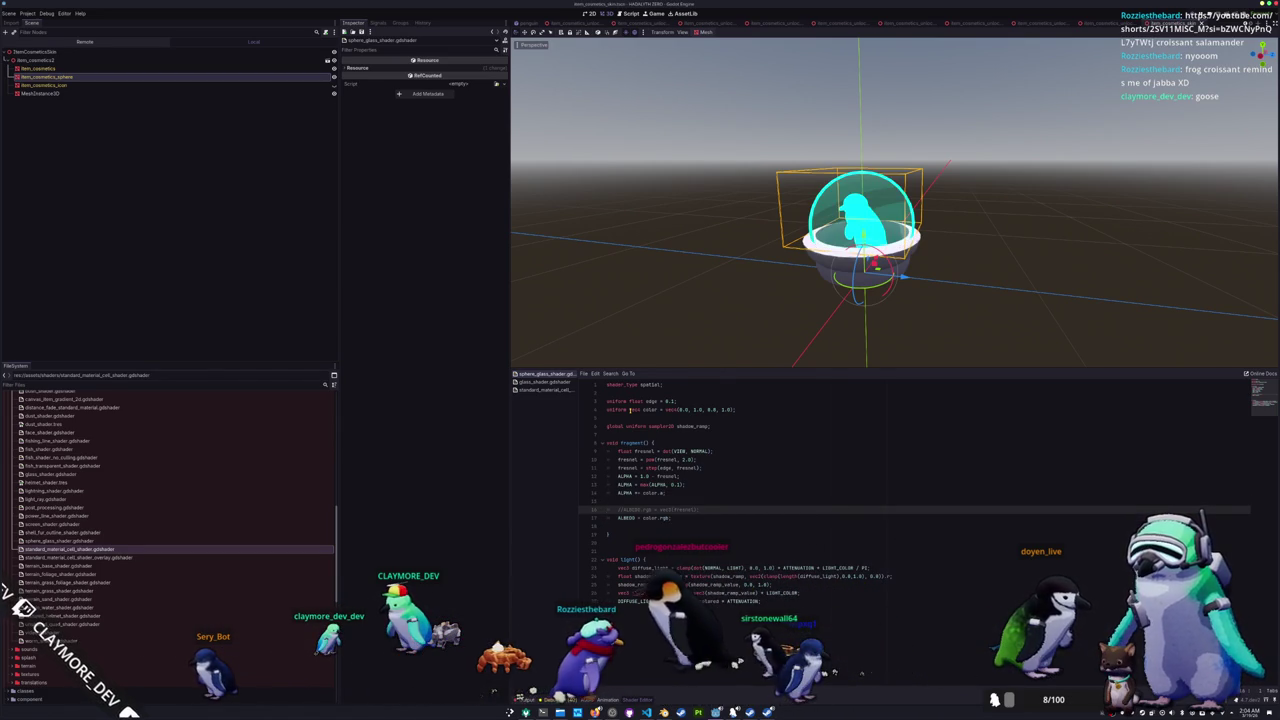
{"action": "left_click", "coordinate": [465, 126]}
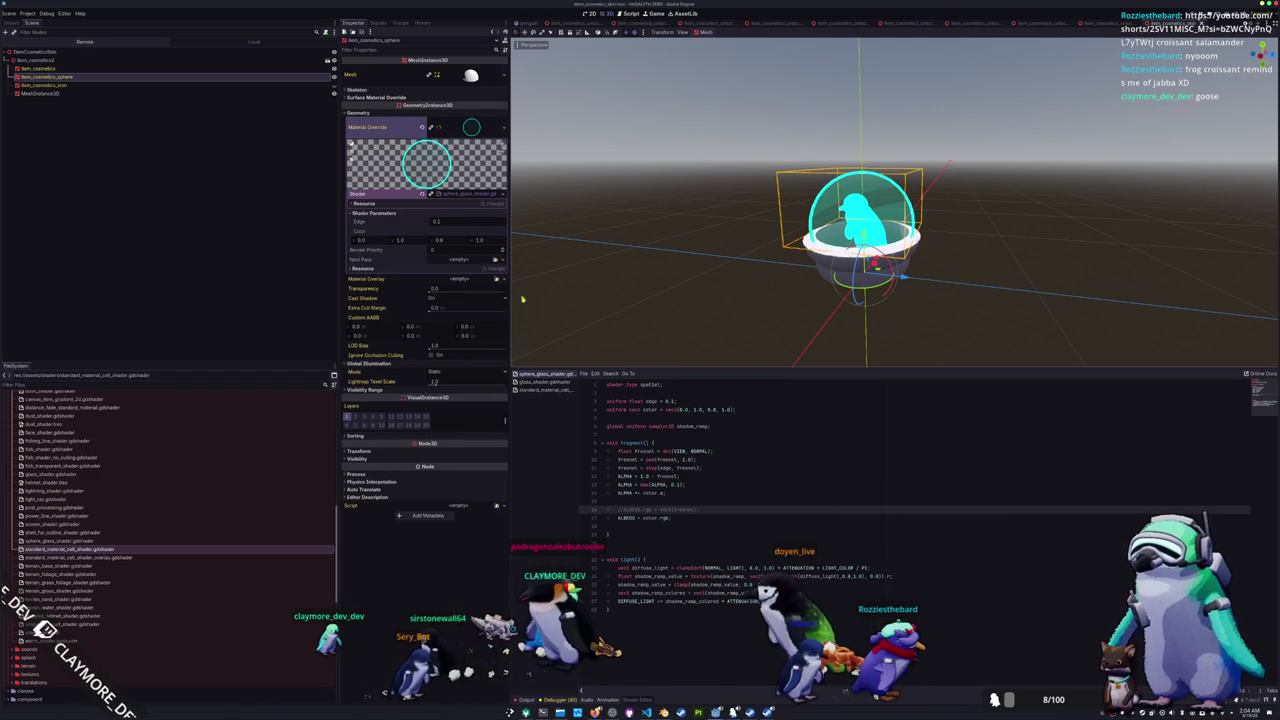
- Set the dome material's Color parameter to a pale mint cyan
{"action": "left_click", "coordinate": [738, 410]}
{"action": "type", "text": "color : source_"}
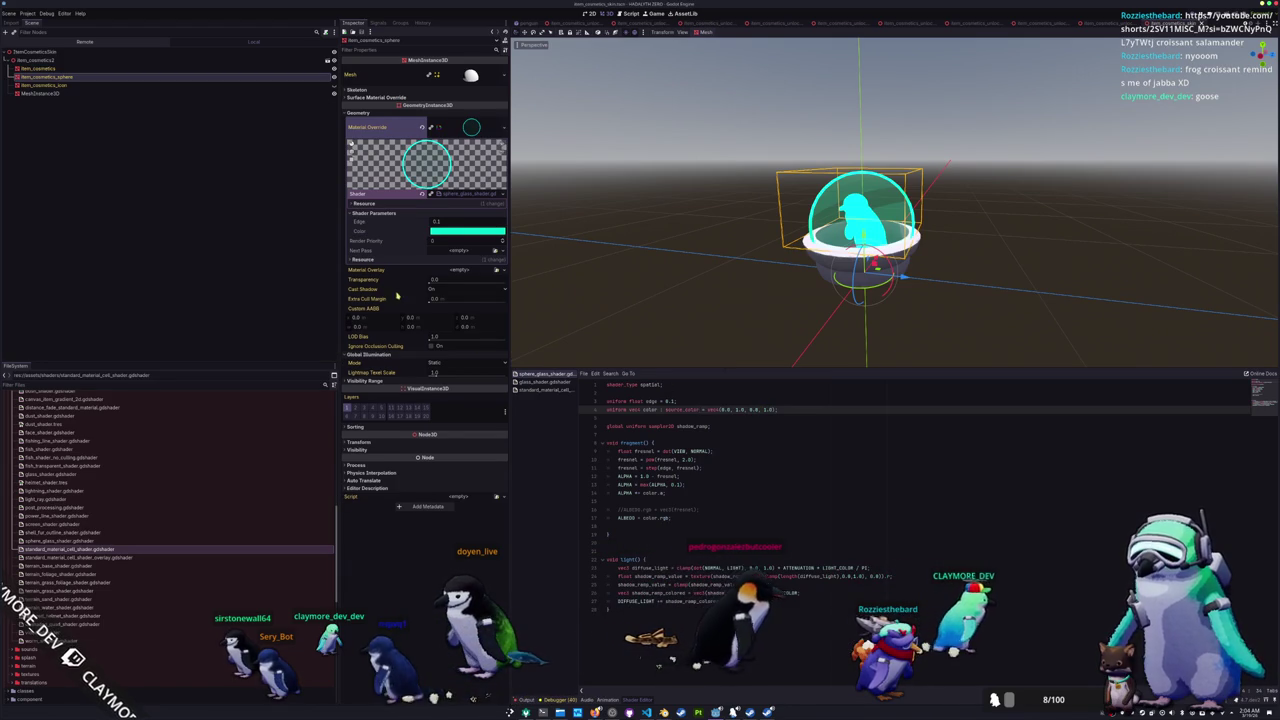
{"action": "left_click", "coordinate": [467, 231]}
{"action": "left_click_drag", "start_coordinate": [510, 285], "coordinate": [510, 252]}
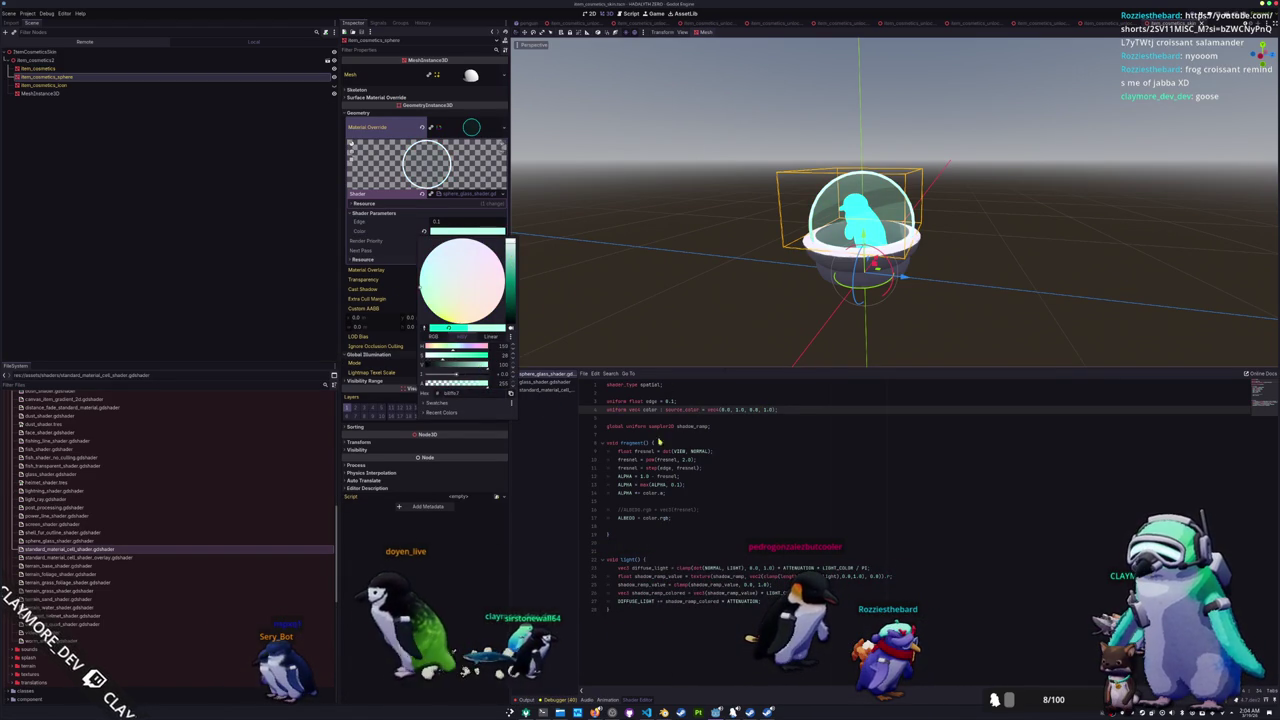
{"action": "left_click", "coordinate": [714, 452]}
- Try an Edge value around -0.1, then restore Edge to 0.1
{"action": "left_click", "coordinate": [730, 418]}
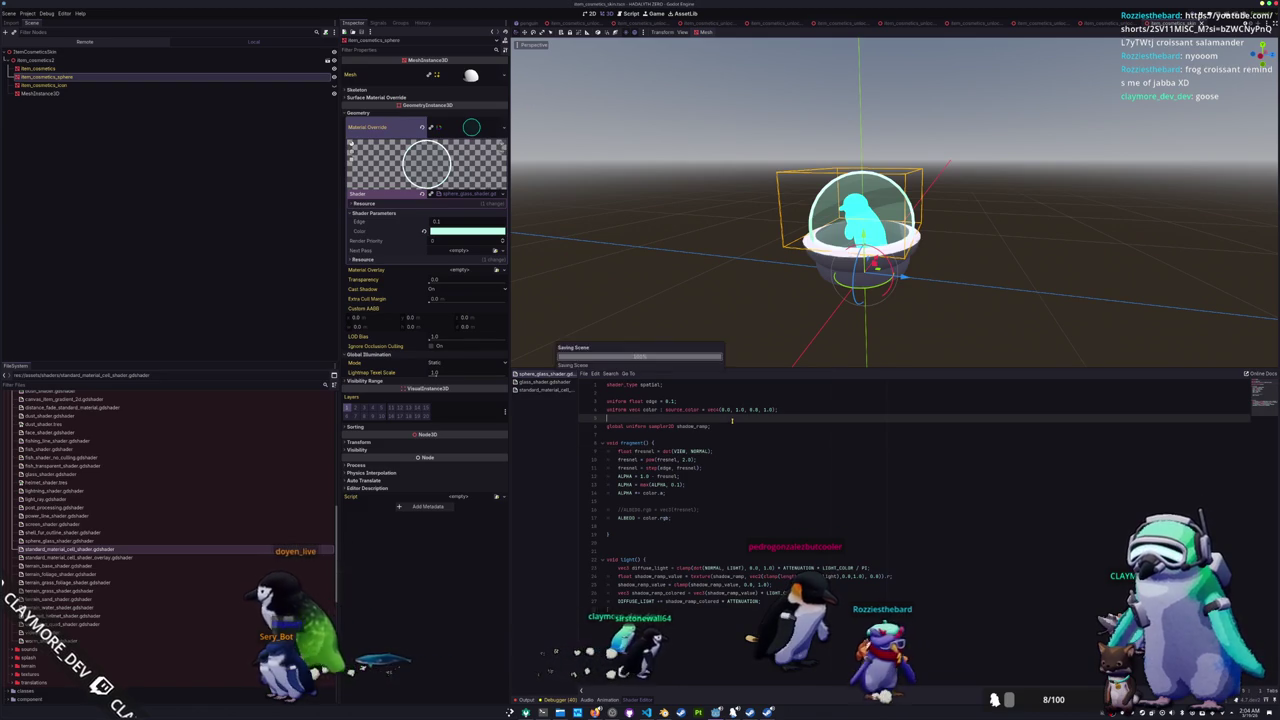
{"action": "mouse_move", "coordinate": [449, 224]}
{"action": "left_mouse_down"}
{"action": "mouse_move", "coordinate": [420, 224]}
{"action": "mouse_move", "coordinate": [470, 224]}
{"action": "left_mouse_up"}
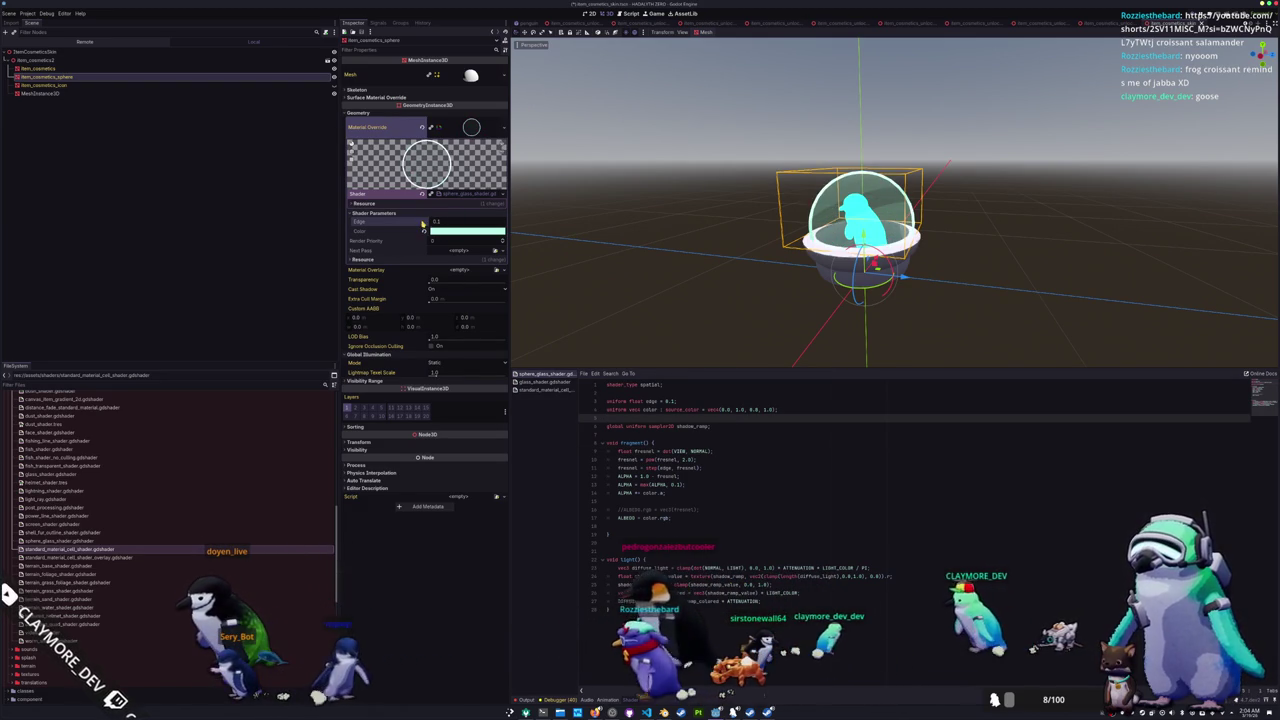
{"action": "mouse_move", "coordinate": [740, 250]}
{"action": "left_mouse_down"}
{"action": "mouse_move", "coordinate": [637, 289]}
{"action": "mouse_move", "coordinate": [751, 277]}
{"action": "mouse_move", "coordinate": [860, 321]}
{"action": "mouse_move", "coordinate": [846, 349]}
{"action": "mouse_move", "coordinate": [749, 203]}
{"action": "mouse_move", "coordinate": [703, 265]}
{"action": "left_mouse_up"}
{"action": "scroll", "coordinate": [692, 261], "scroll_direction": "up", "scroll_amount": 3}
- Select the item_cosmetics_icon node in the scene tree
{"action": "left_click", "coordinate": [693, 259]}
{"action": "left_click", "coordinate": [850, 240]}
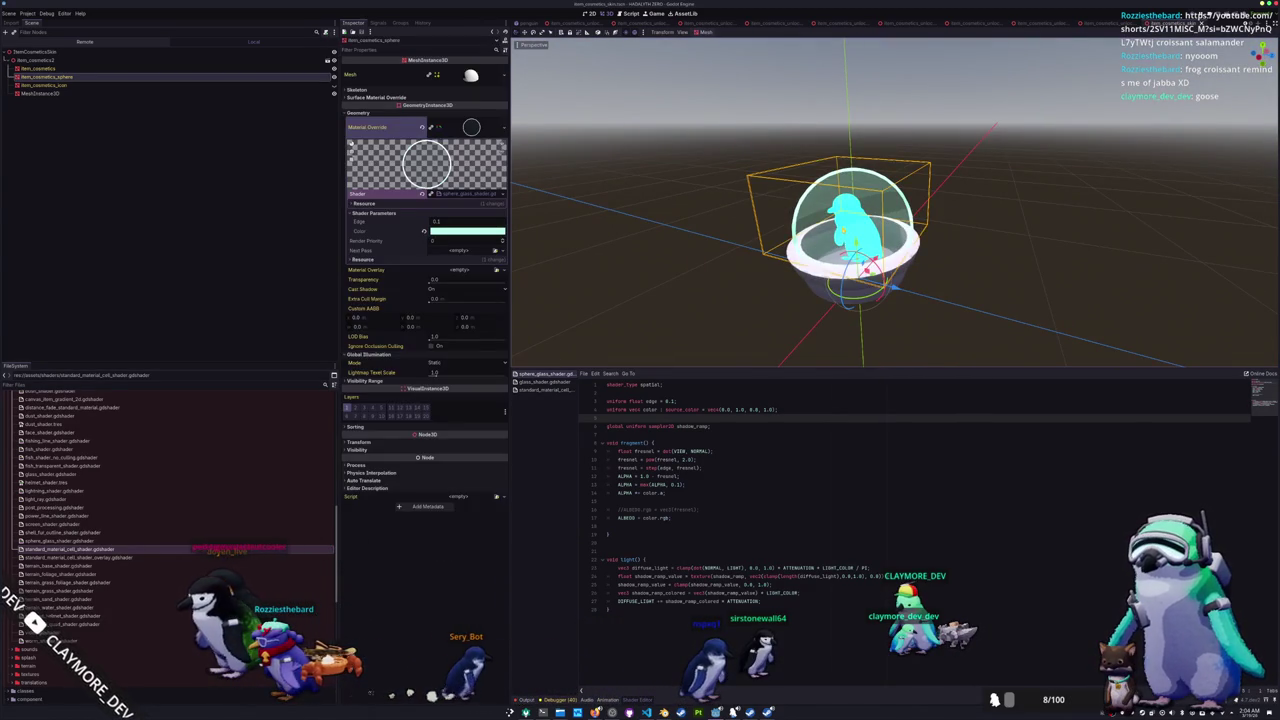
{"action": "left_click", "coordinate": [696, 225]}
{"action": "left_click", "coordinate": [166, 87]}
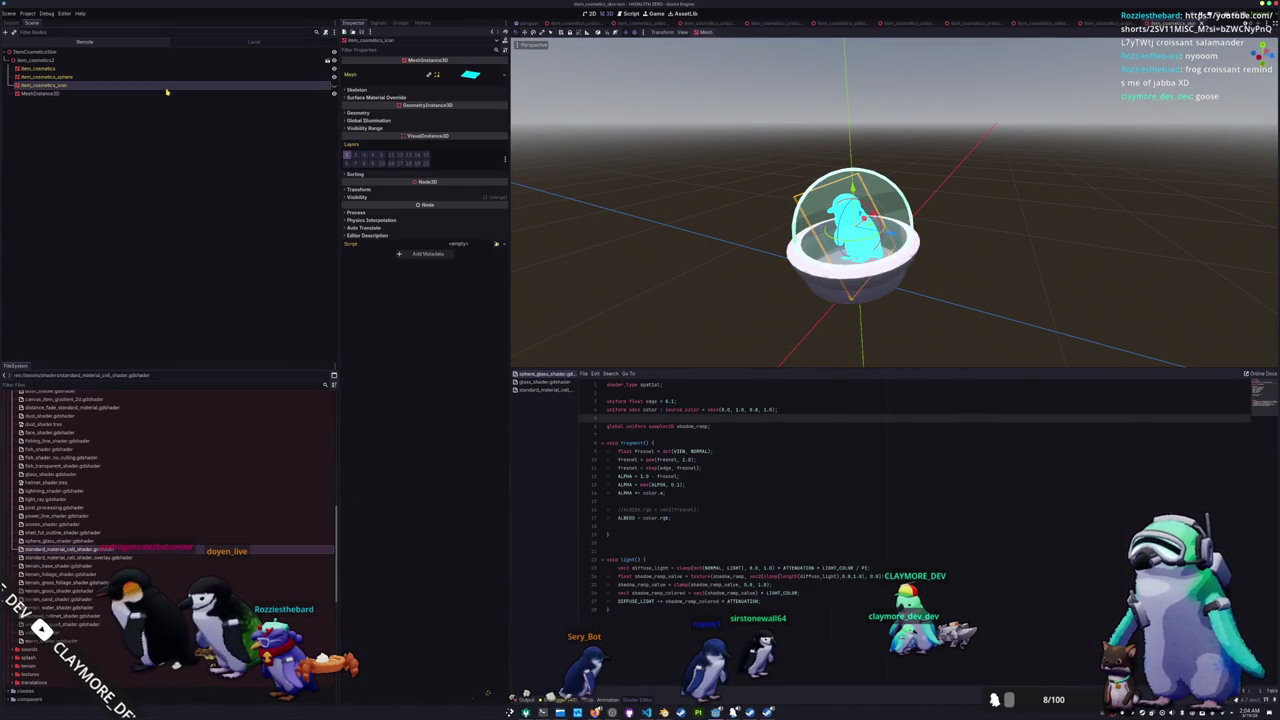
- Set the icon material's Emission Energy Multiplier to 2
{"action": "left_click", "coordinate": [155, 94]}
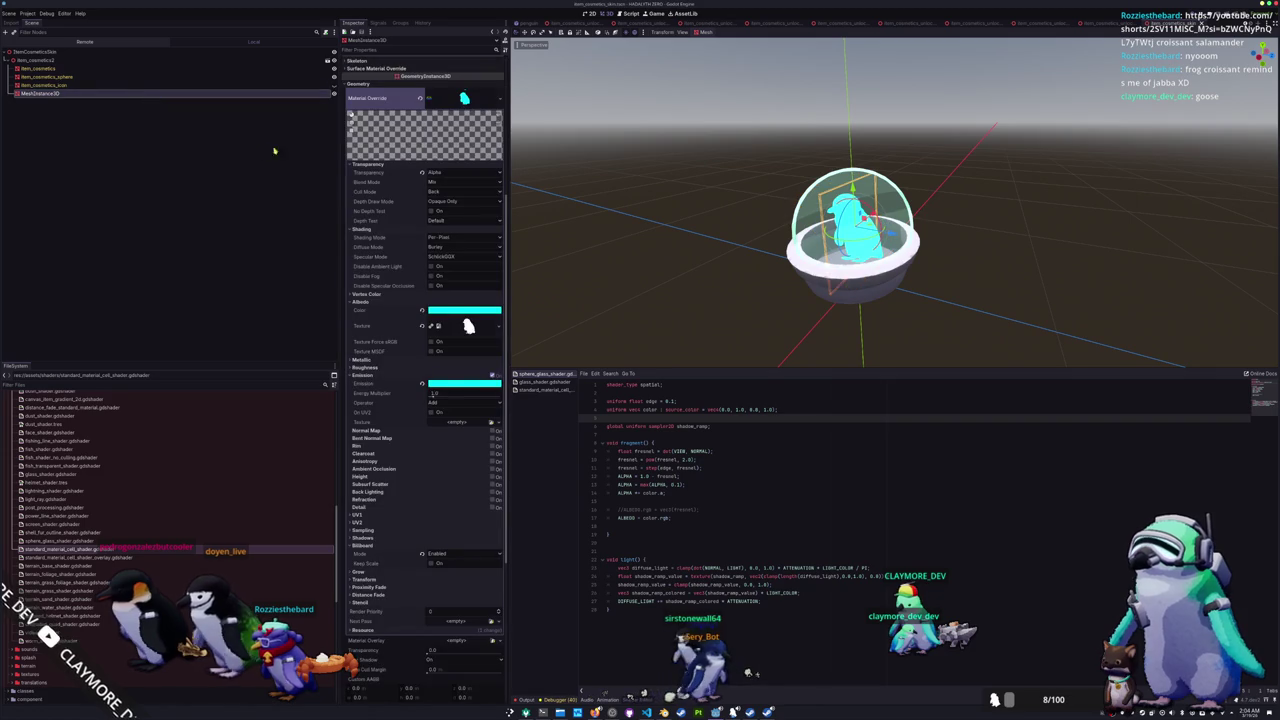
{"action": "left_click", "coordinate": [449, 393]}
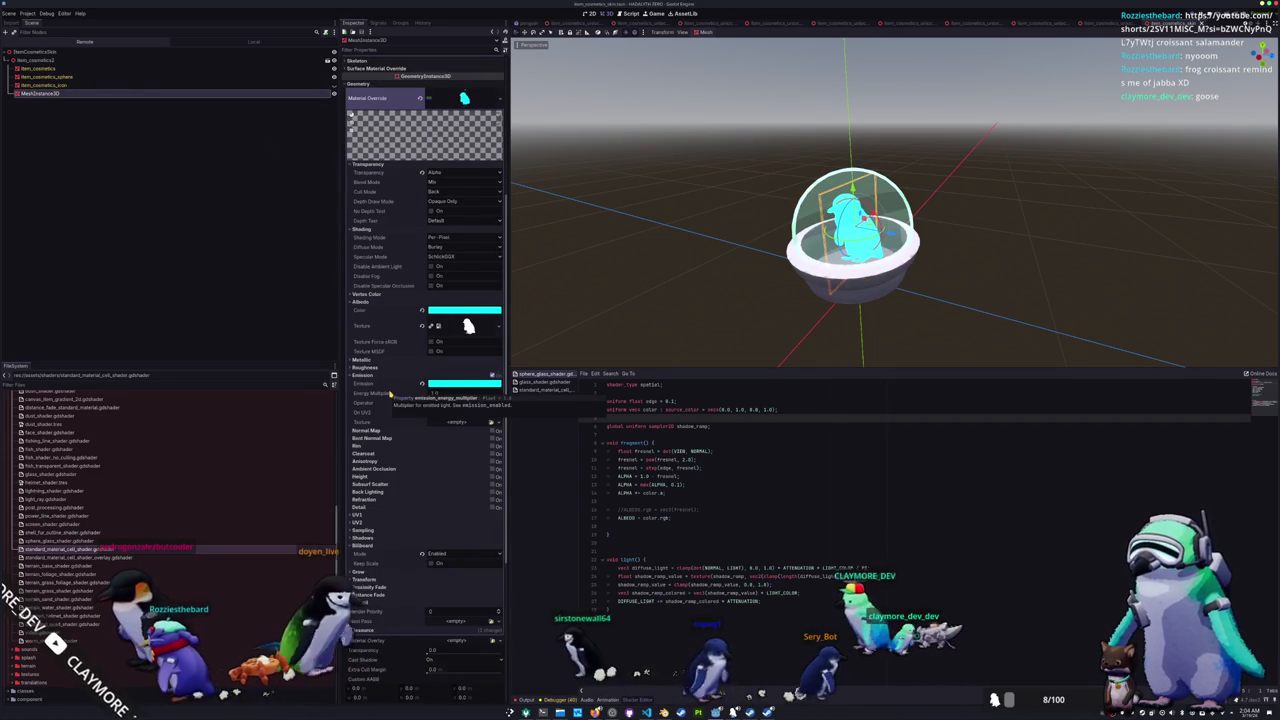
{"action": "type", "text": "5"}
{"action": "key", "text": "Return"}
{"action": "type", "text": "2"}
{"action": "key", "text": "Return"}
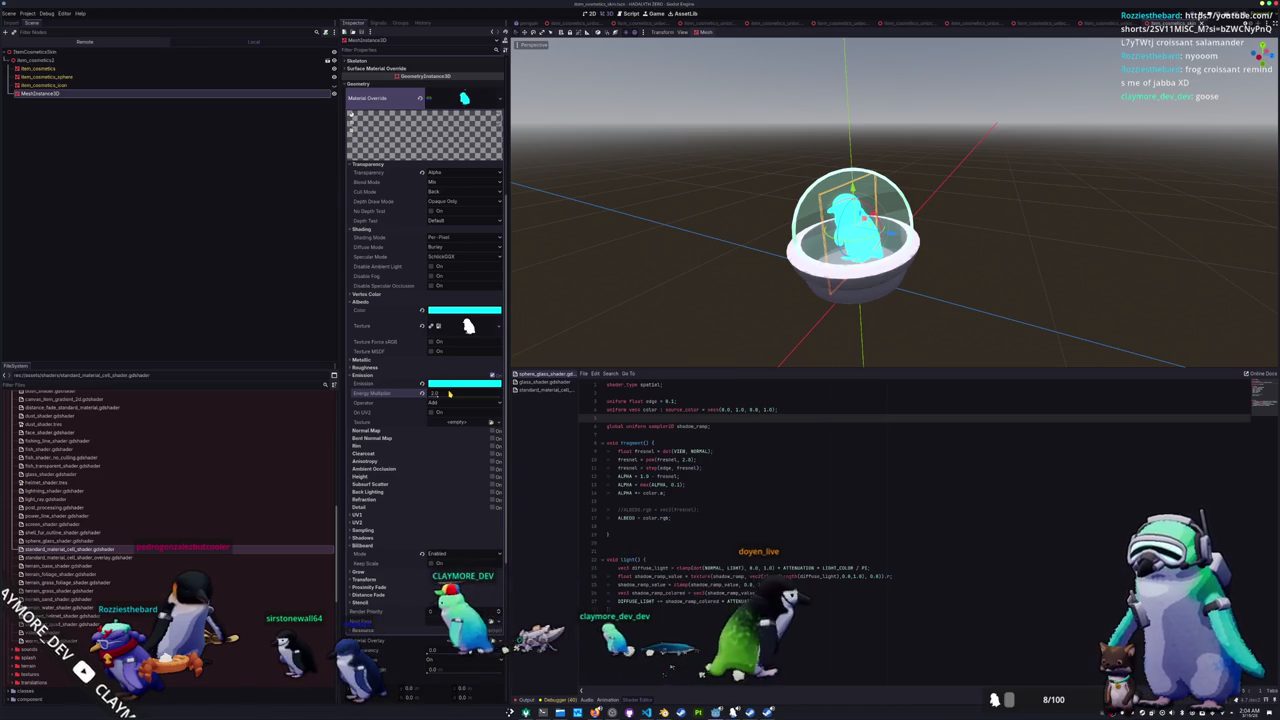
- Level the 3D view and select the root ItemCosmeticsSkin node
{"action": "scroll", "coordinate": [787, 285], "scroll_direction": "down", "scroll_amount": 2}
{"action": "left_click", "coordinate": [766, 289]}
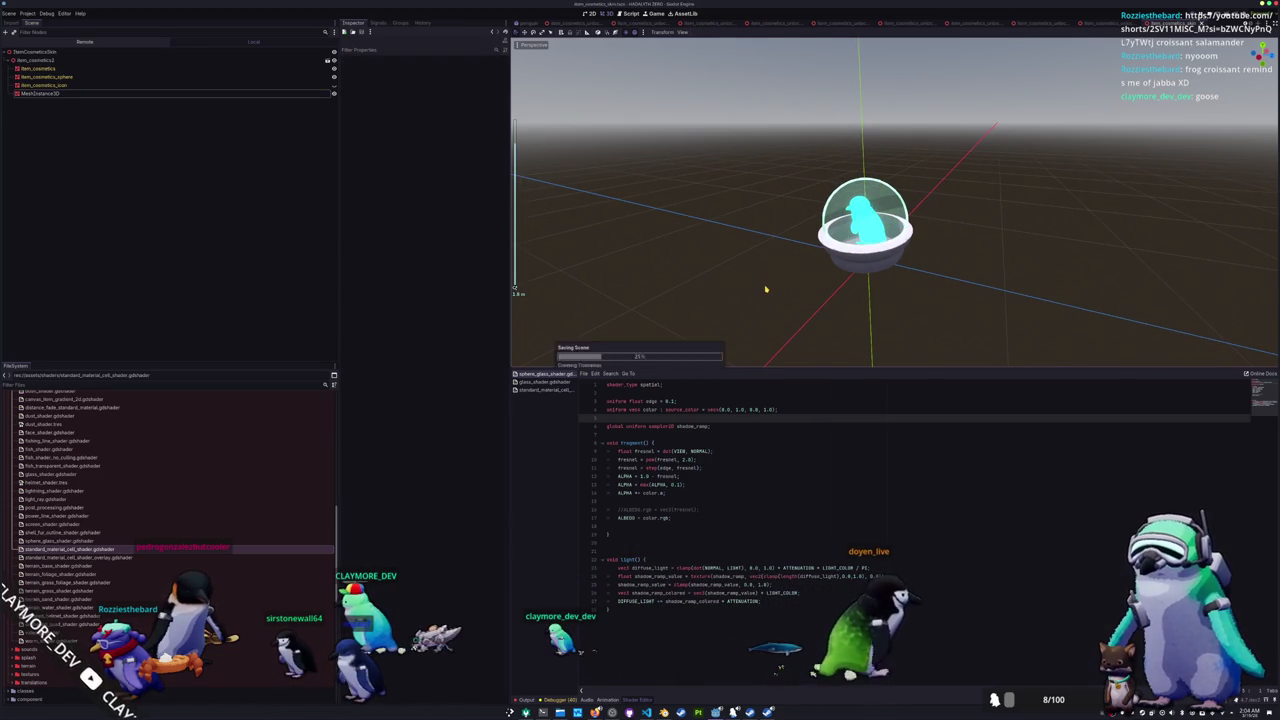
{"action": "mouse_move", "coordinate": [766, 277]}
{"action": "left_mouse_down"}
{"action": "mouse_move", "coordinate": [771, 223]}
{"action": "mouse_move", "coordinate": [777, 271]}
{"action": "mouse_move", "coordinate": [798, 285]}
{"action": "mouse_move", "coordinate": [772, 266]}
{"action": "left_mouse_up"}
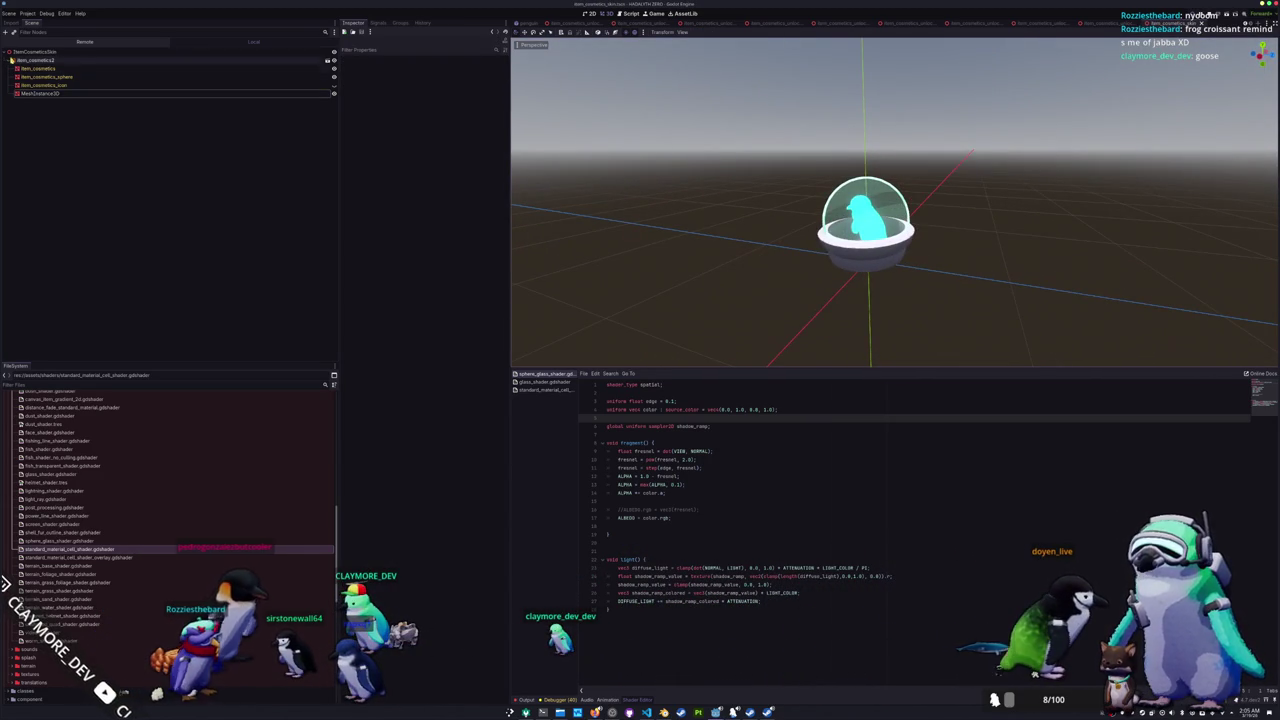
{"action": "left_click", "coordinate": [310, 51]}
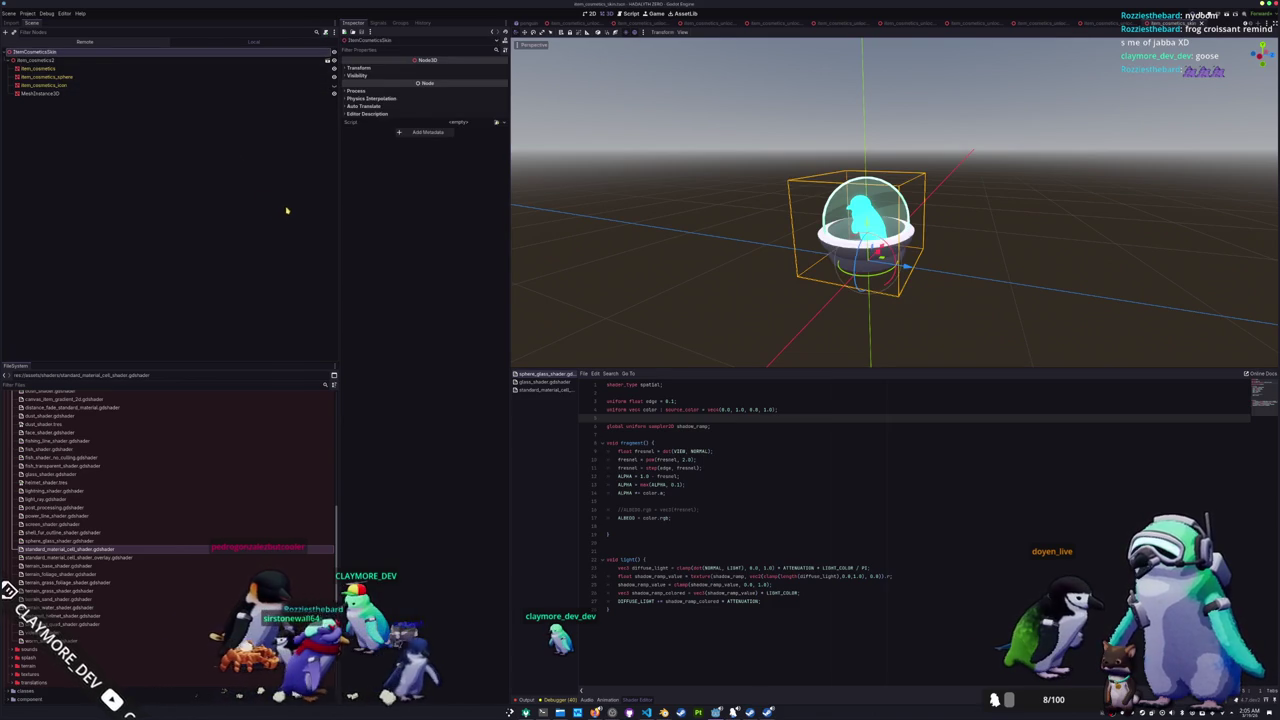
- Rename the MeshInstance3D node to IconMeshInstance3D
{"action": "left_click", "coordinate": [97, 93]}
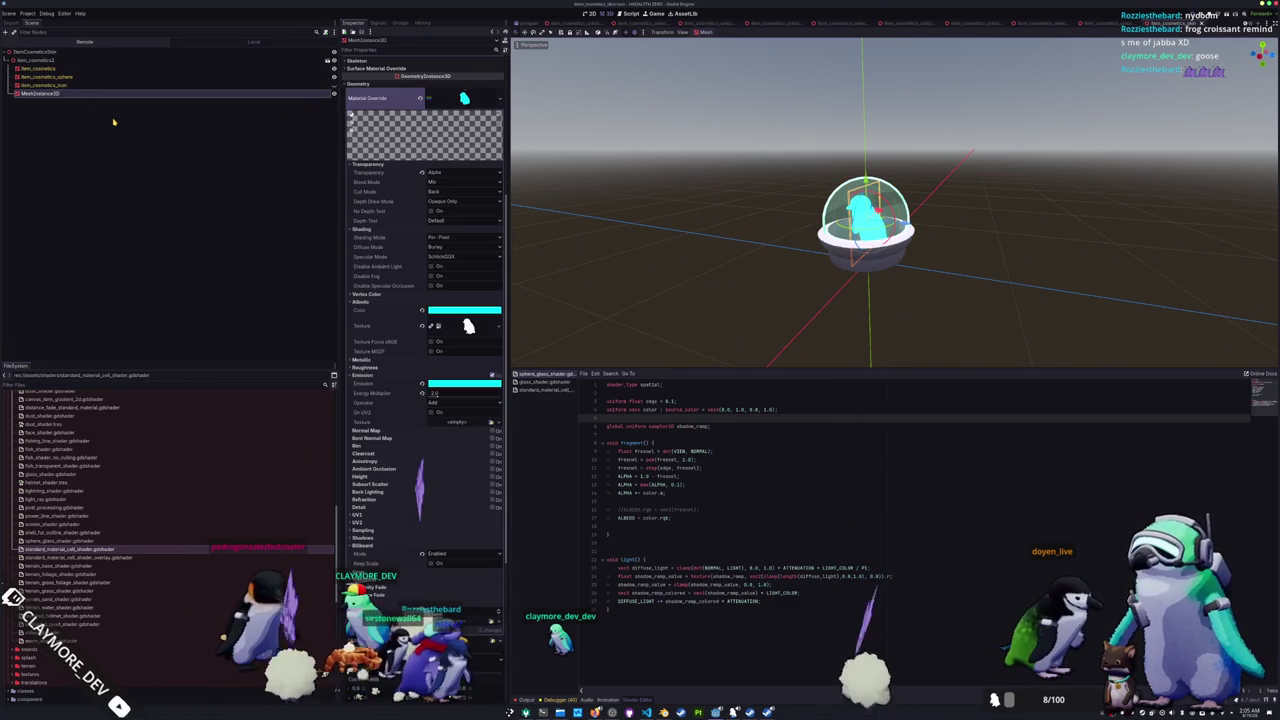
{"action": "key", "text": "BackSpace"}
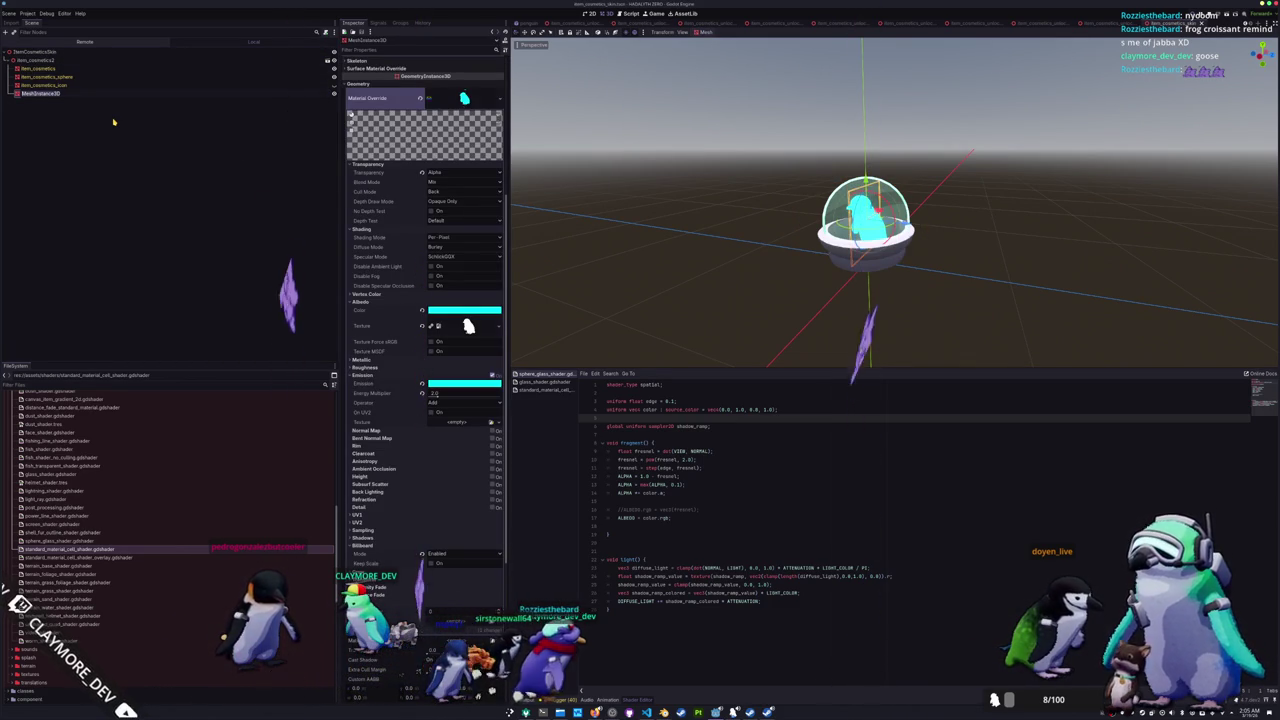
{"action": "type", "text": "MeshIcon"}
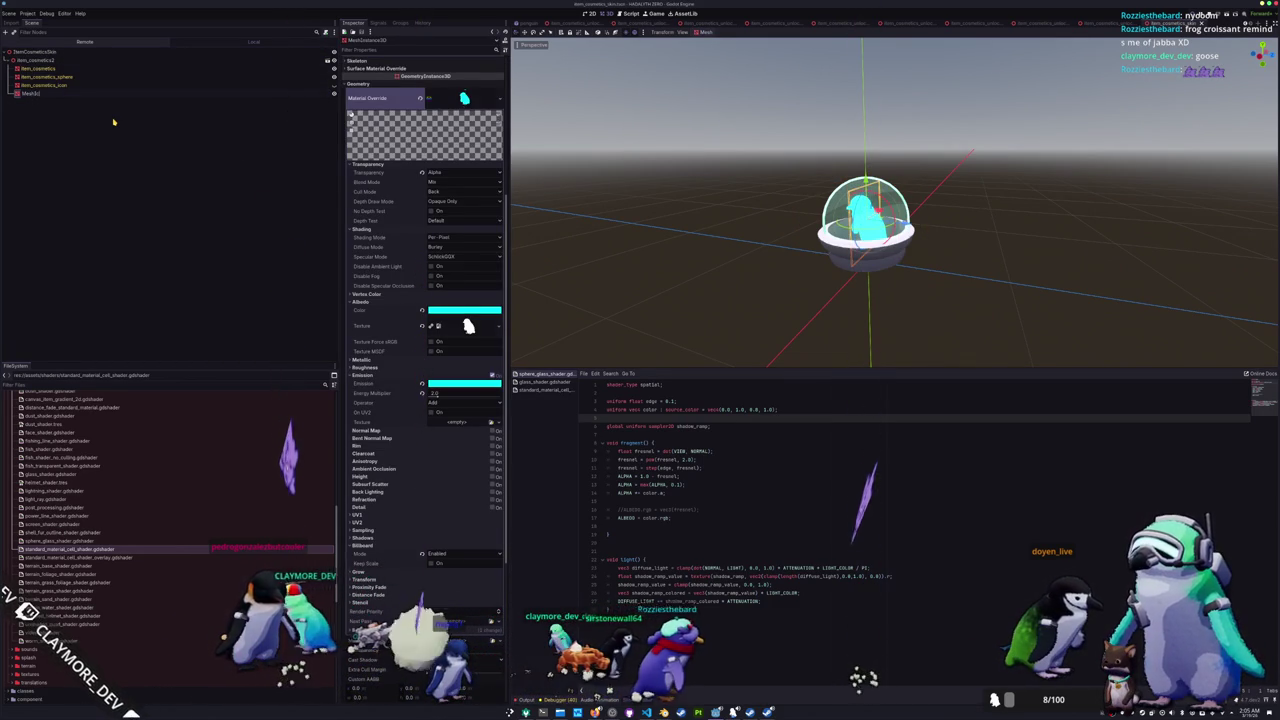
{"action": "key", "text": "ctrl+a"}
{"action": "key", "text": "BackSpace"}
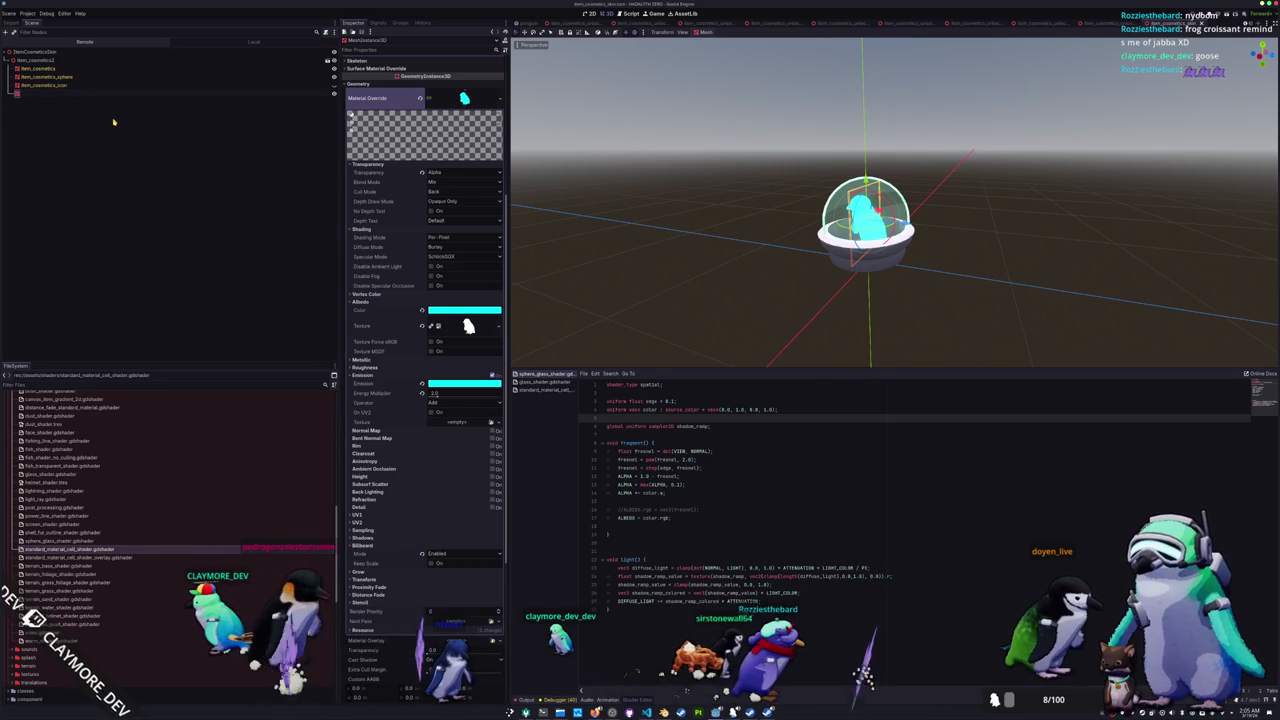
{"action": "type", "text": "Instance"}
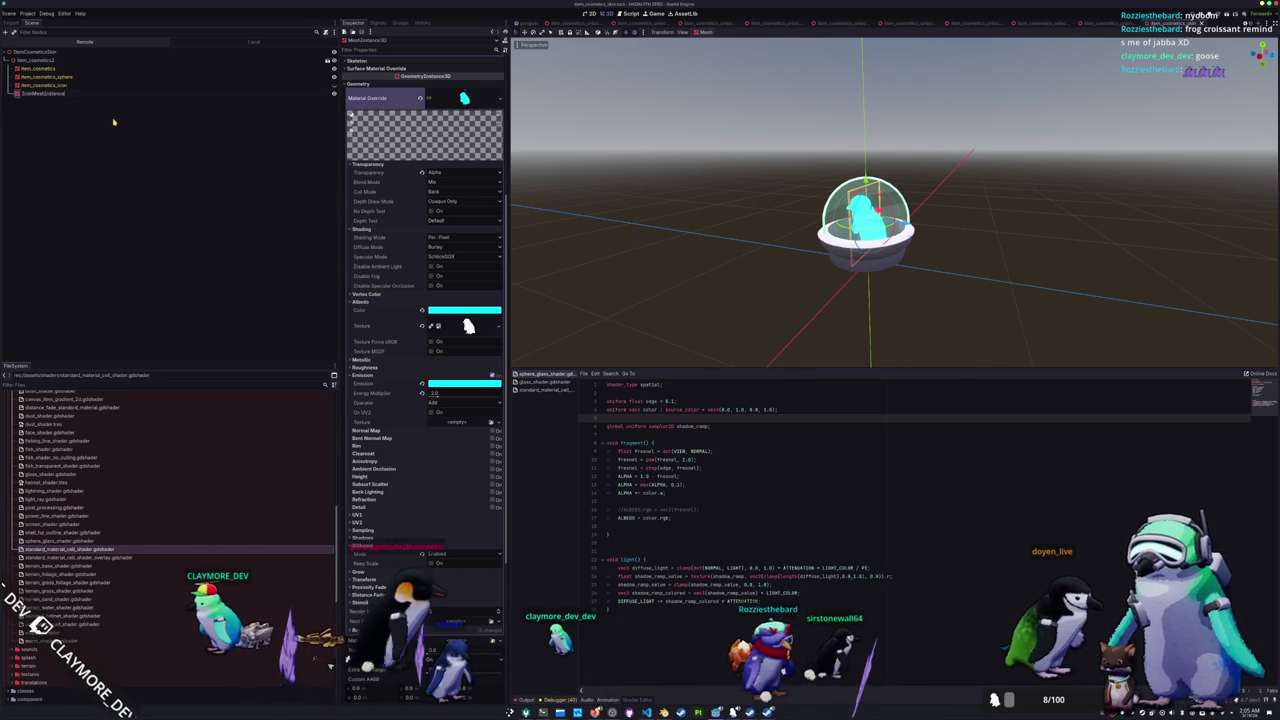
{"action": "key", "text": "Return"}
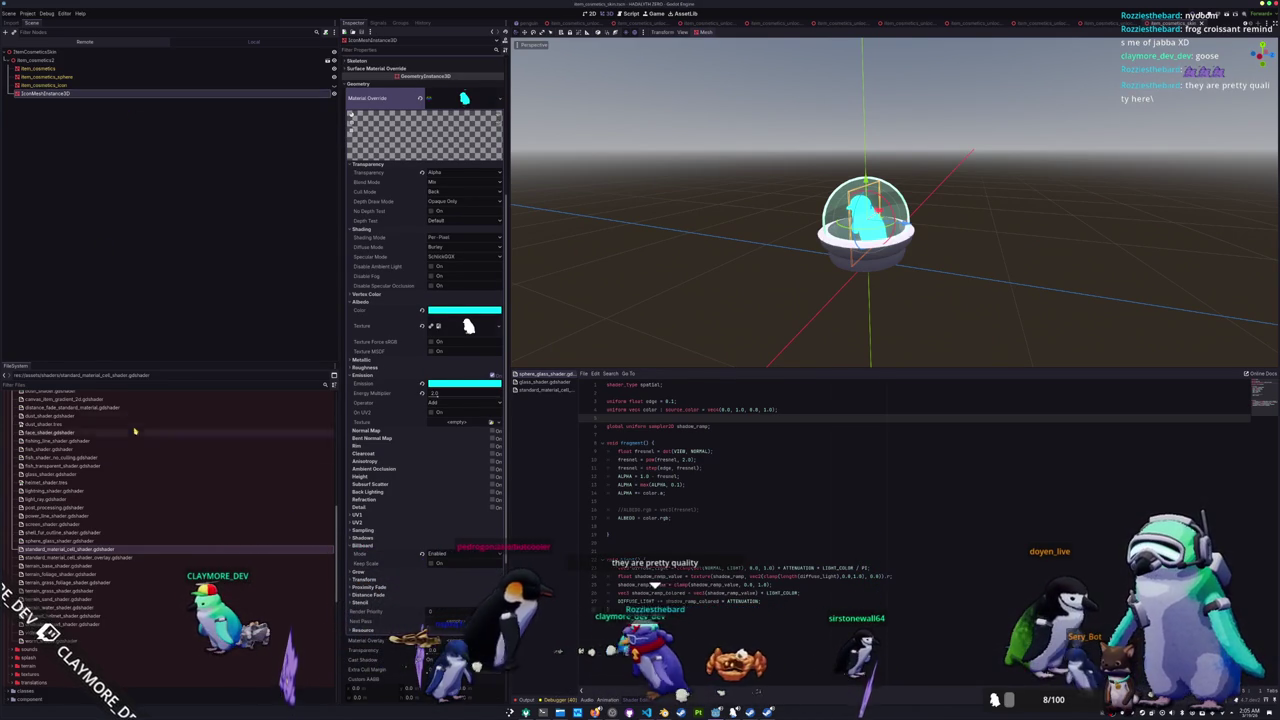
- Open the running game's inventory
{"action": "scroll", "coordinate": [146, 519], "scroll_direction": "down", "scroll_amount": 5}
{"action": "scroll", "coordinate": [146, 519], "scroll_direction": "down", "scroll_amount": 5}
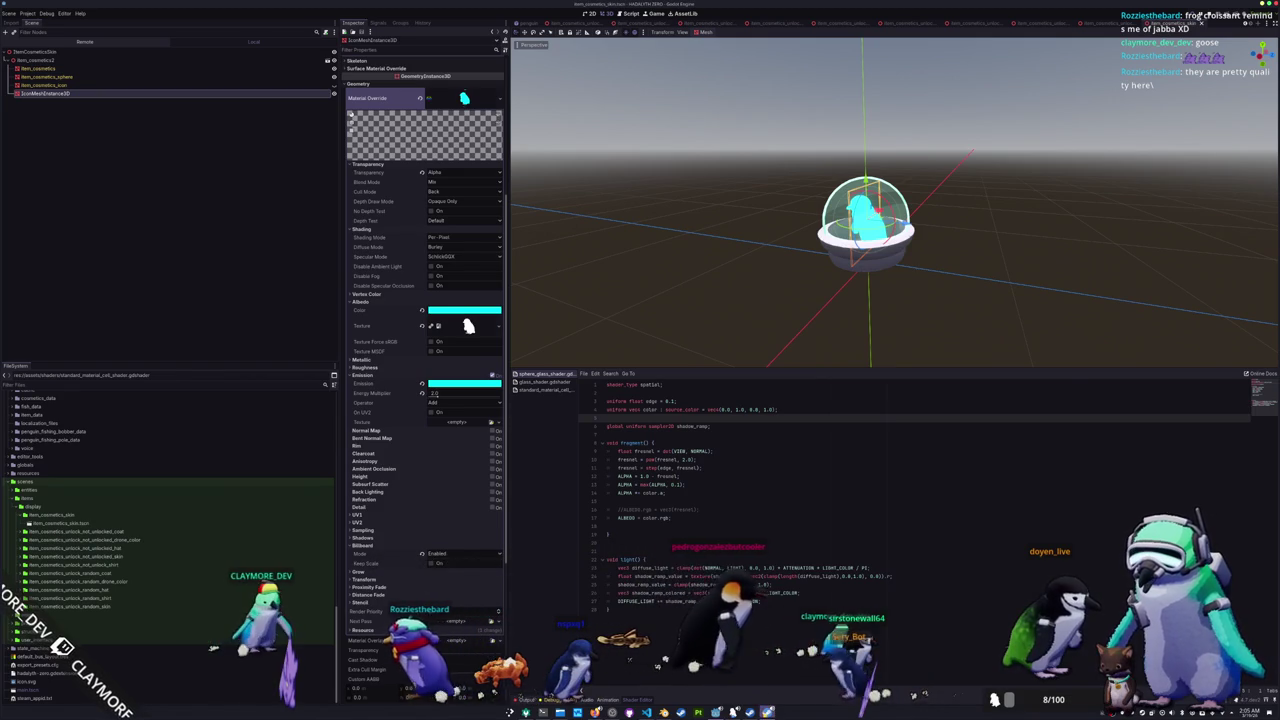
{"action": "key", "text": "Tab"}
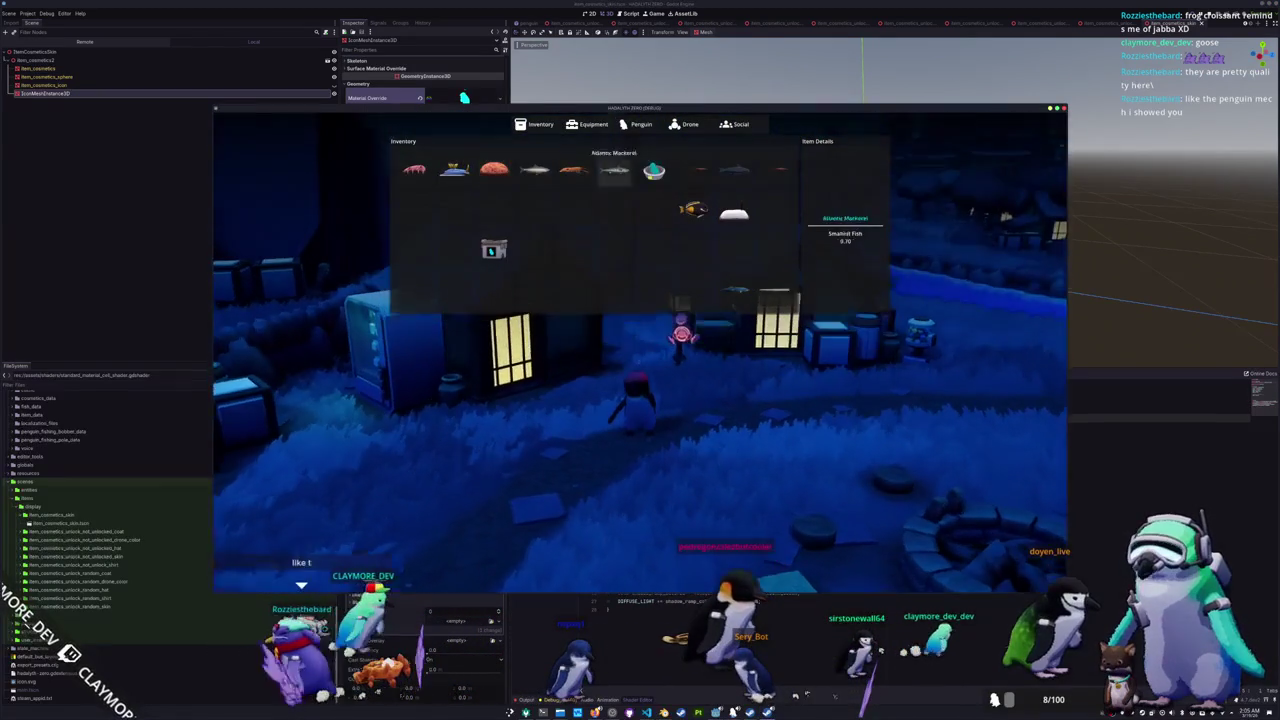
- Use the Random Skin and move the Claymore Penguin to an empty slot
{"action": "left_click", "coordinate": [494, 250]}
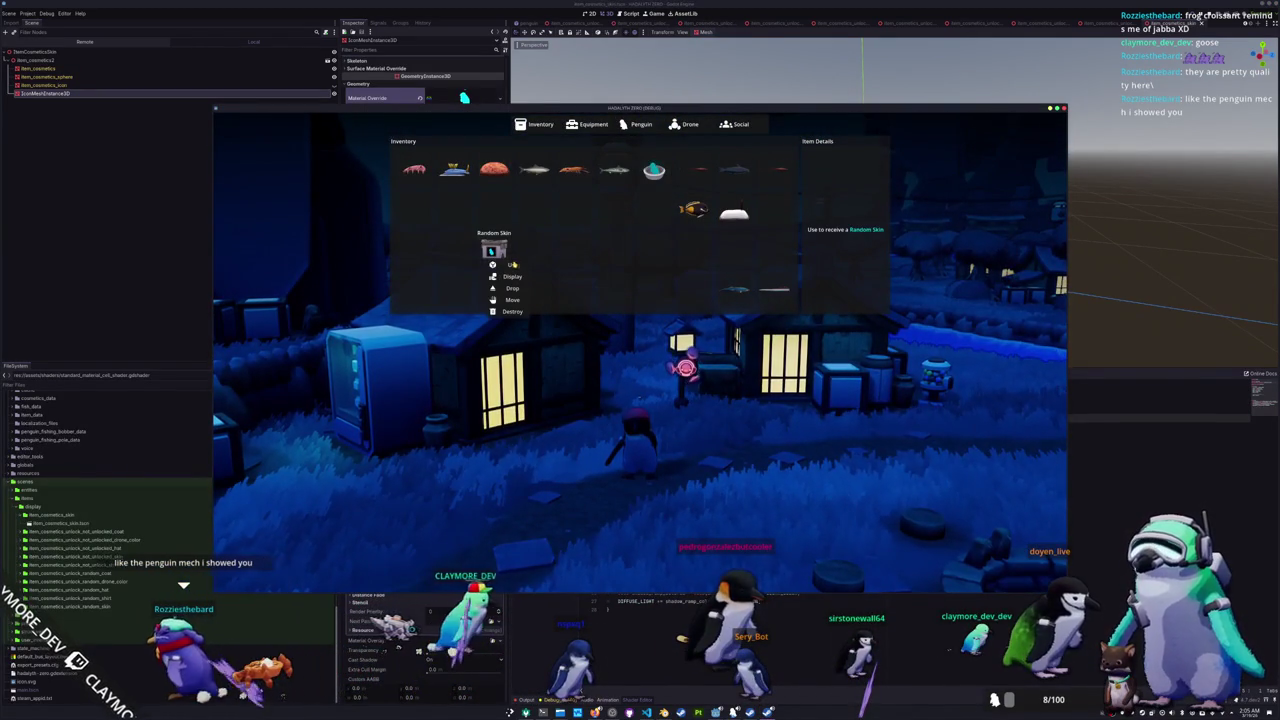
{"action": "left_click", "coordinate": [514, 266]}
{"action": "left_click", "coordinate": [494, 250]}
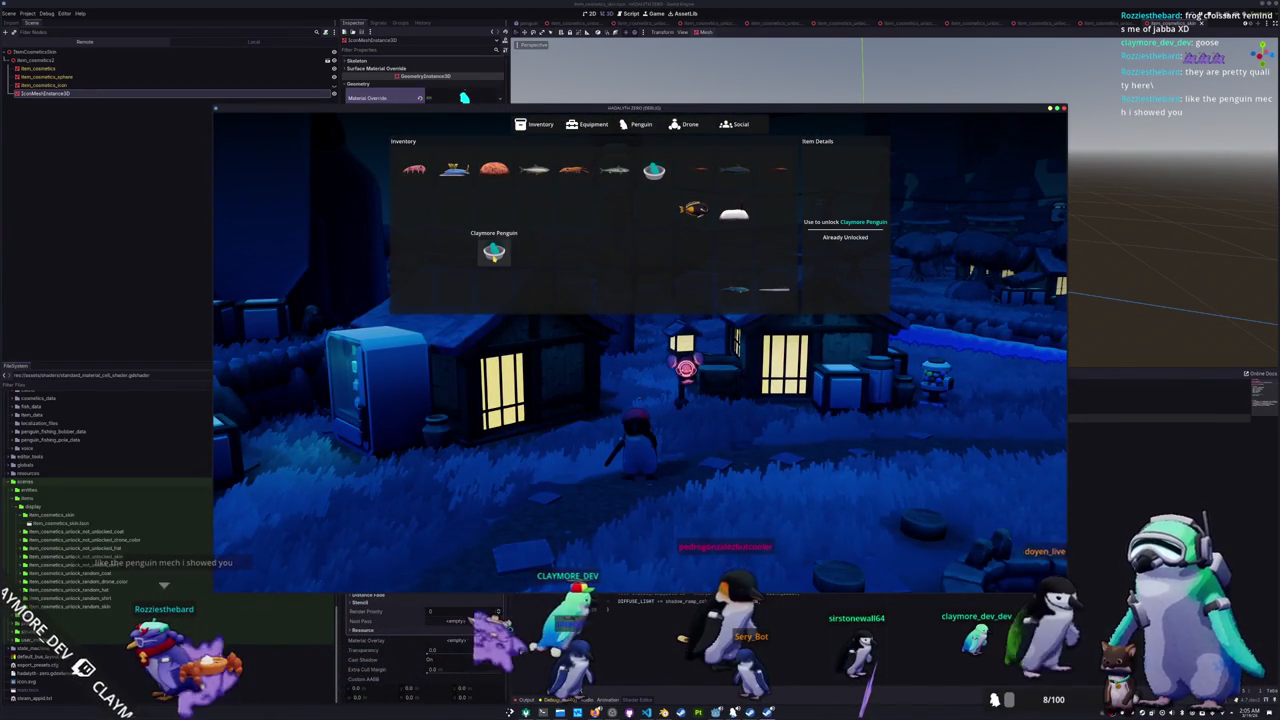
{"action": "left_click", "coordinate": [513, 277]}
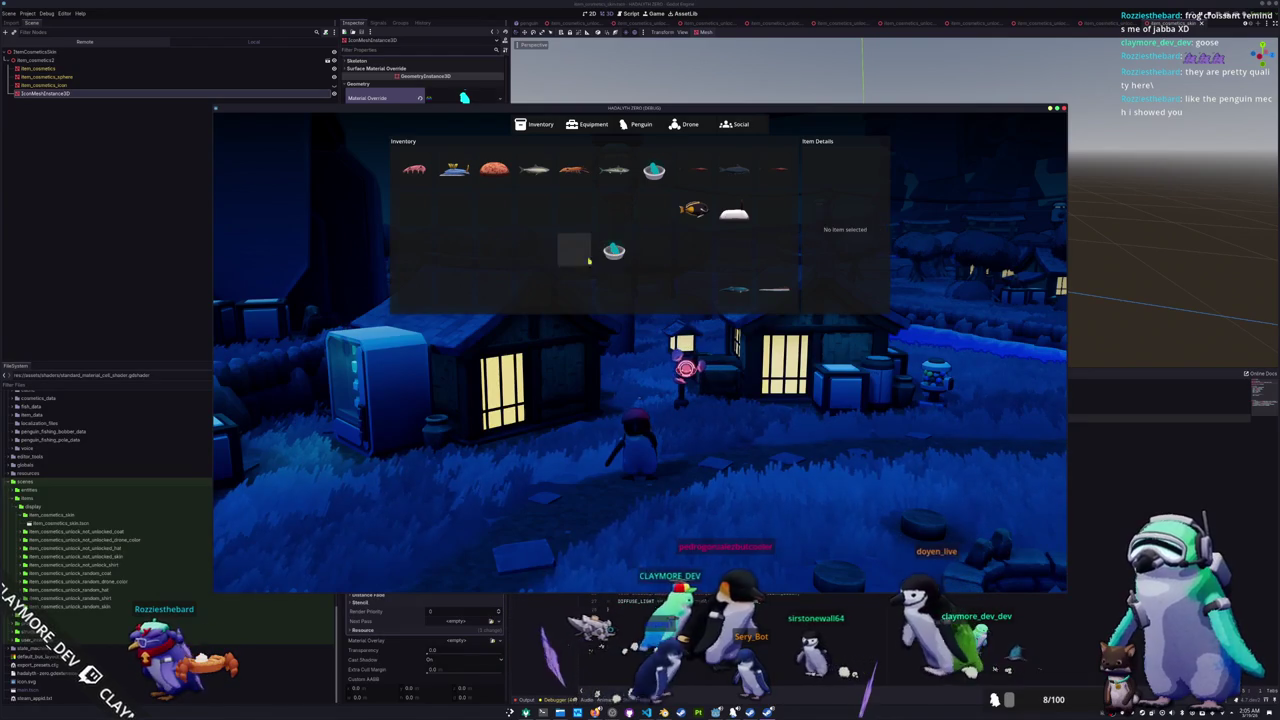
{"action": "left_click", "coordinate": [652, 196]}
- Rearrange the Achilles Tang, Sea Bunny, Blue Whale and another fish into new slots
{"action": "left_click", "coordinate": [653, 250]}
{"action": "left_click", "coordinate": [691, 211]}
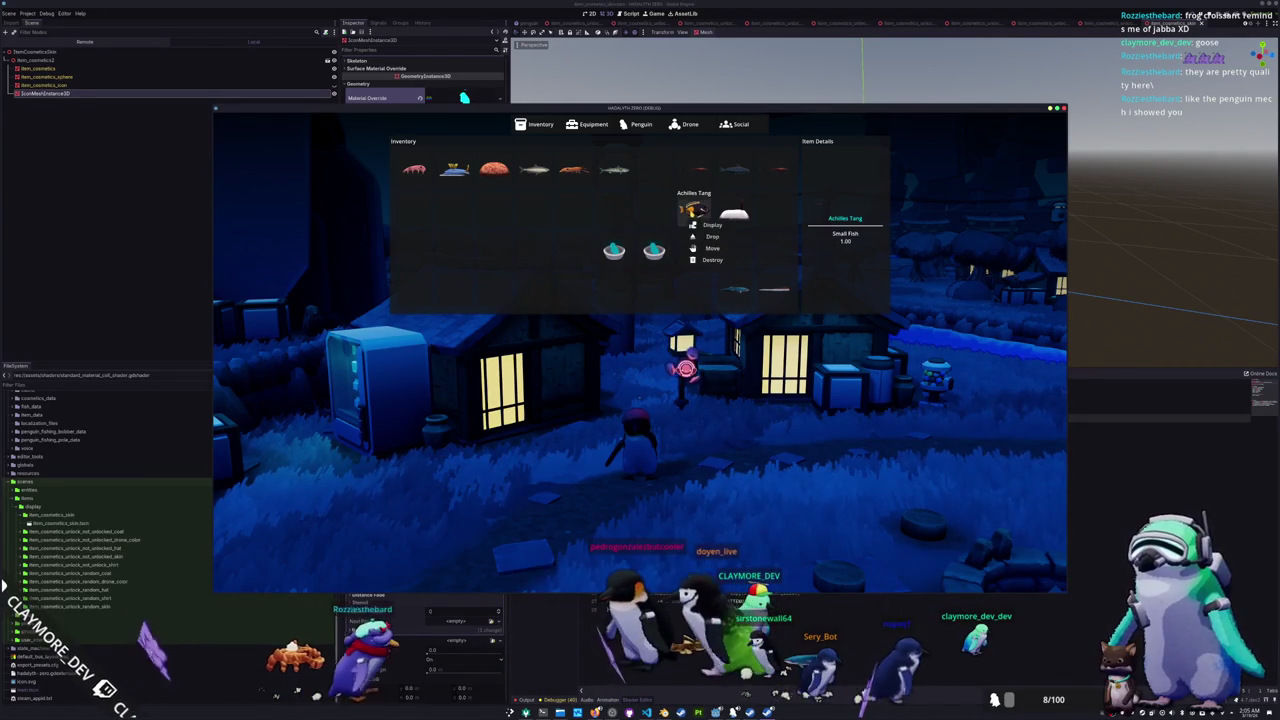
{"action": "left_click", "coordinate": [710, 248]}
{"action": "left_click", "coordinate": [653, 170]}
{"action": "left_click", "coordinate": [733, 211]}
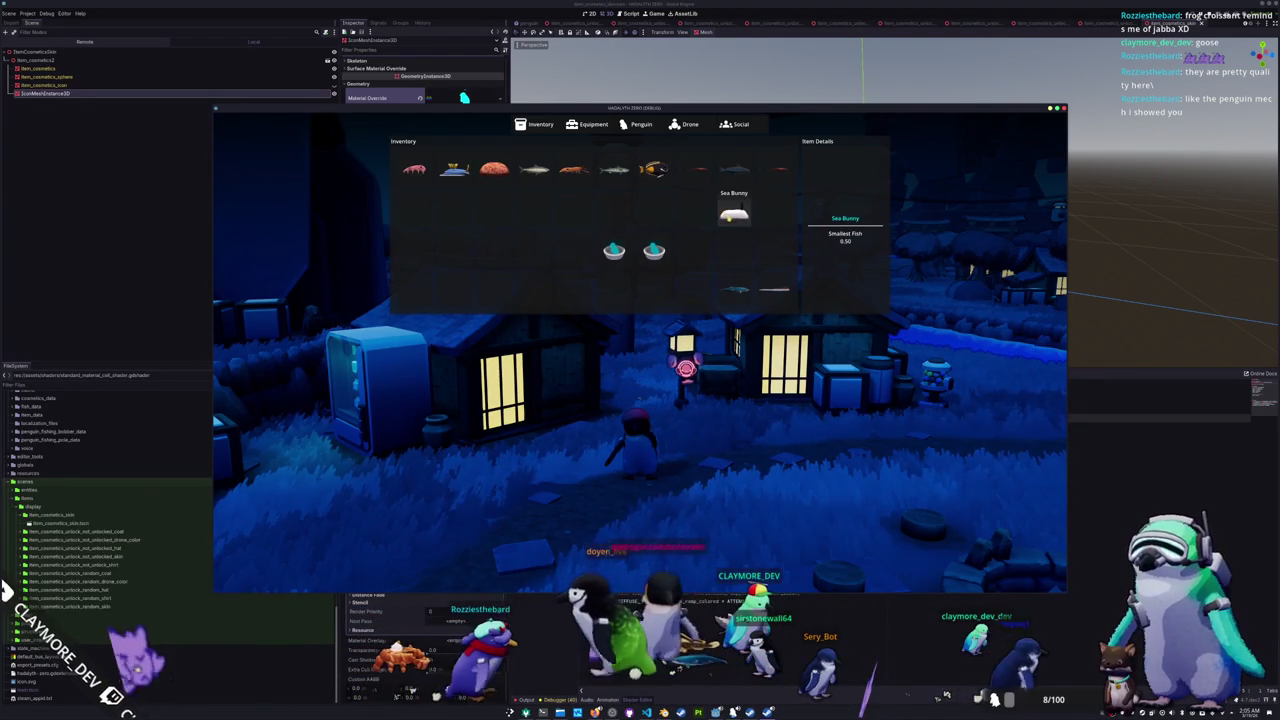
{"action": "left_click", "coordinate": [748, 248]}
{"action": "left_click", "coordinate": [414, 213]}
{"action": "left_click", "coordinate": [735, 290]}
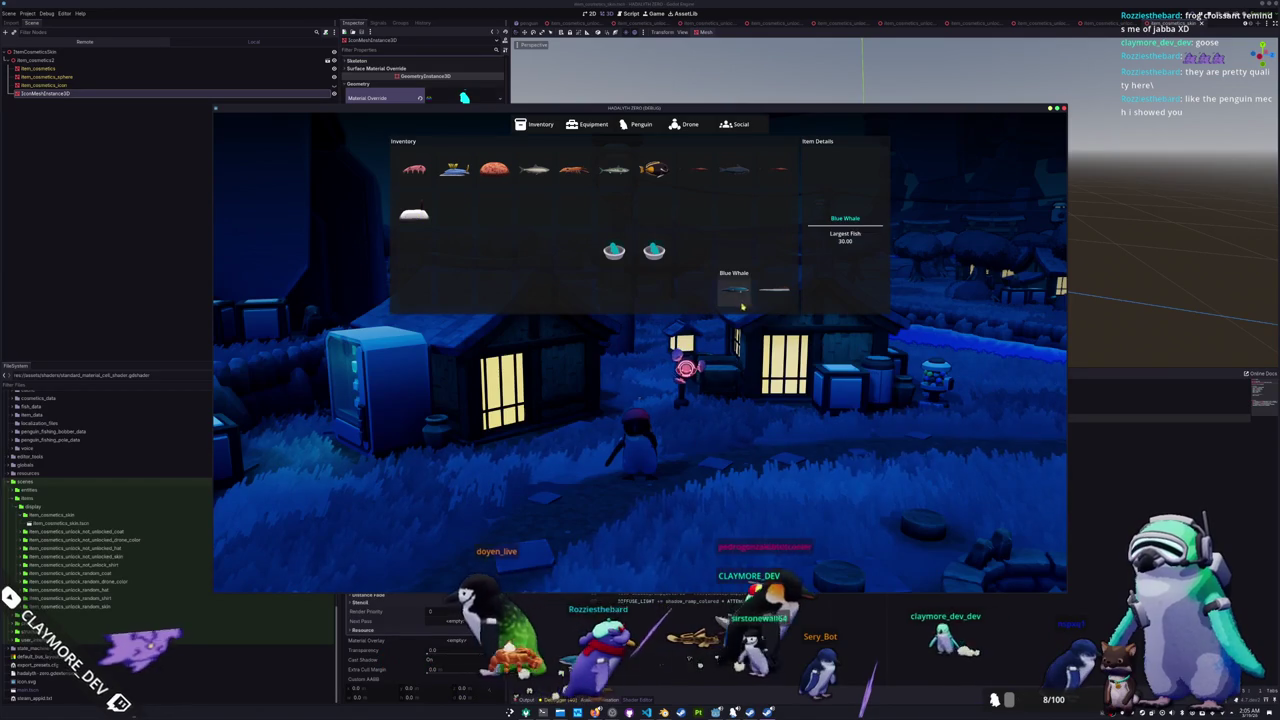
{"action": "left_click", "coordinate": [748, 329]}
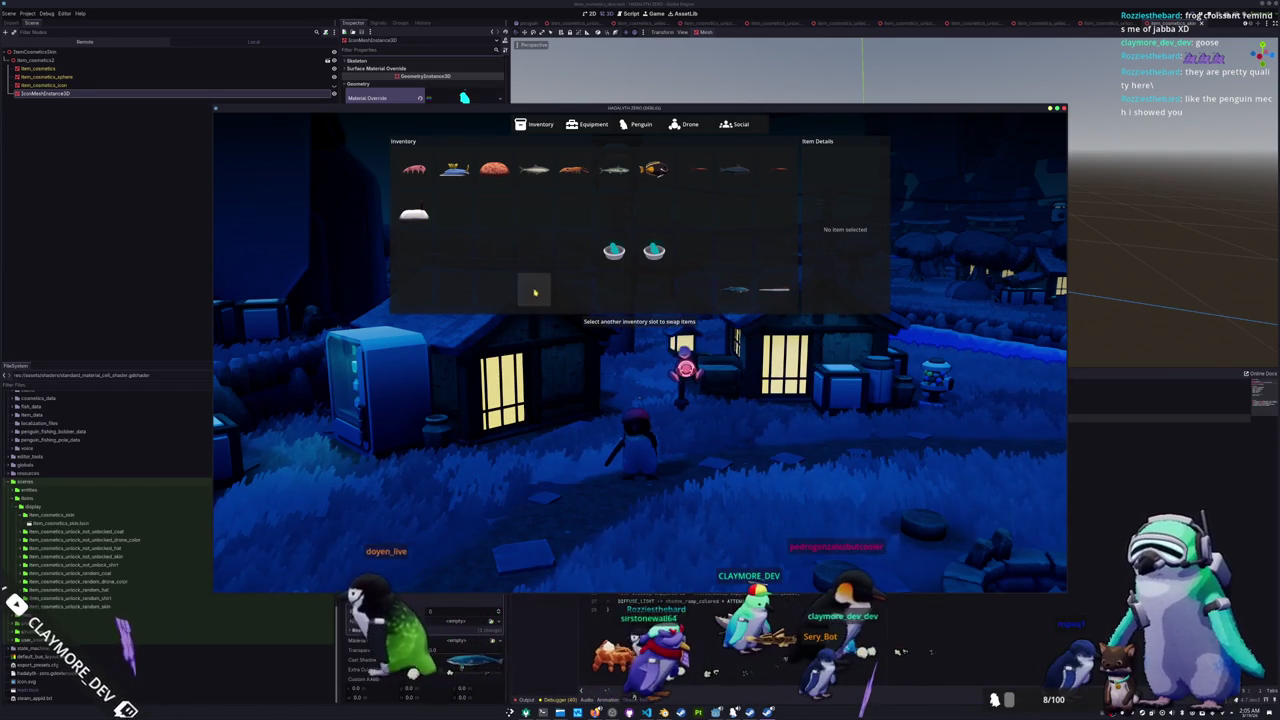
{"action": "left_click", "coordinate": [453, 215]}
{"action": "left_click", "coordinate": [775, 290]}
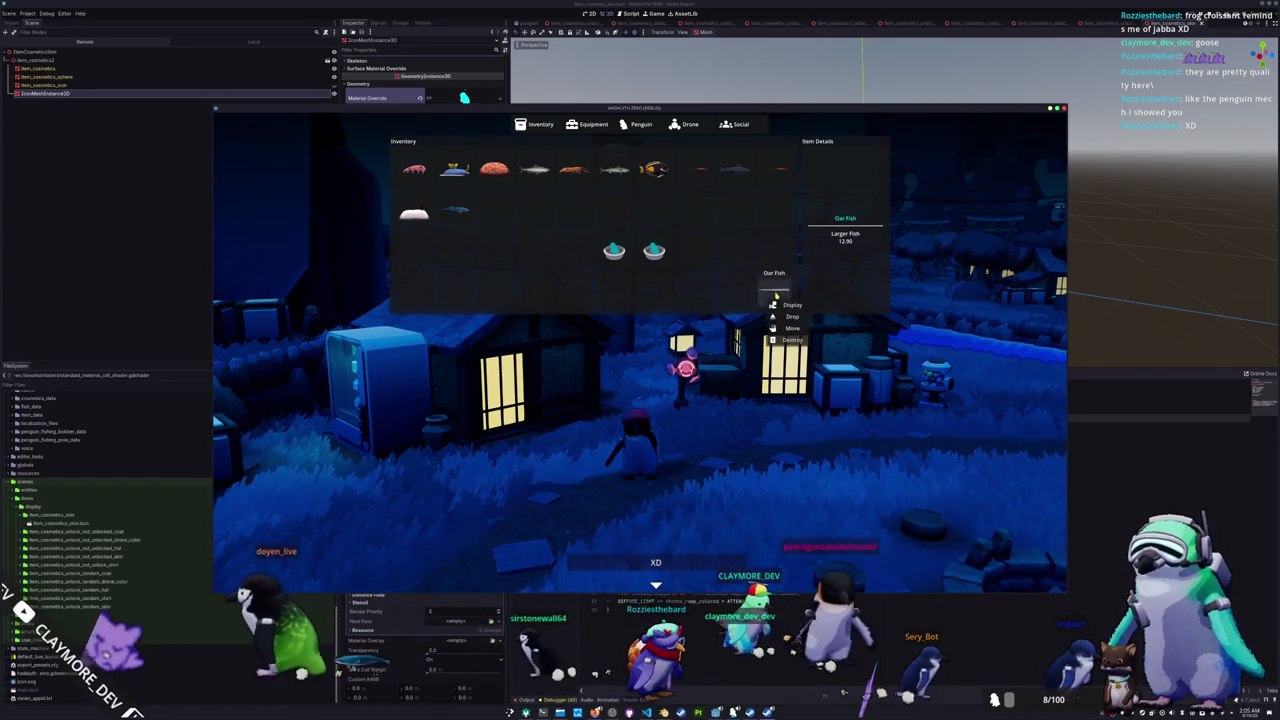
{"action": "left_click", "coordinate": [760, 325]}
{"action": "left_click", "coordinate": [494, 215]}
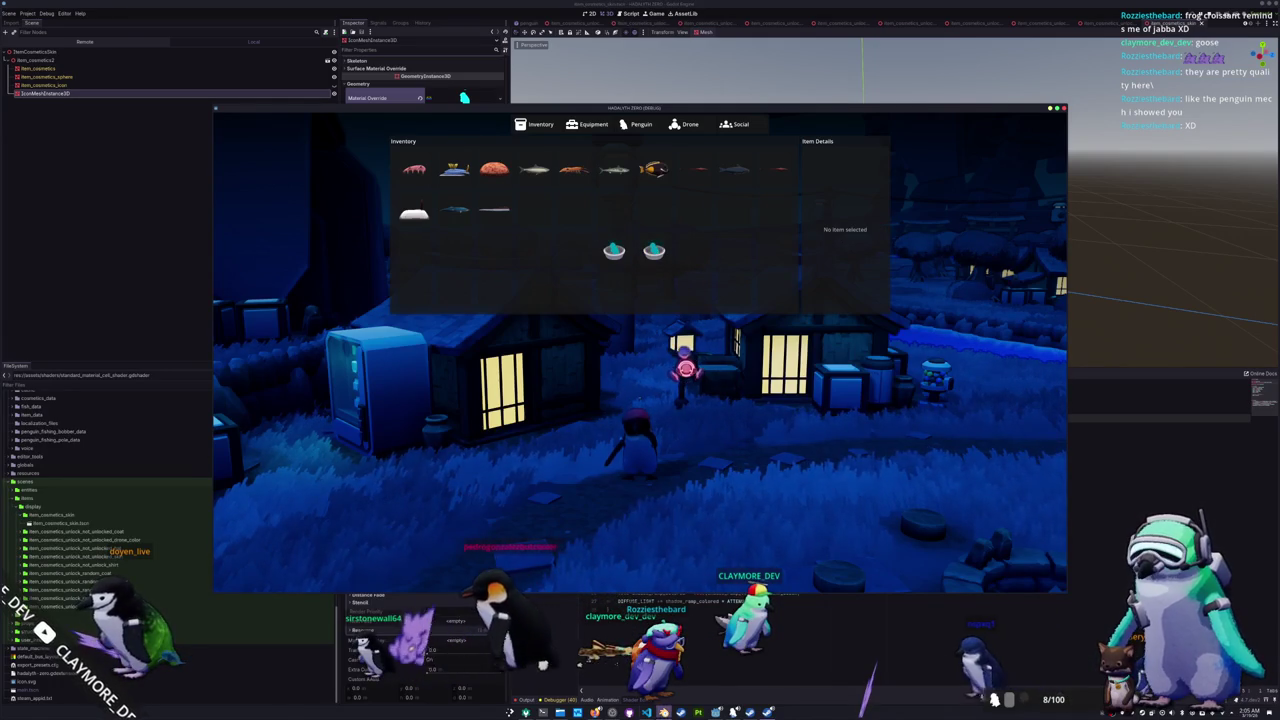
- Search Visual Studio Code's files for 'item_'
{"action": "key", "text": "alt+Tab"}
{"action": "key", "text": "ctrl+p"}
{"action": "type", "text": "item_"}
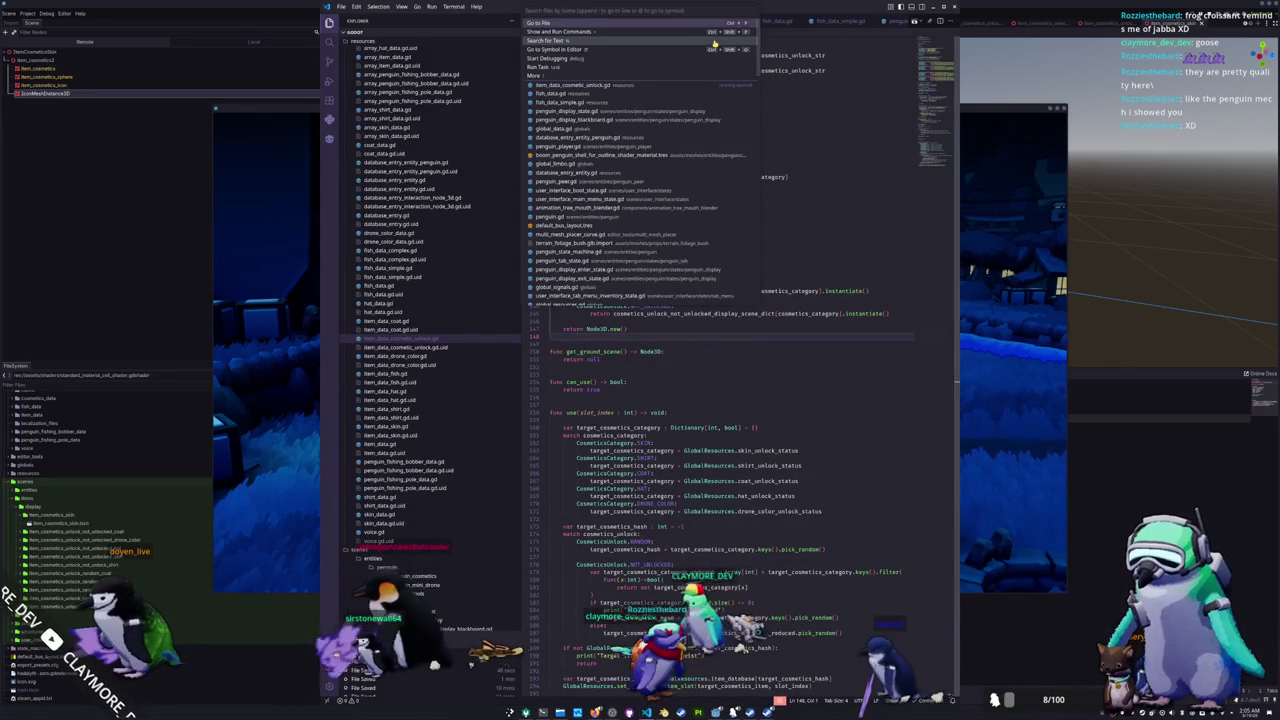
- In item_data_skin.gd, add a skin_display_scene variable preloading the copied skin display scene path
{"action": "left_click", "coordinate": [660, 67]}
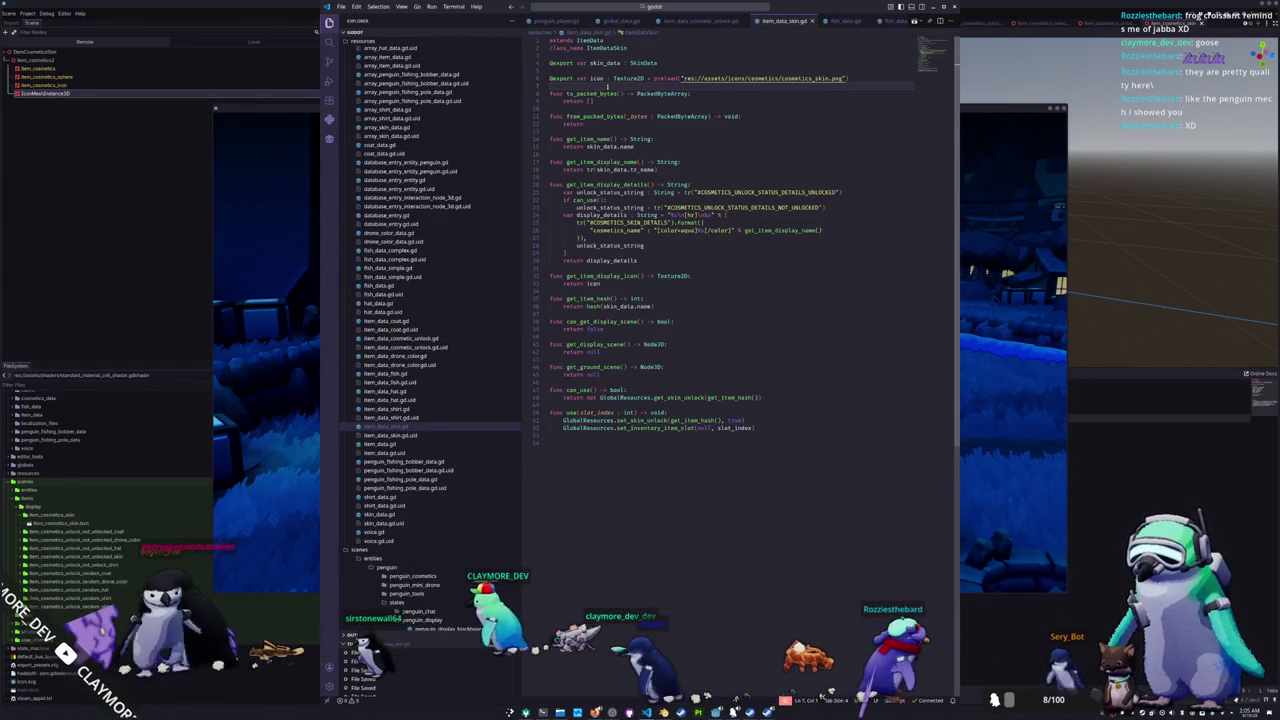
{"action": "left_click", "coordinate": [607, 87]}
{"action": "key", "text": "Return"}
{"action": "key", "text": "Return"}
{"action": "type", "text": "@o"}
{"action": "key", "text": "Tab"}
{"action": "type", "text": "var "}
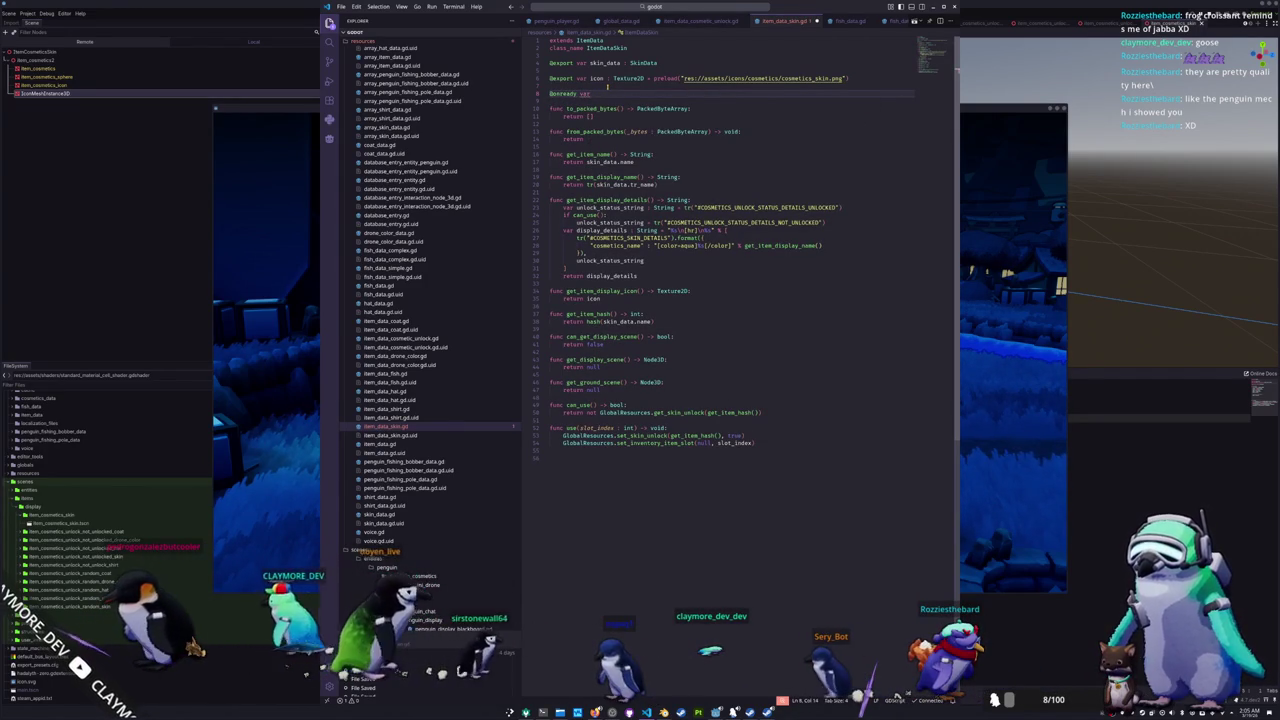
{"action": "type", "text": "skin_display_scene : "}
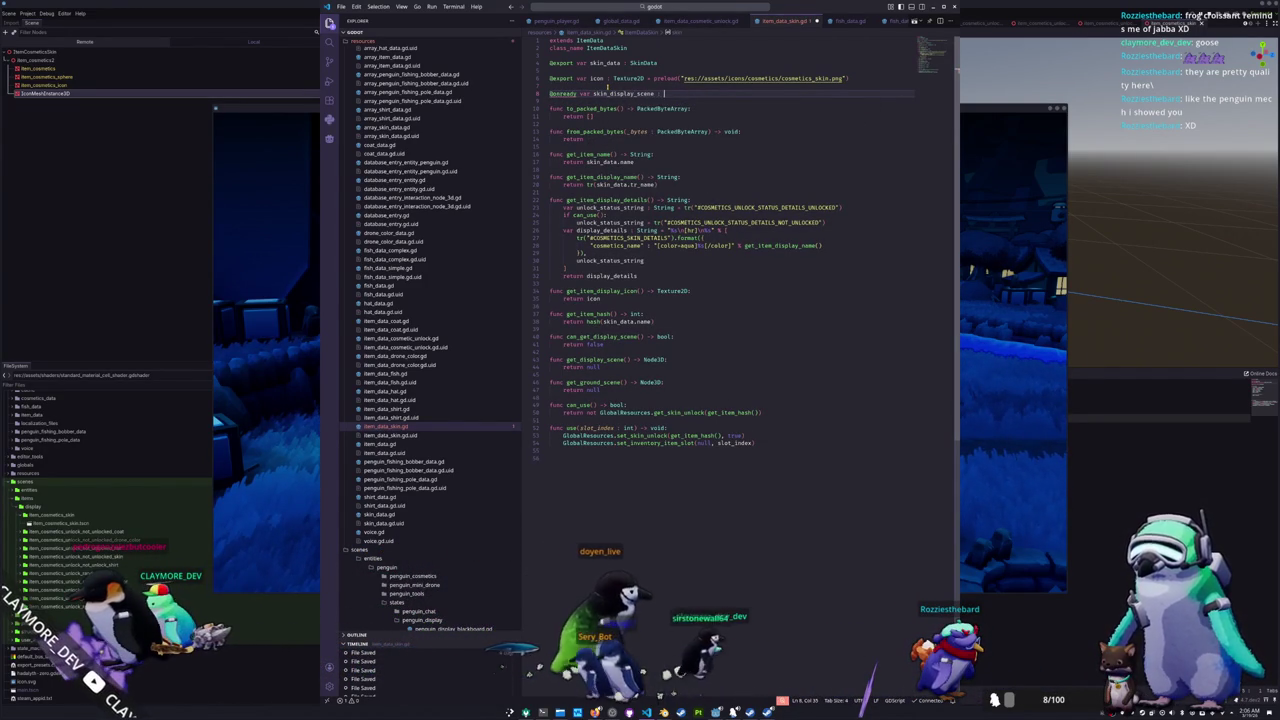
{"action": "type", "text": "PackedScene = p"}
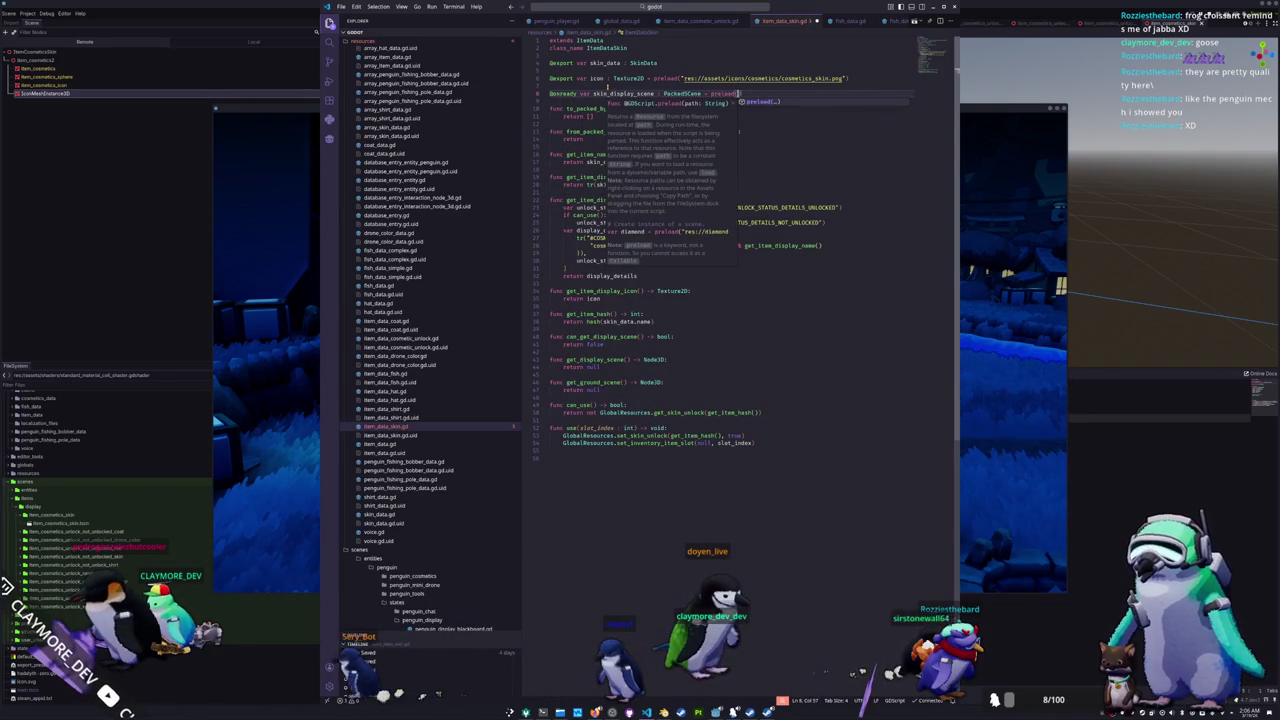
{"action": "type", "text": "reload(\""}
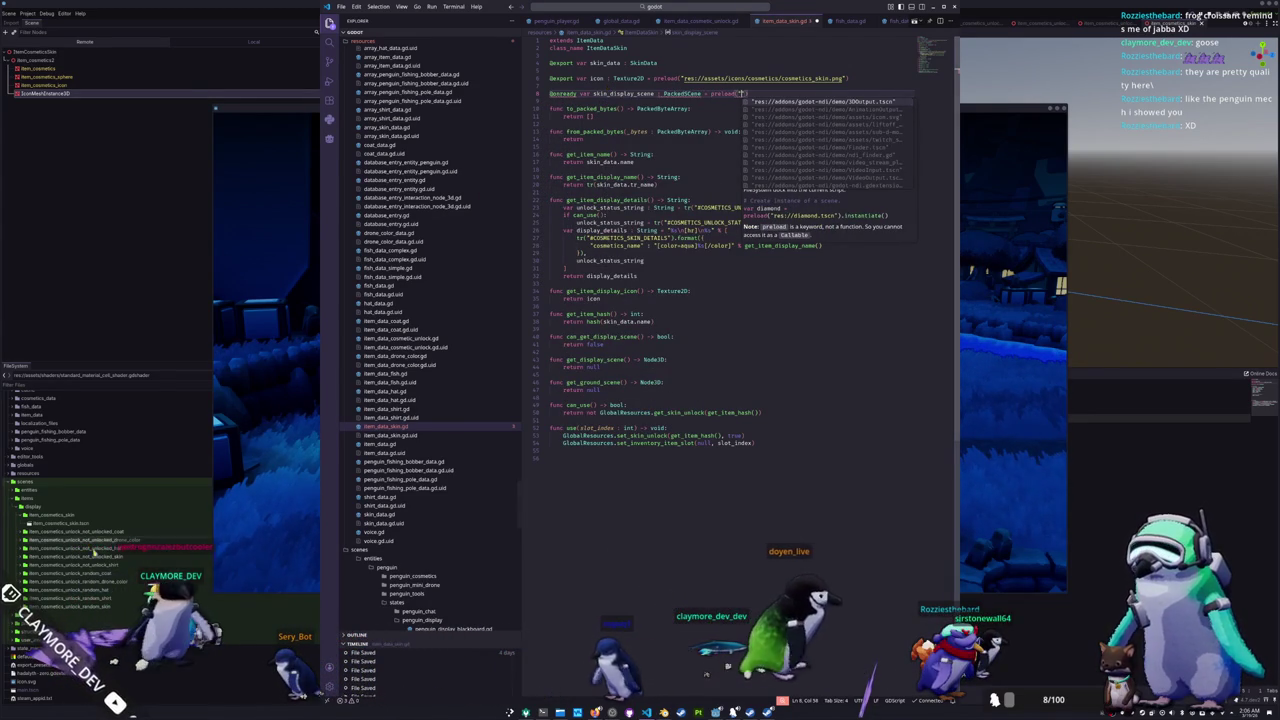
{"action": "left_click", "coordinate": [84, 525]}
{"action": "right_click", "coordinate": [84, 525]}
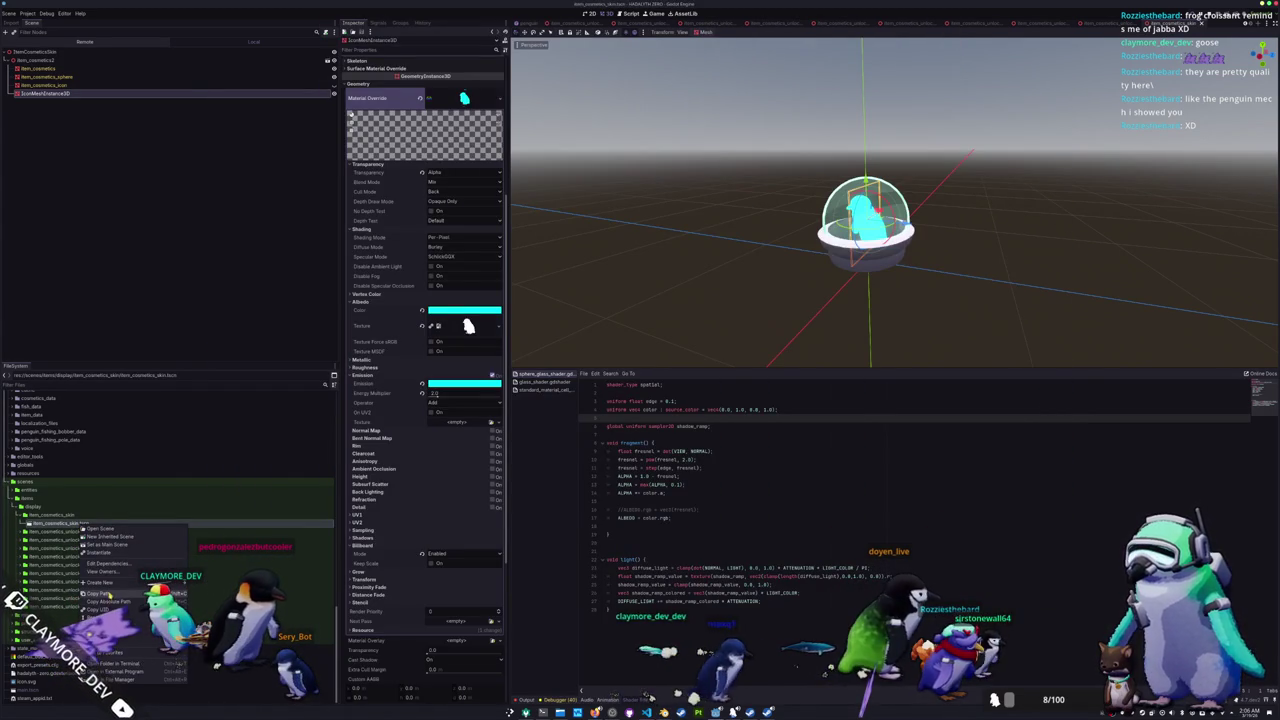
{"action": "left_click", "coordinate": [100, 594]}
{"action": "key", "text": "alt+Tab"}
{"action": "key", "text": "ctrl+v"}
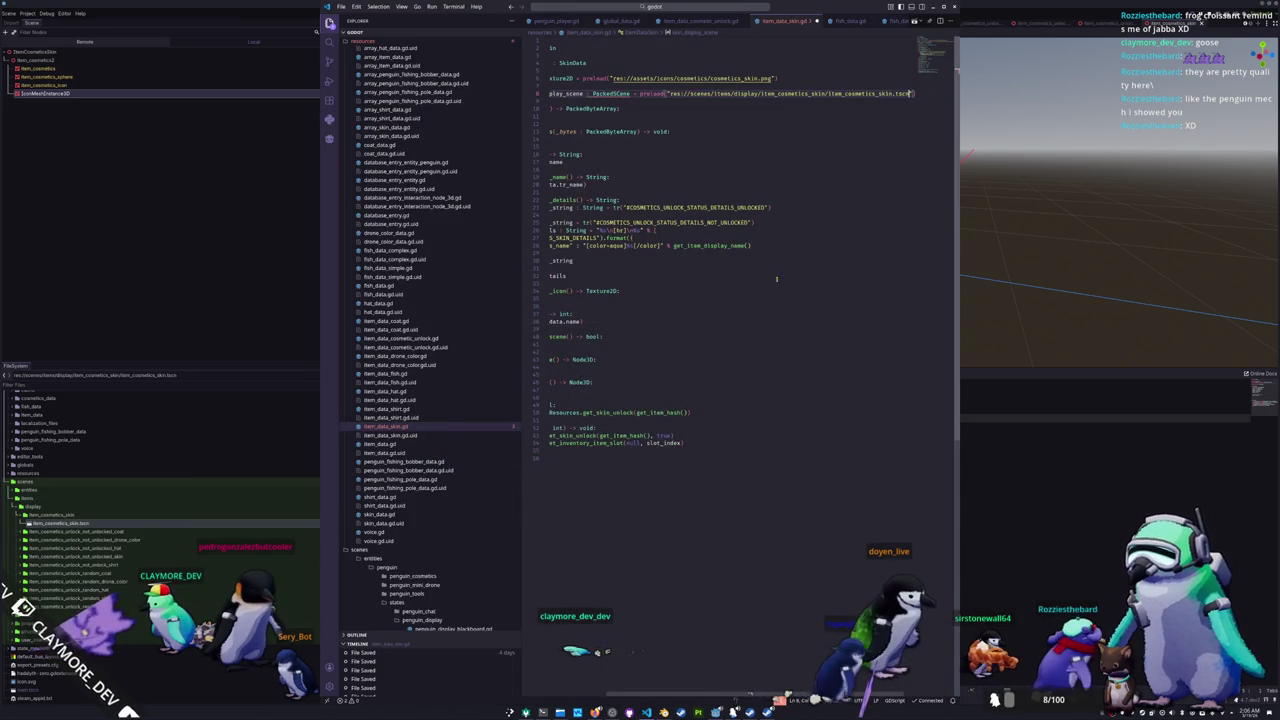
{"action": "left_click", "coordinate": [667, 114]}
{"action": "left_click", "coordinate": [636, 101]}
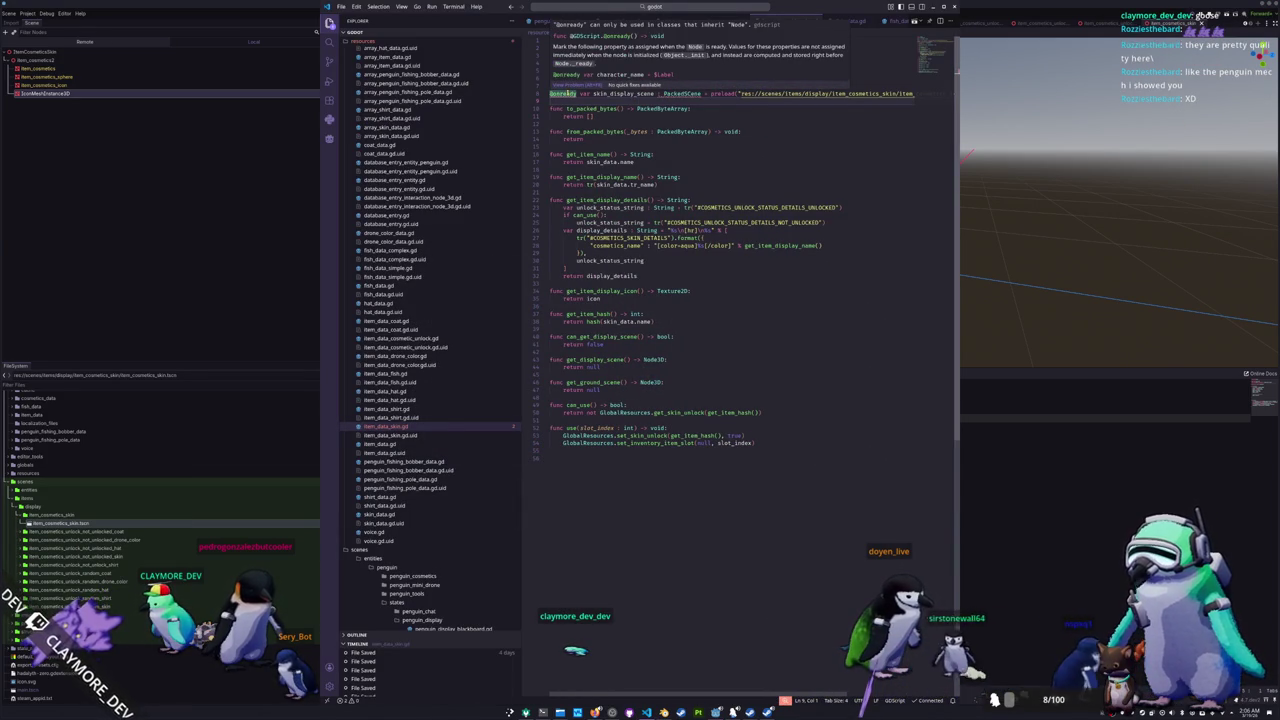
{"action": "left_click", "coordinate": [567, 93]}
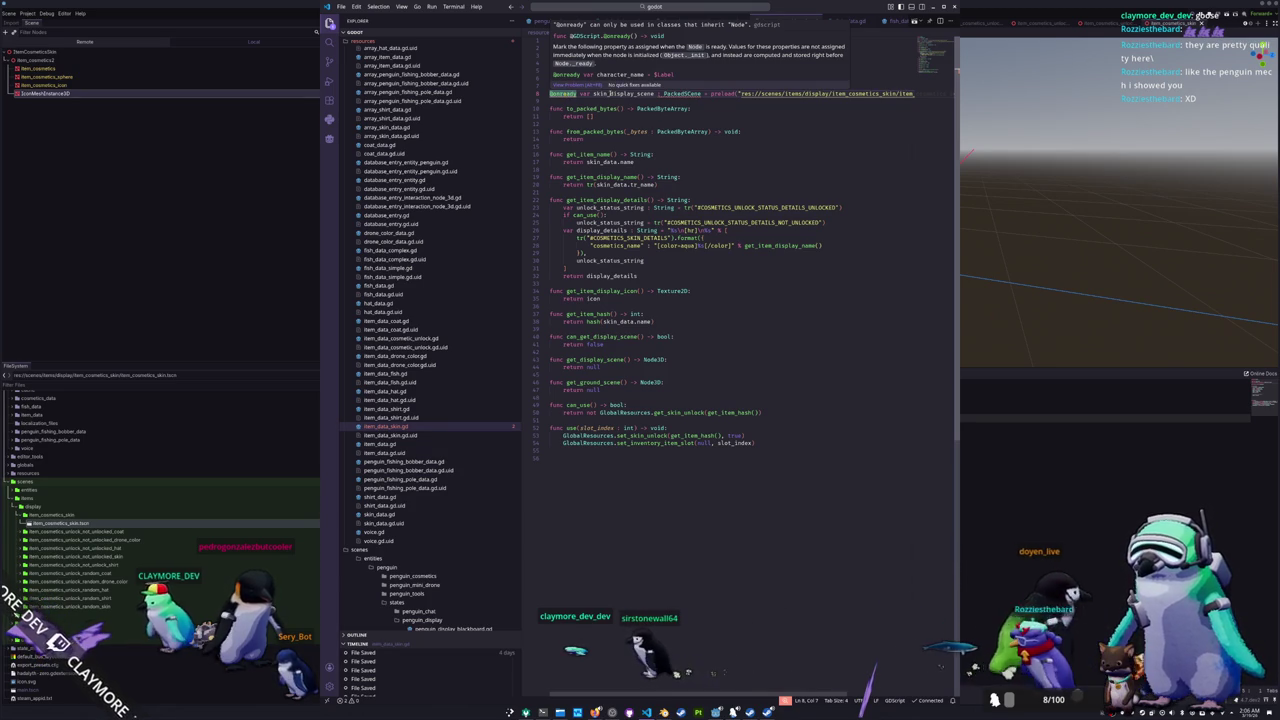
{"action": "left_click_drag", "start_coordinate": [682, 93], "coordinate": [687, 93]}
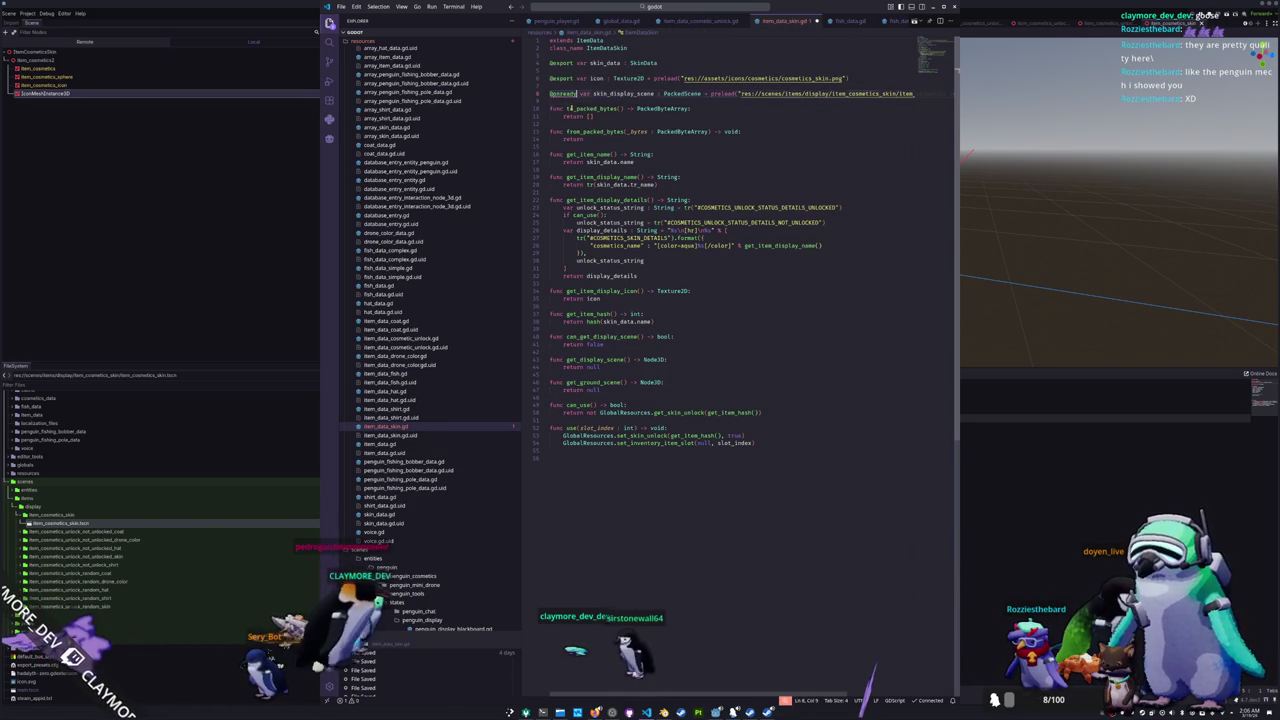
{"action": "type", "text": "const"}
{"action": "key", "text": "Delete"}
{"action": "key", "text": "Delete"}
{"action": "key", "text": "Delete"}
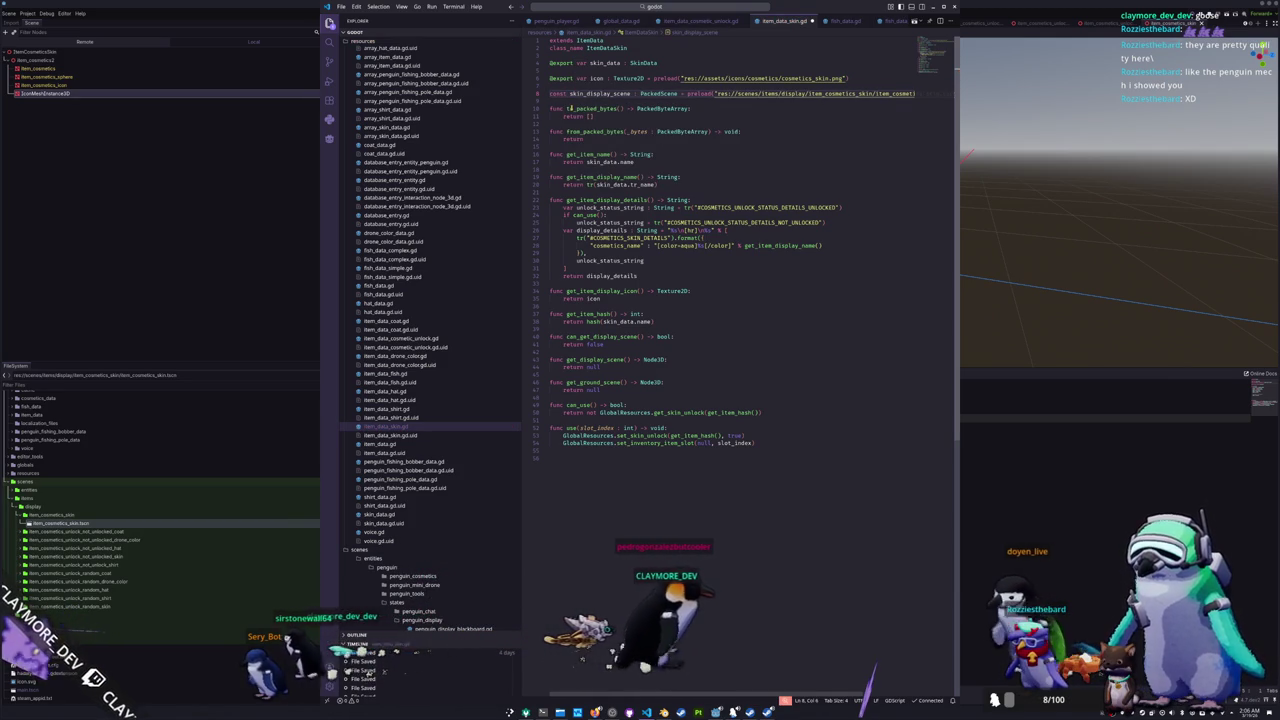
{"action": "left_click", "coordinate": [549, 101]}
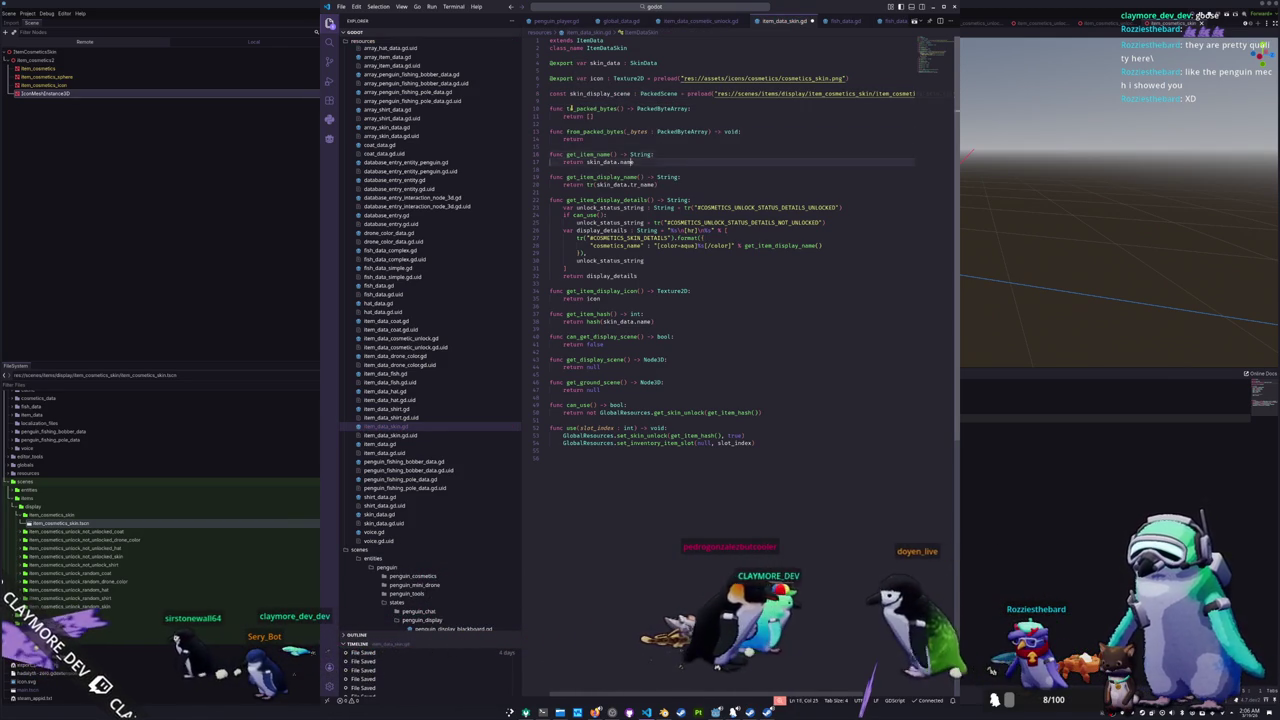
- Return true from can_get_display_scene and skin_display_scene.instantiate() from get_display_scene, then save
{"action": "key", "text": "Down"}
{"action": "key", "text": "Down"}
{"action": "key", "text": "Down"}
{"action": "key", "text": "End"}
{"action": "key", "text": "ctrl+shift+Left"}
{"action": "type", "text": "true"}
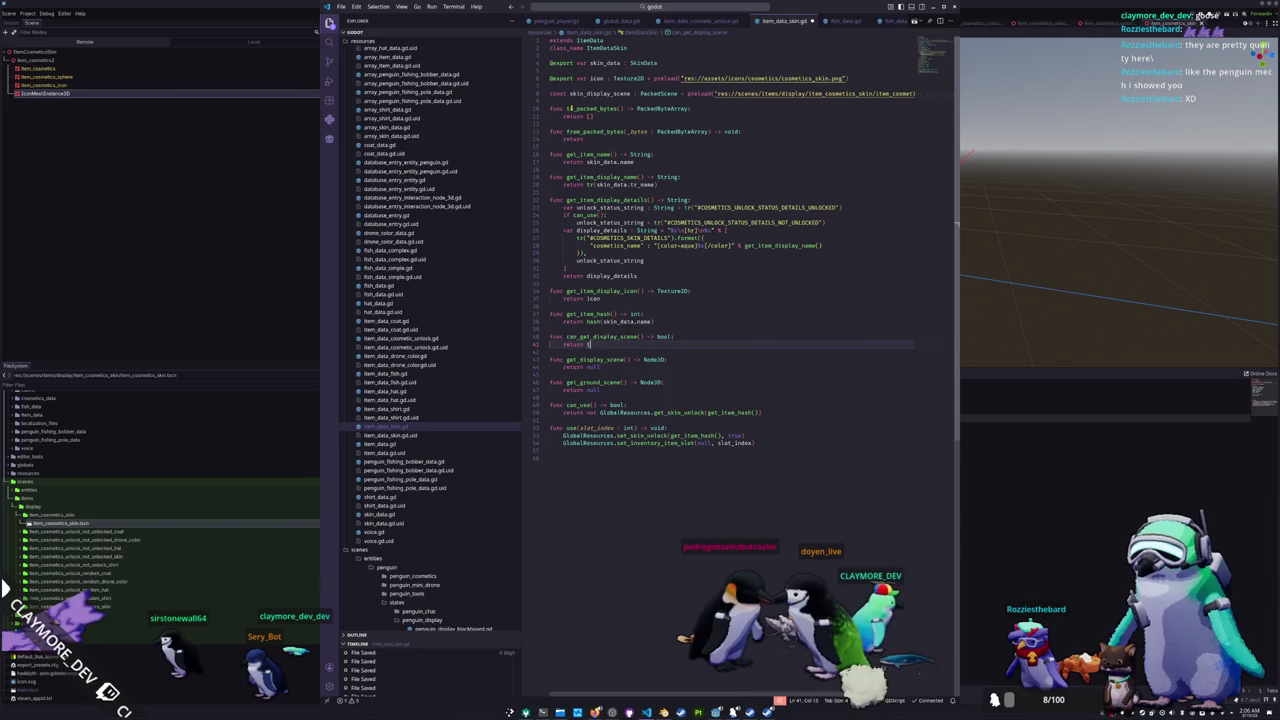
{"action": "key", "text": "Down"}
{"action": "key", "text": "Down"}
{"action": "key", "text": "Down"}
{"action": "key", "text": "ctrl+shift+Left"}
{"action": "type", "text": "skin_display_scene"}
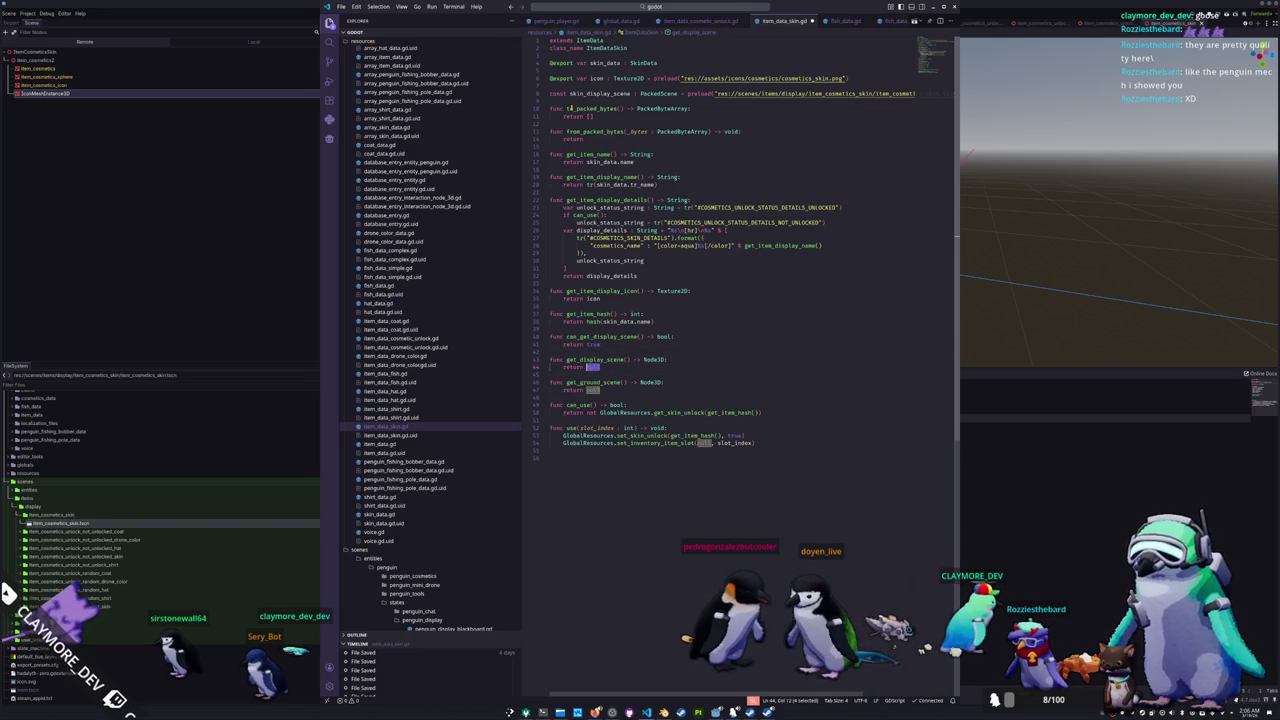
{"action": "type", "text": ".inst"}
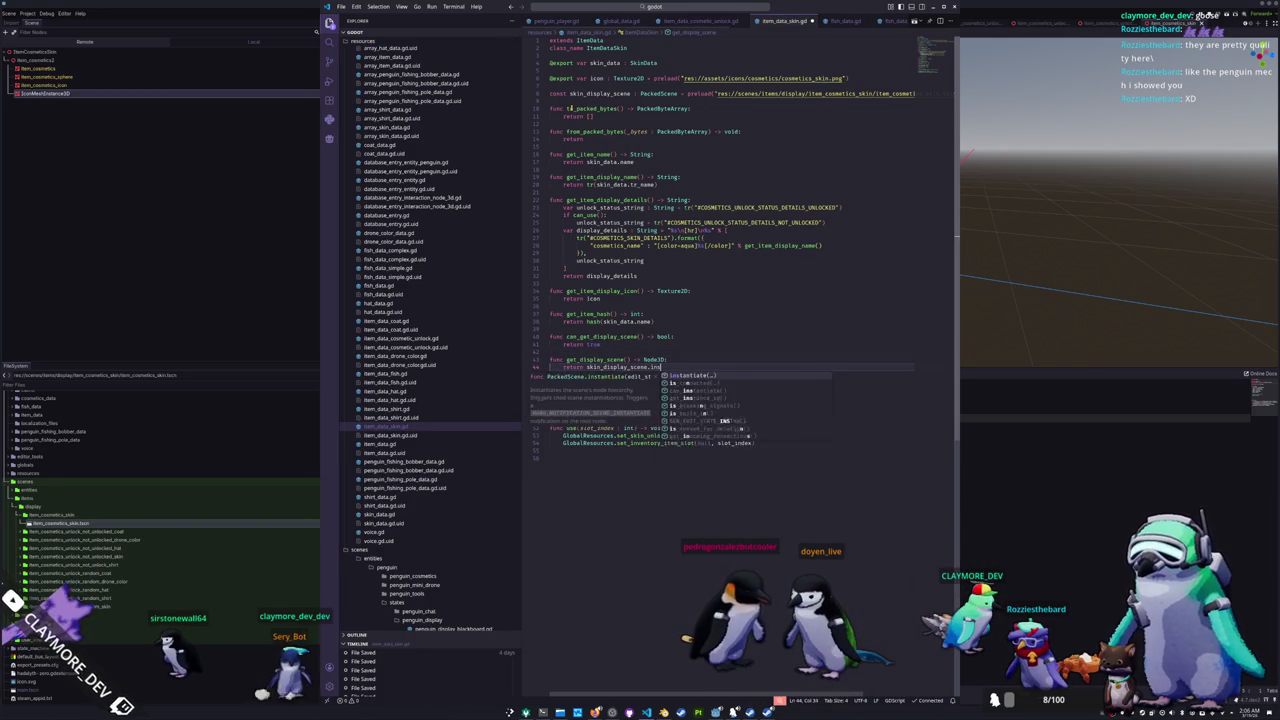
{"action": "key", "text": "Return"}
{"action": "type", "text": ")"}
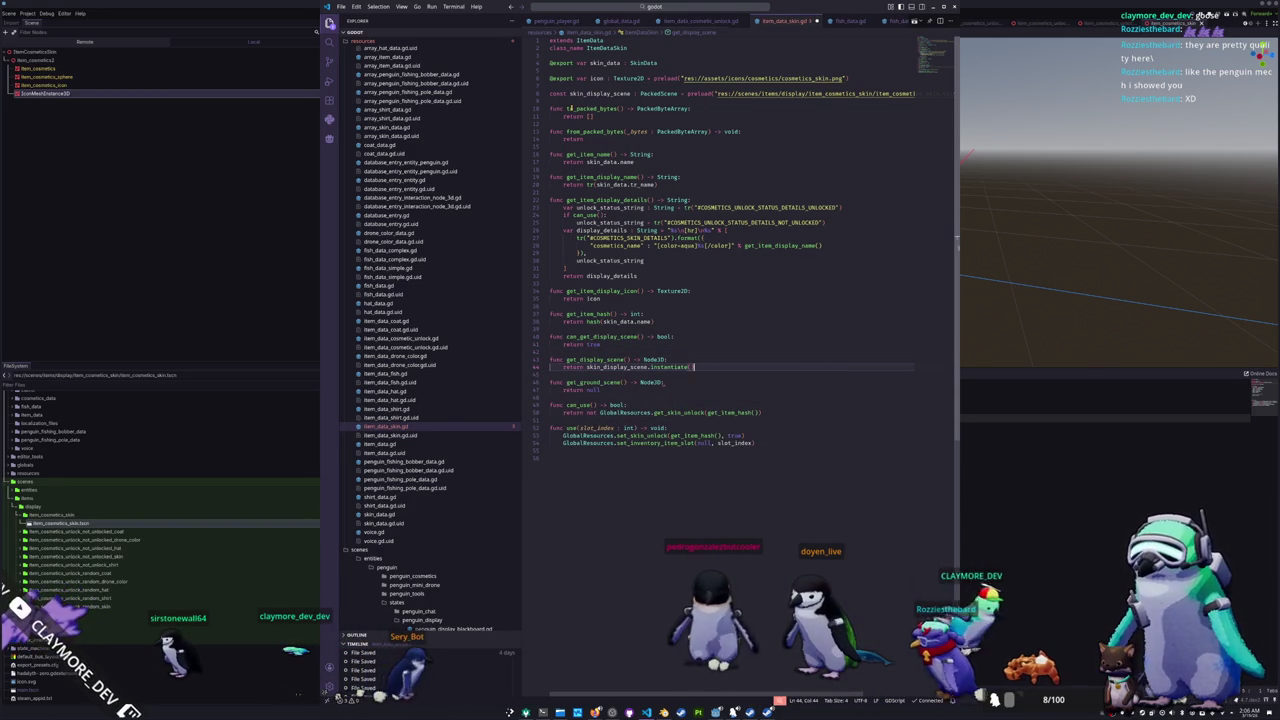
{"action": "key", "text": "ctrl+s"}
{"action": "key", "text": "alt+Tab"}
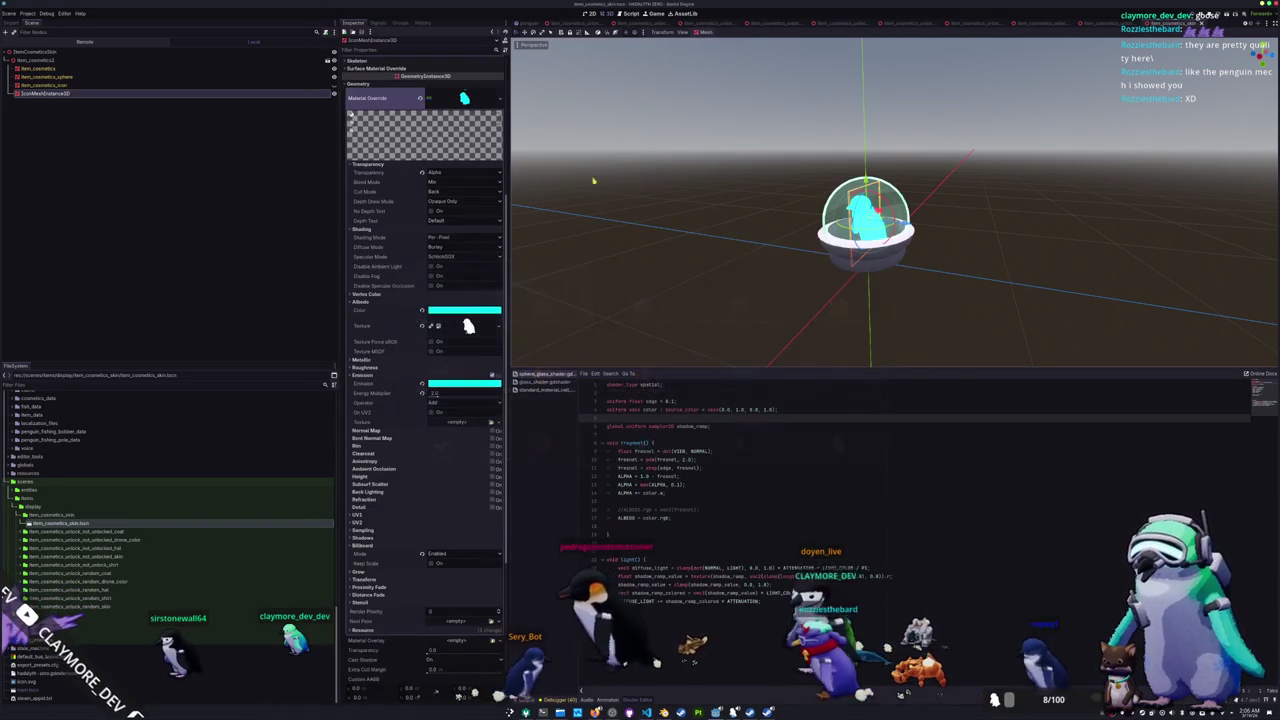
- Run a singleplayer game and display the Claymore Penguin skin beside the player
{"action": "key", "text": "F5"}
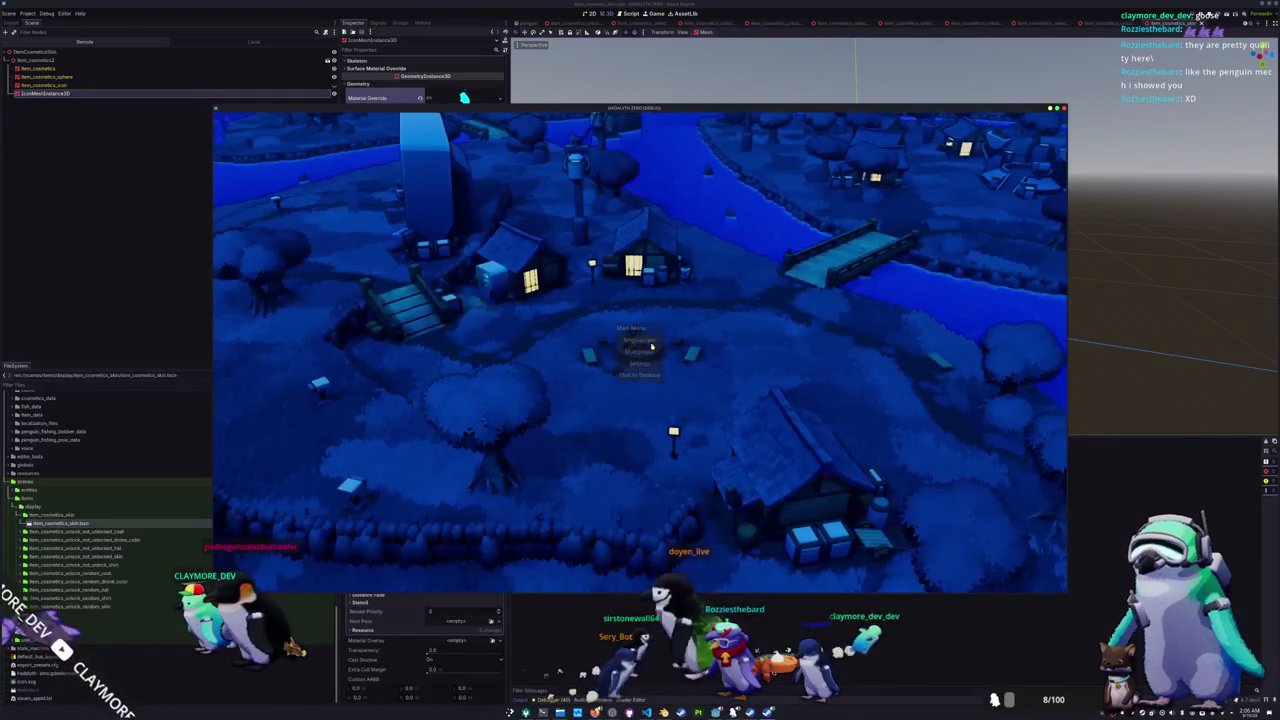
{"action": "left_click", "coordinate": [650, 341]}
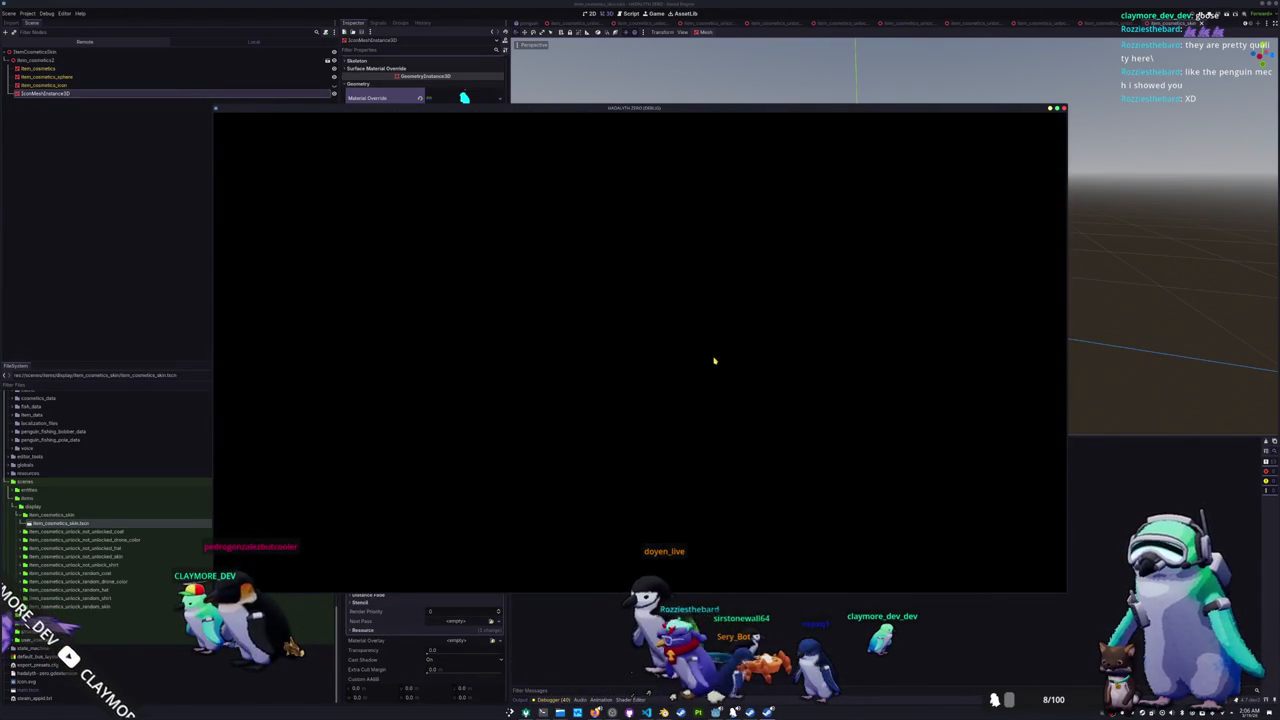
{"action": "key", "text": "Tab"}
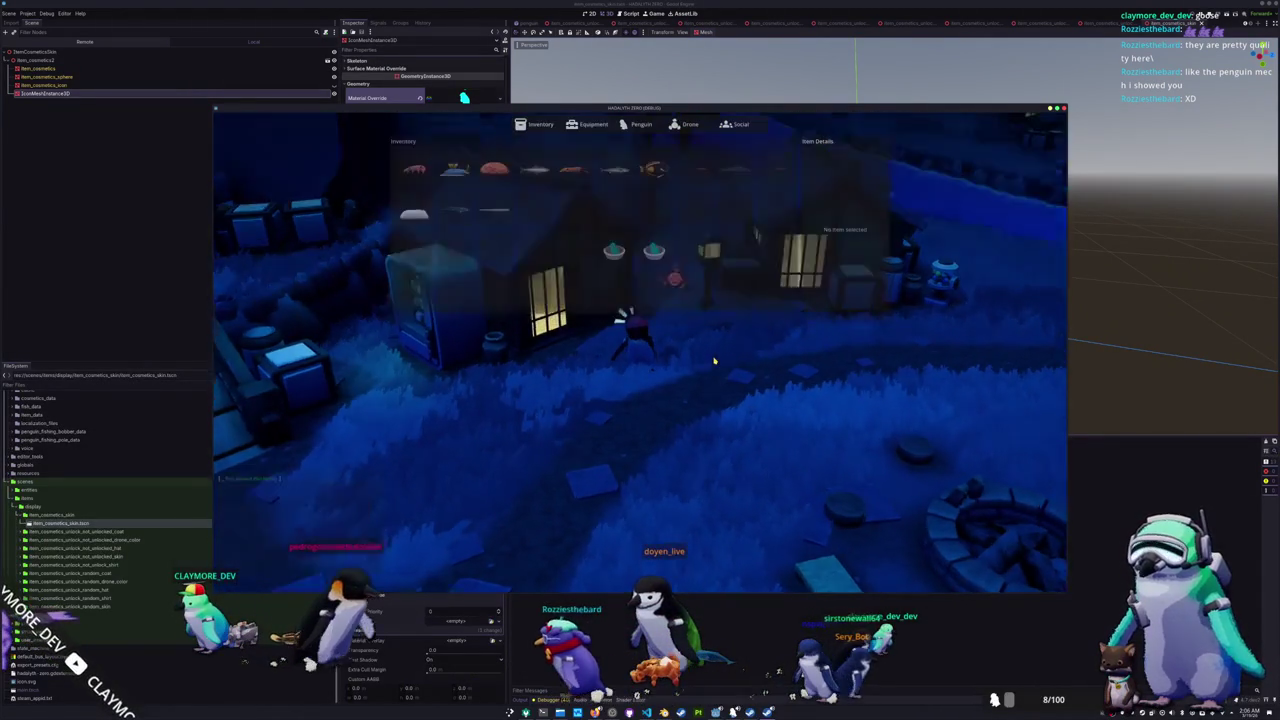
{"action": "left_click", "coordinate": [653, 251]}
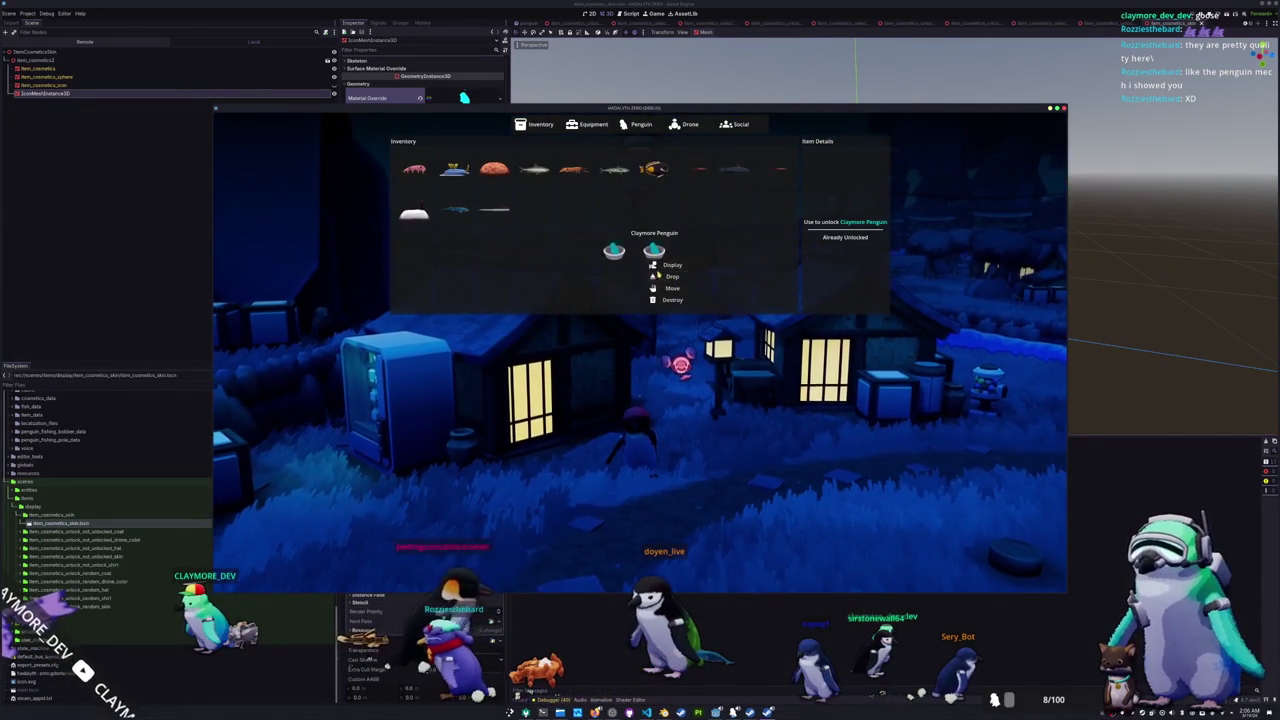
{"action": "key", "text": "Tab"}
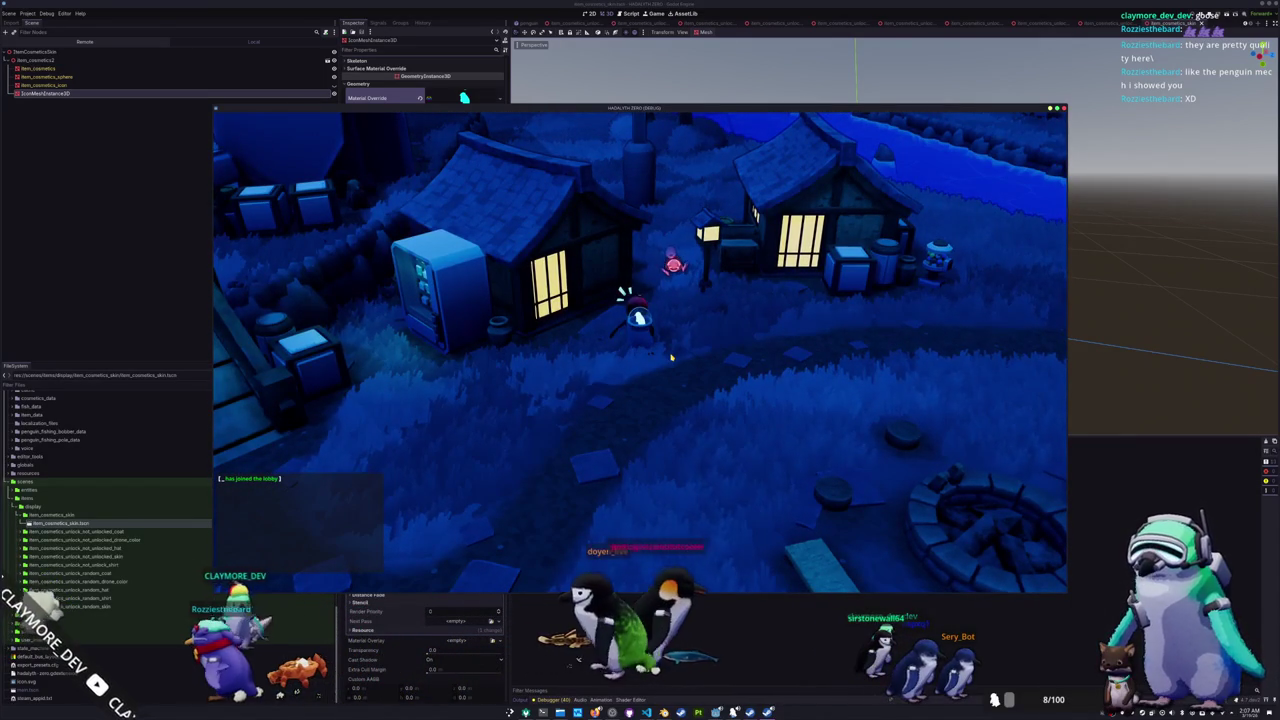
{"action": "left_click", "coordinate": [652, 14]}
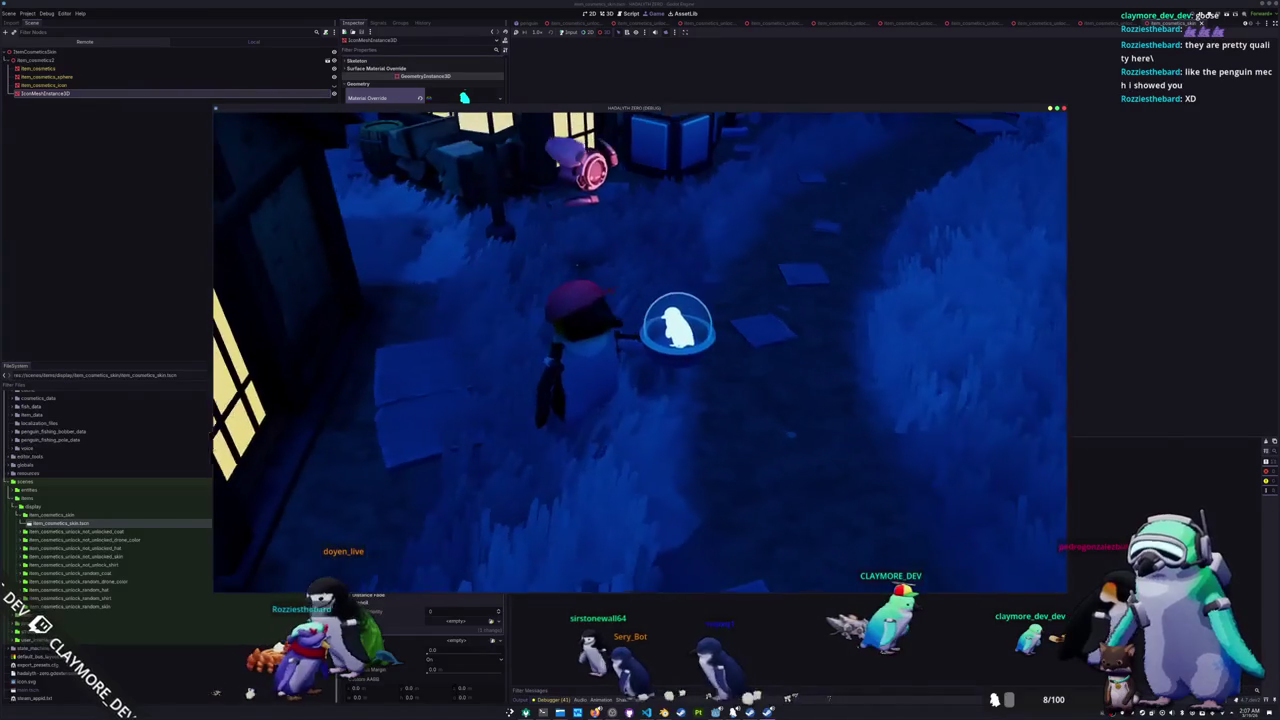
{"action": "key", "text": "Print"}
- Capture a region screenshot of the player and the glass dome, then close Spectacle
{"action": "mouse_move", "coordinate": [514, 240]}
{"action": "left_mouse_down"}
{"action": "mouse_move", "coordinate": [591, 289]}
{"action": "mouse_move", "coordinate": [755, 470]}
{"action": "left_mouse_up"}
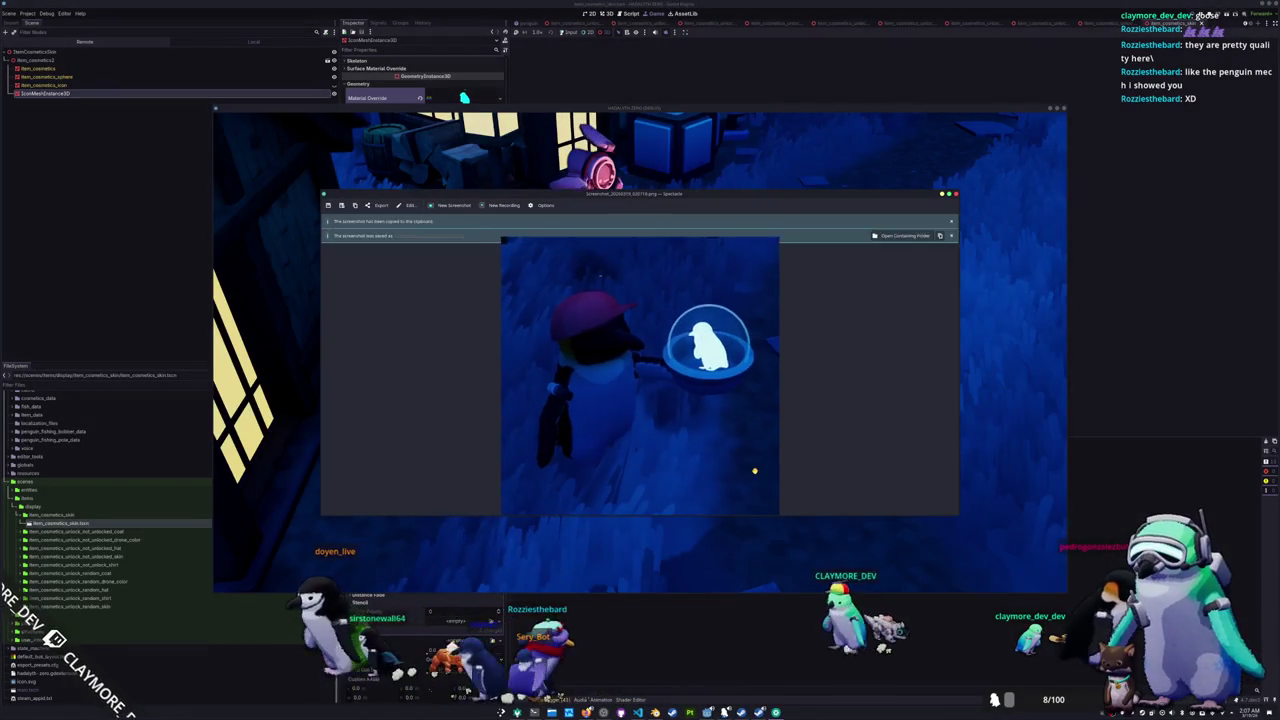
{"action": "left_click", "coordinate": [873, 539]}
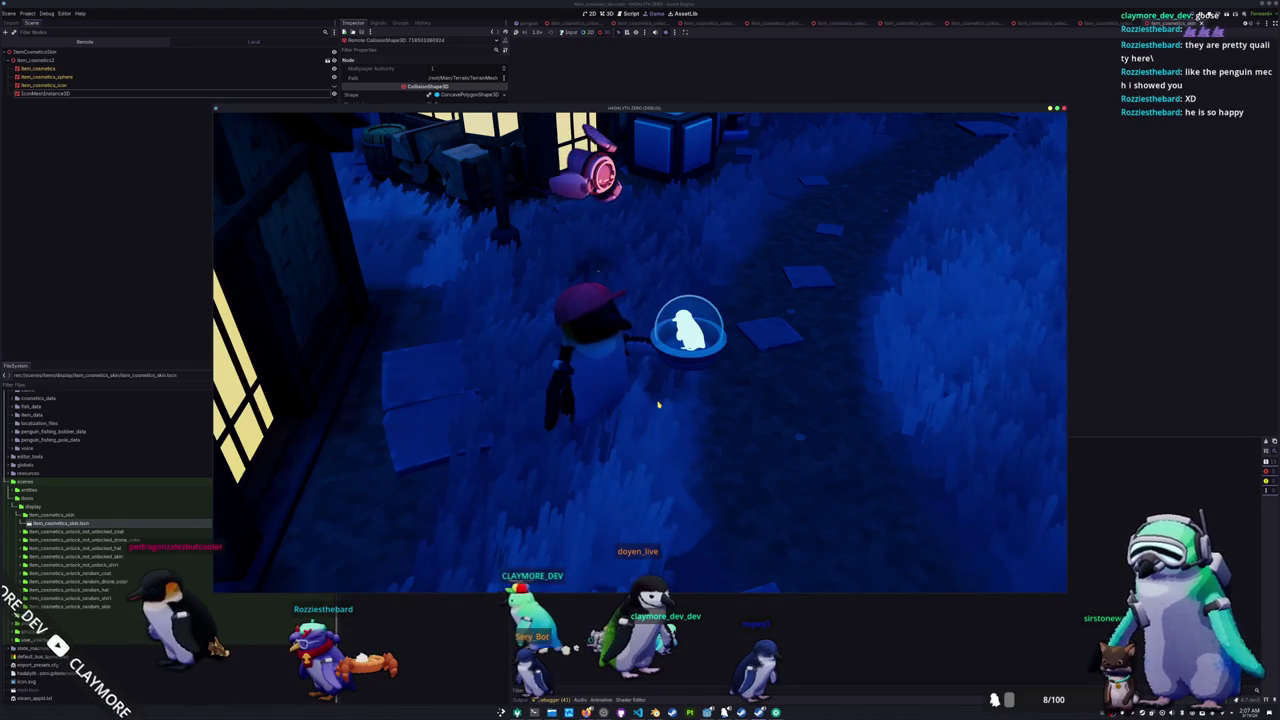
- Return to the running game and display the Claymore Penguin from the inventory
{"action": "left_click", "coordinate": [579, 35]}
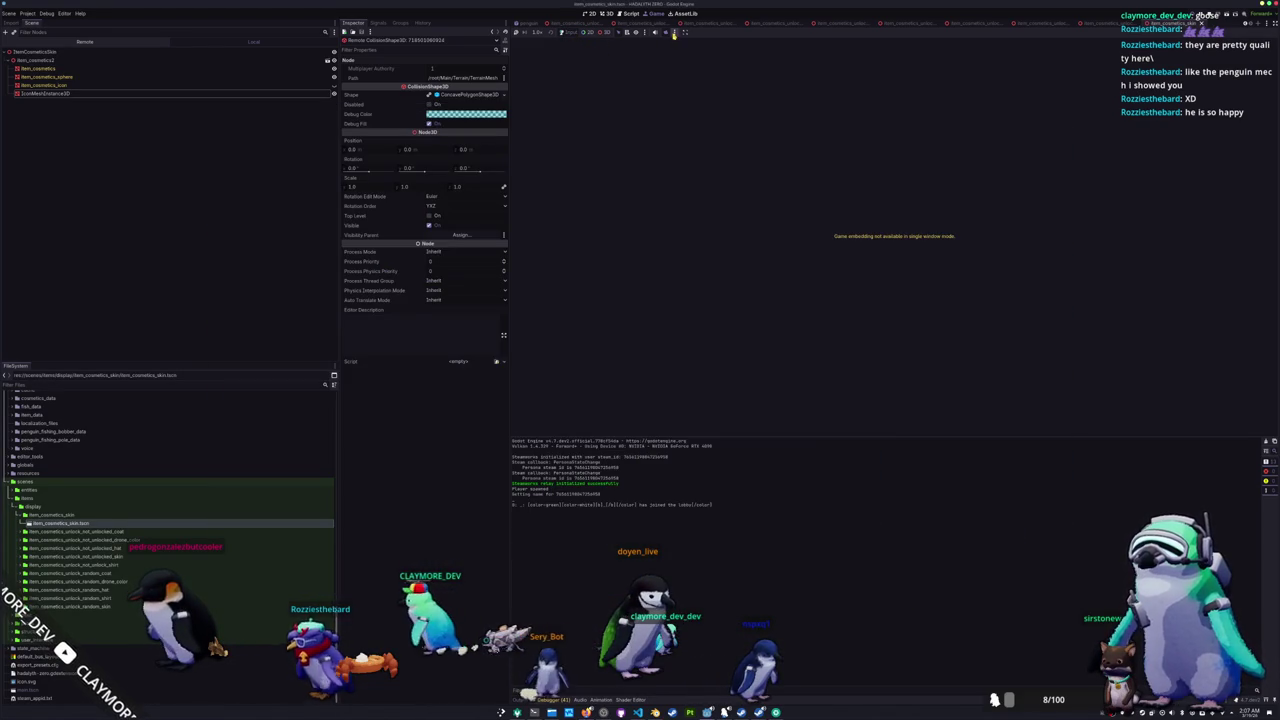
{"action": "key", "text": "alt+Tab"}
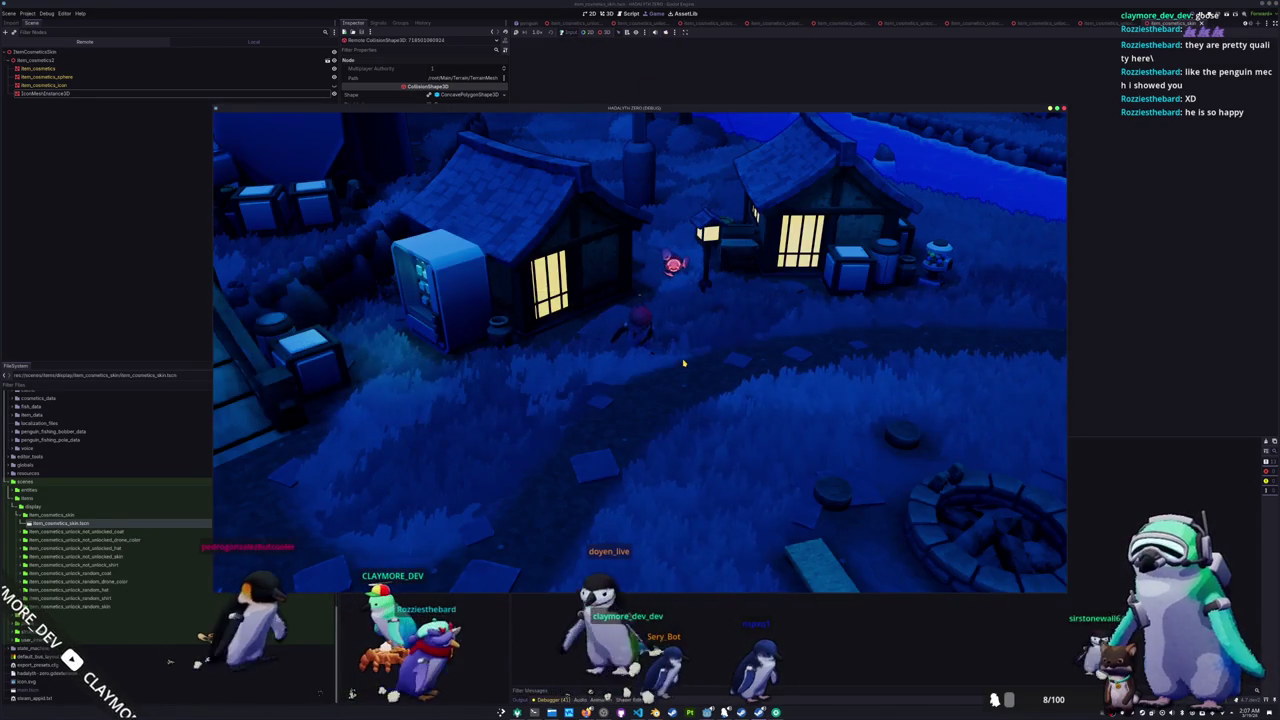
{"action": "key", "text": "i"}
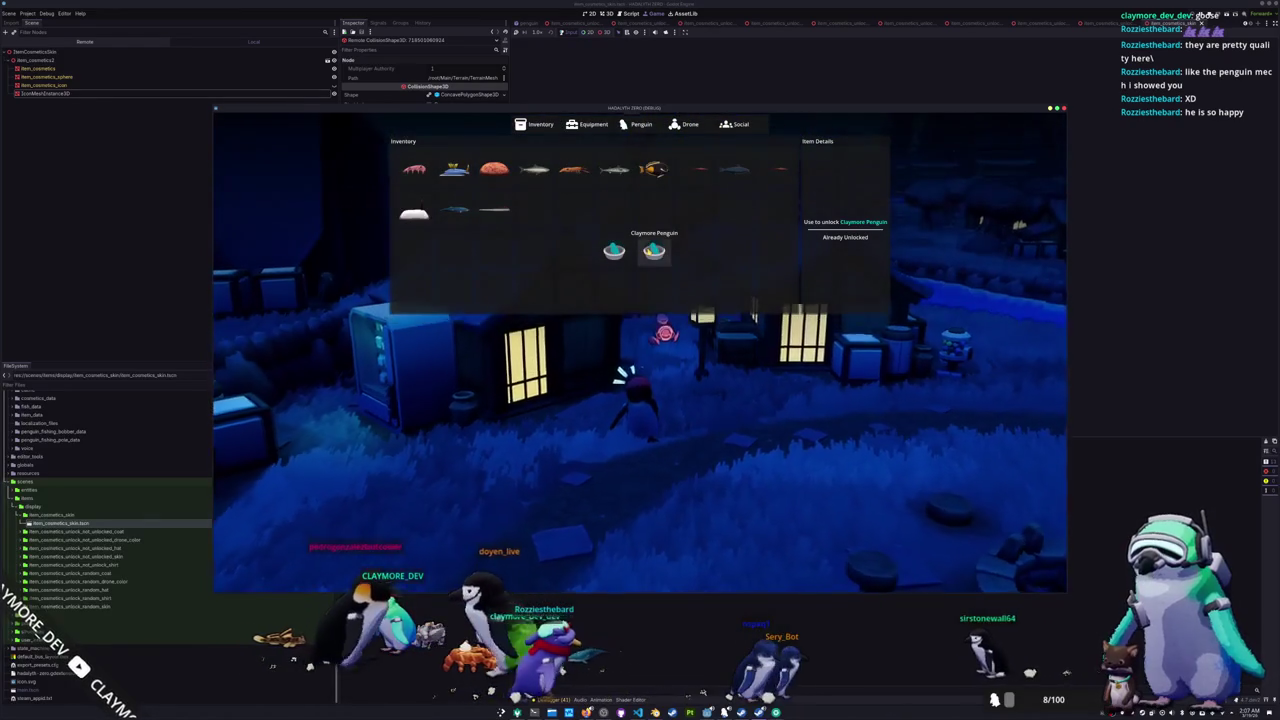
{"action": "right_click", "coordinate": [653, 252]}
{"action": "left_click", "coordinate": [660, 264]}
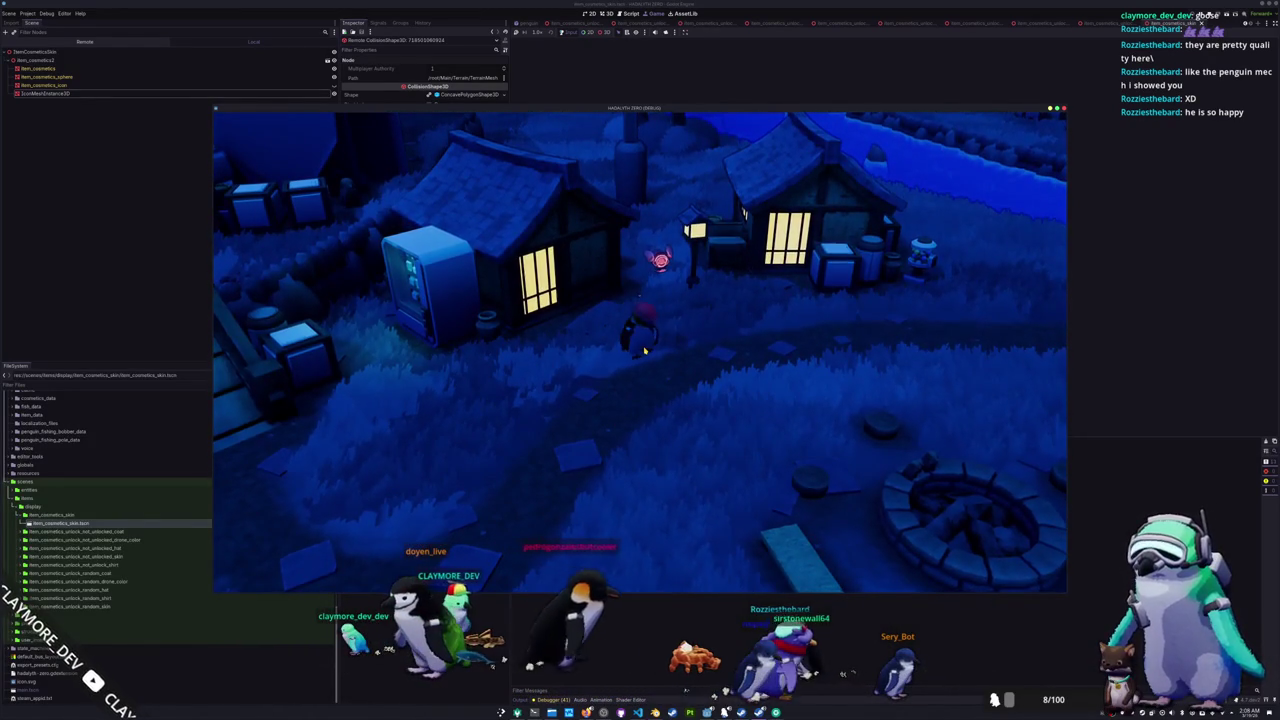
- Display the Claymore Penguin again, then select IconMeshInstance3D in the editor to view its material
{"action": "key", "text": "i"}
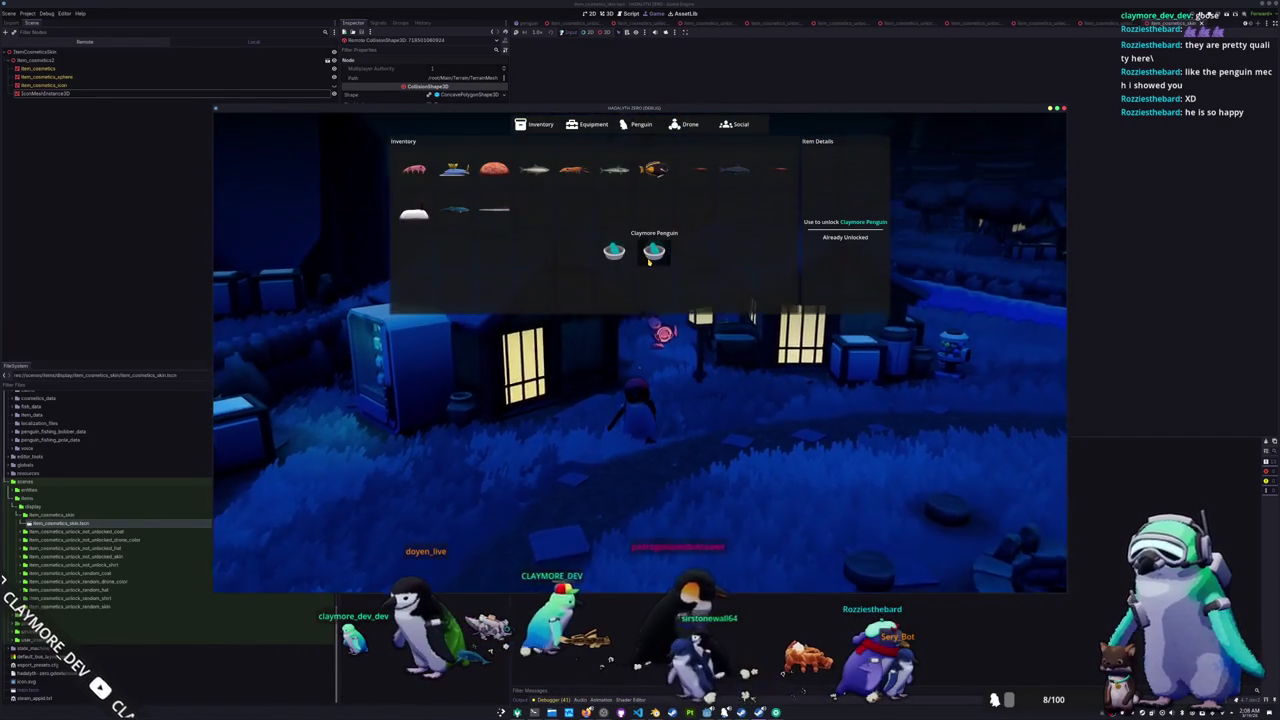
{"action": "right_click", "coordinate": [653, 252]}
{"action": "left_click", "coordinate": [668, 282]}
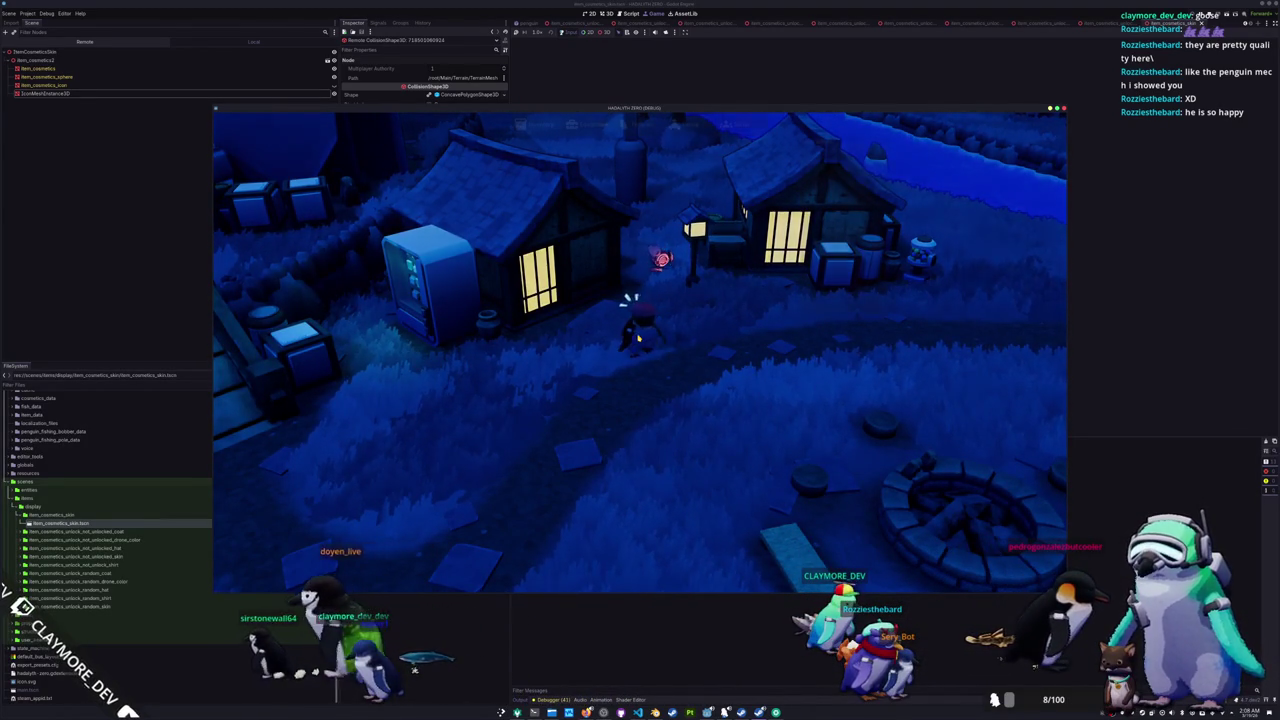
{"action": "key", "text": "i"}
{"action": "right_click", "coordinate": [653, 251]}
{"action": "left_click", "coordinate": [672, 265]}
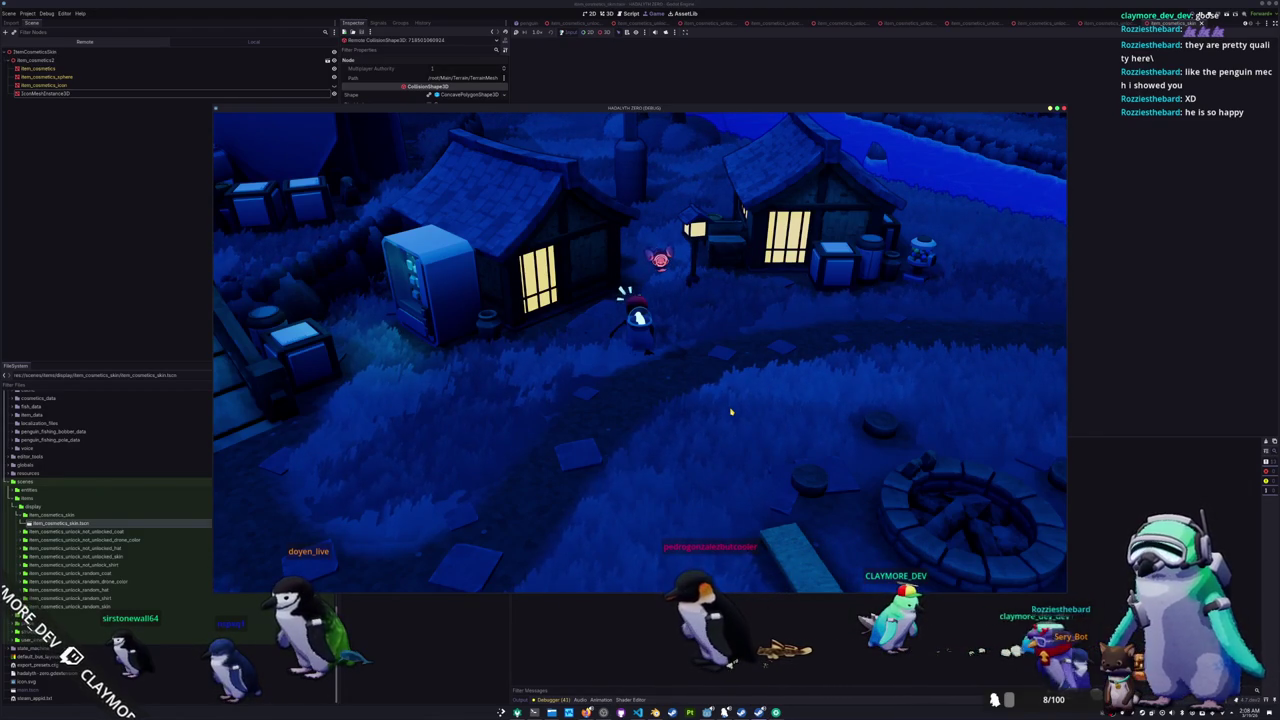
{"action": "left_click", "coordinate": [190, 97]}
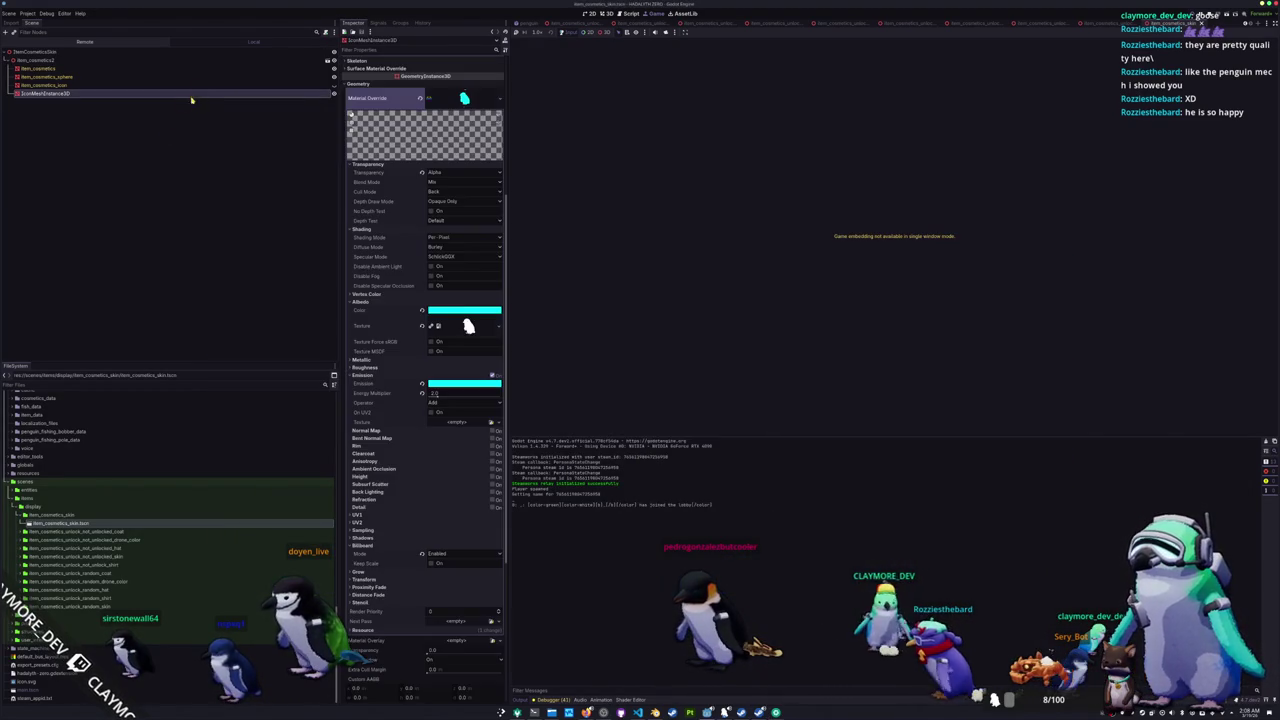
- Enable Keep Scale in the icon material's Billboard settings and return to the running game
{"action": "scroll", "coordinate": [420, 465], "scroll_direction": "down", "scroll_amount": 3}
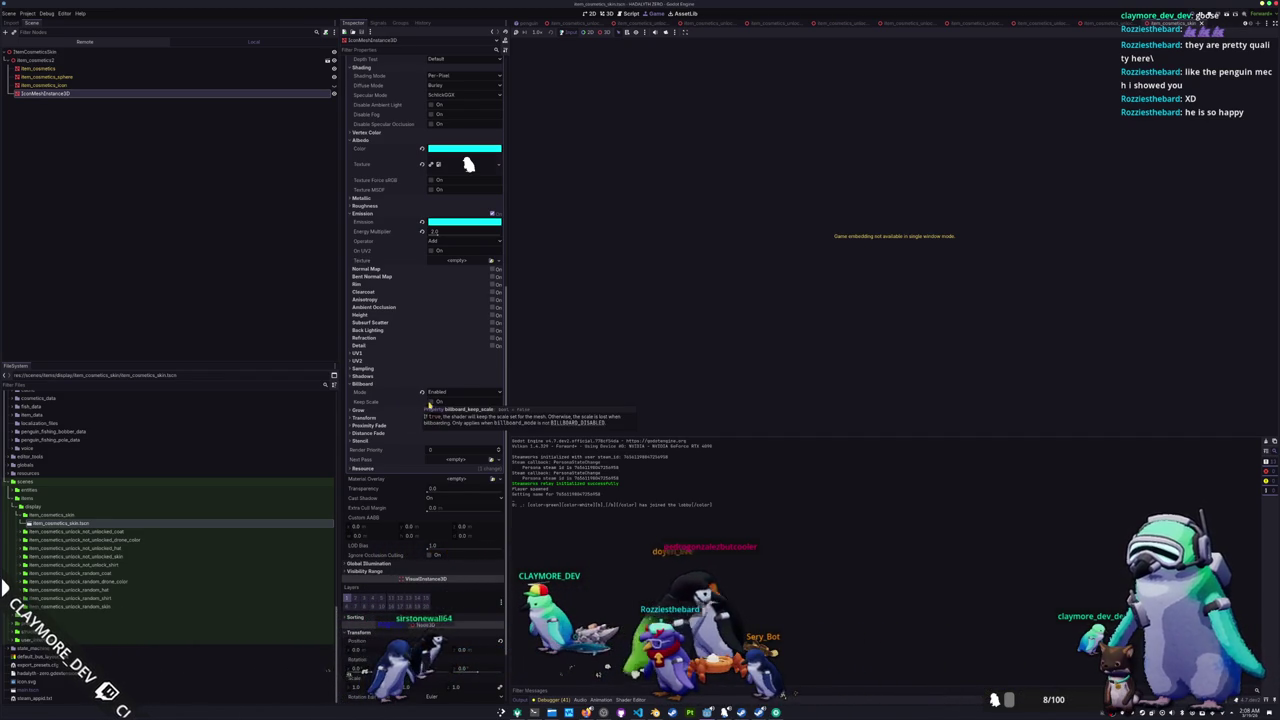
{"action": "left_click", "coordinate": [431, 401]}
{"action": "key", "text": "alt+Tab"}
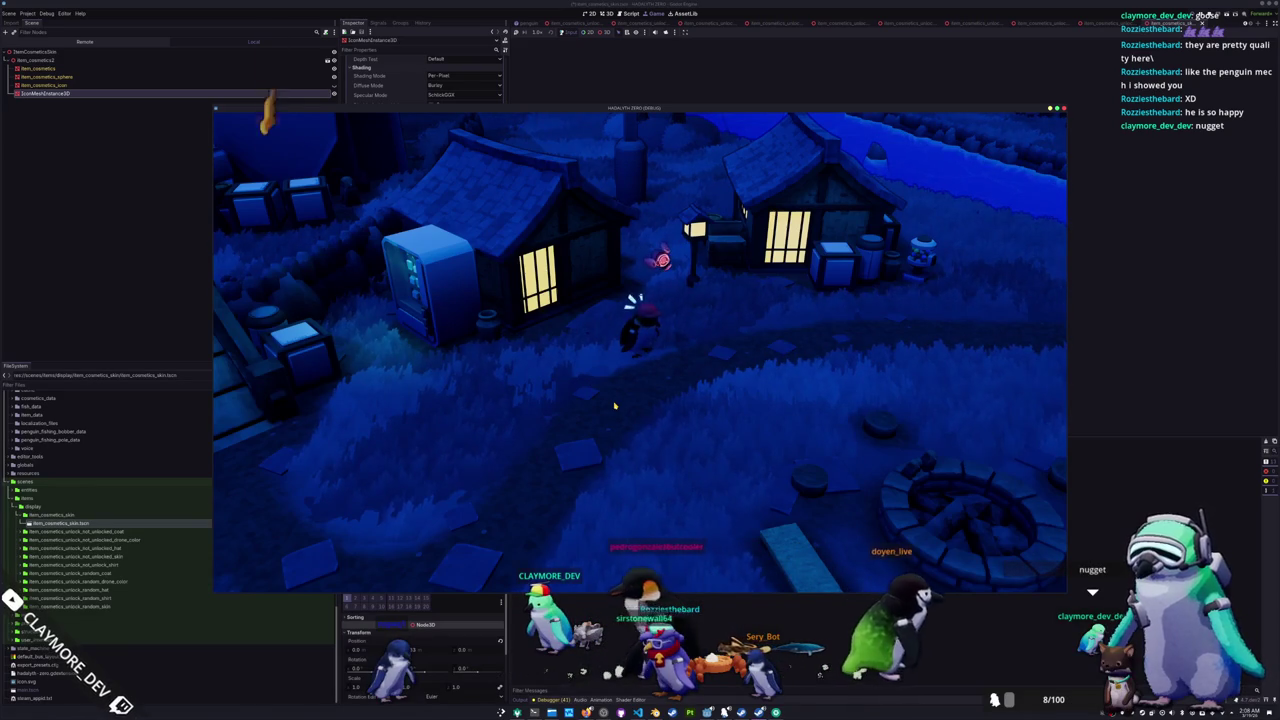
- Check the penguin item's actions in the inventory, then stop the game with F8
{"action": "key", "text": "i"}
{"action": "left_click", "coordinate": [623, 257]}
{"action": "key", "text": "i"}
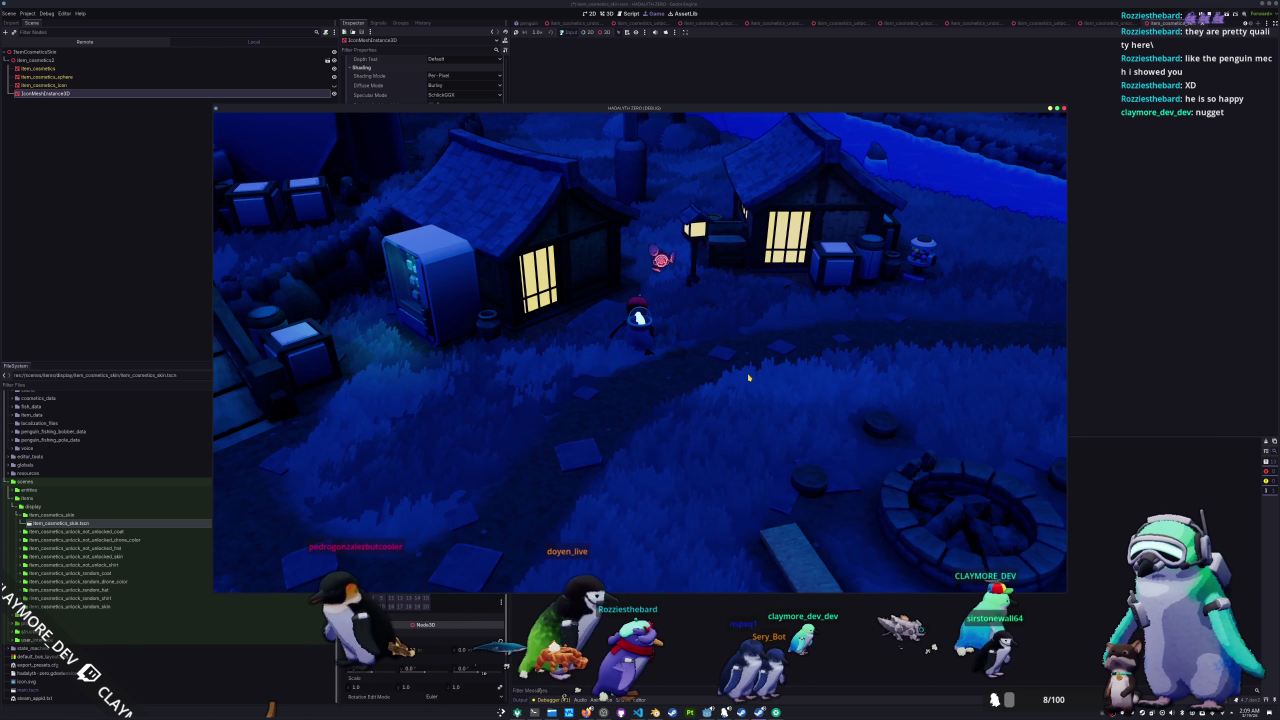
{"action": "key", "text": "F8"}
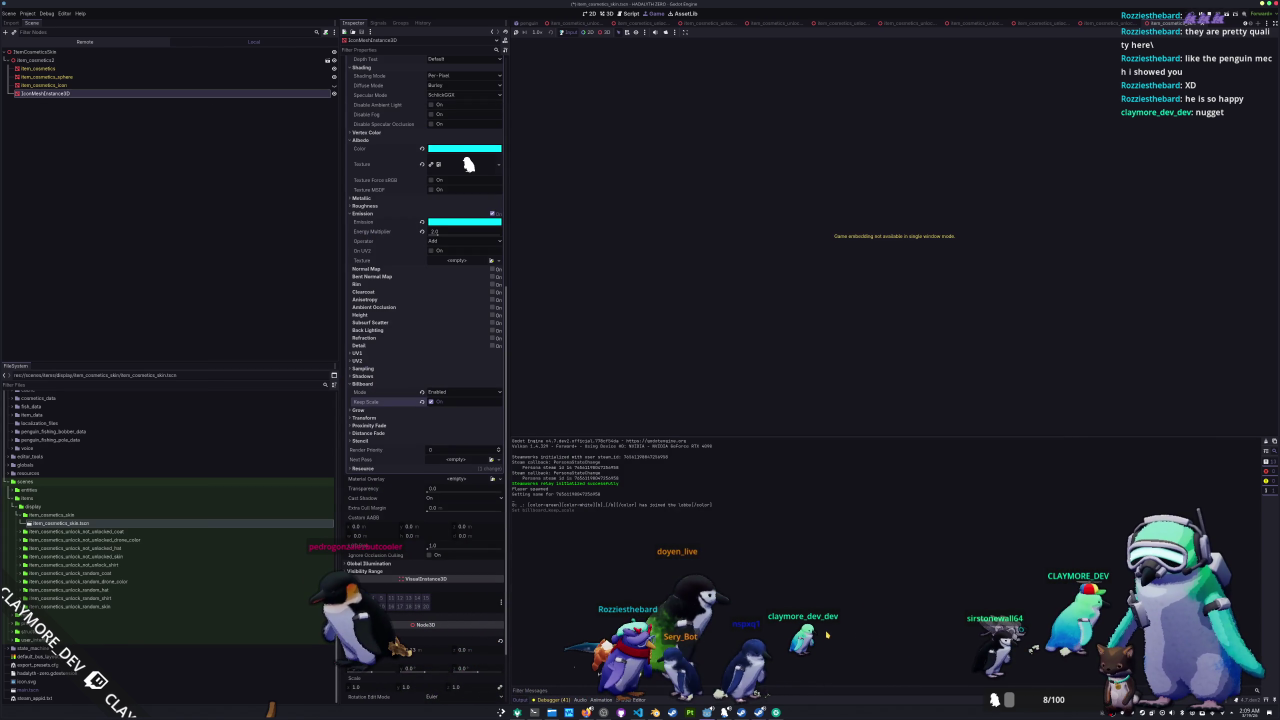
- Duplicate the item_cosmetics_skin folder as item_cosmetics_shirt
{"action": "left_click", "coordinate": [603, 13]}
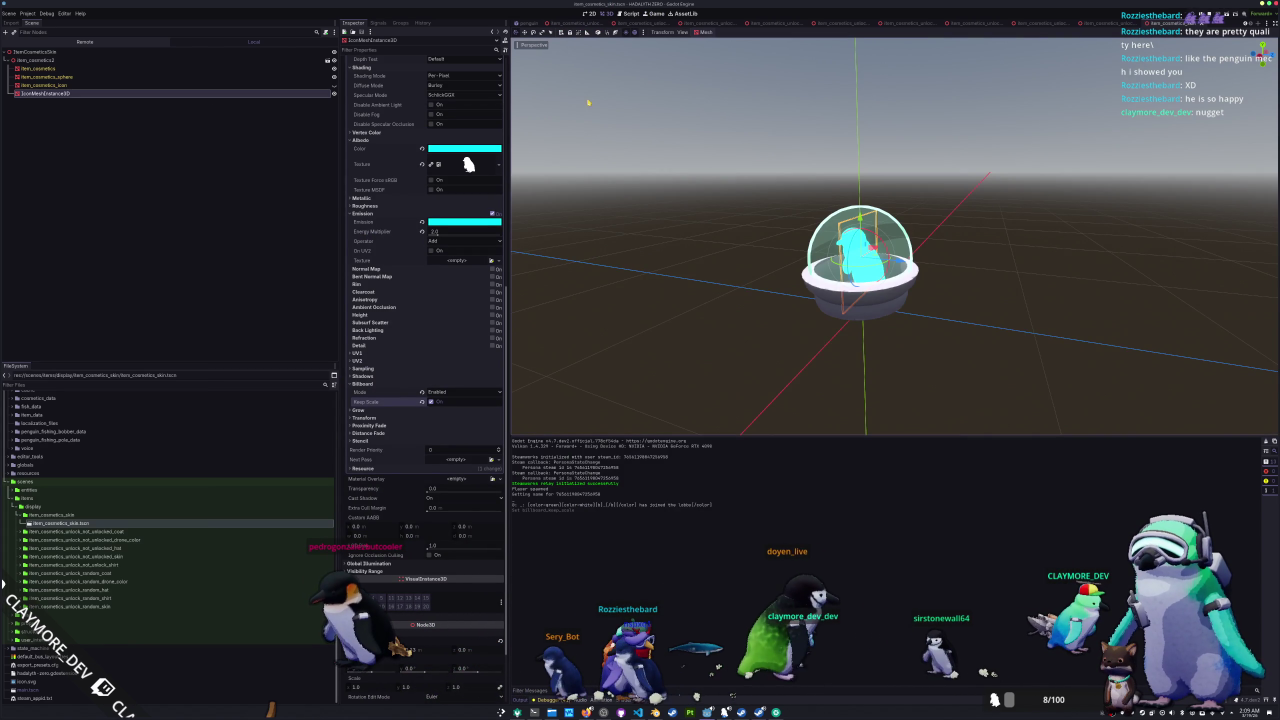
{"action": "left_click", "coordinate": [731, 237]}
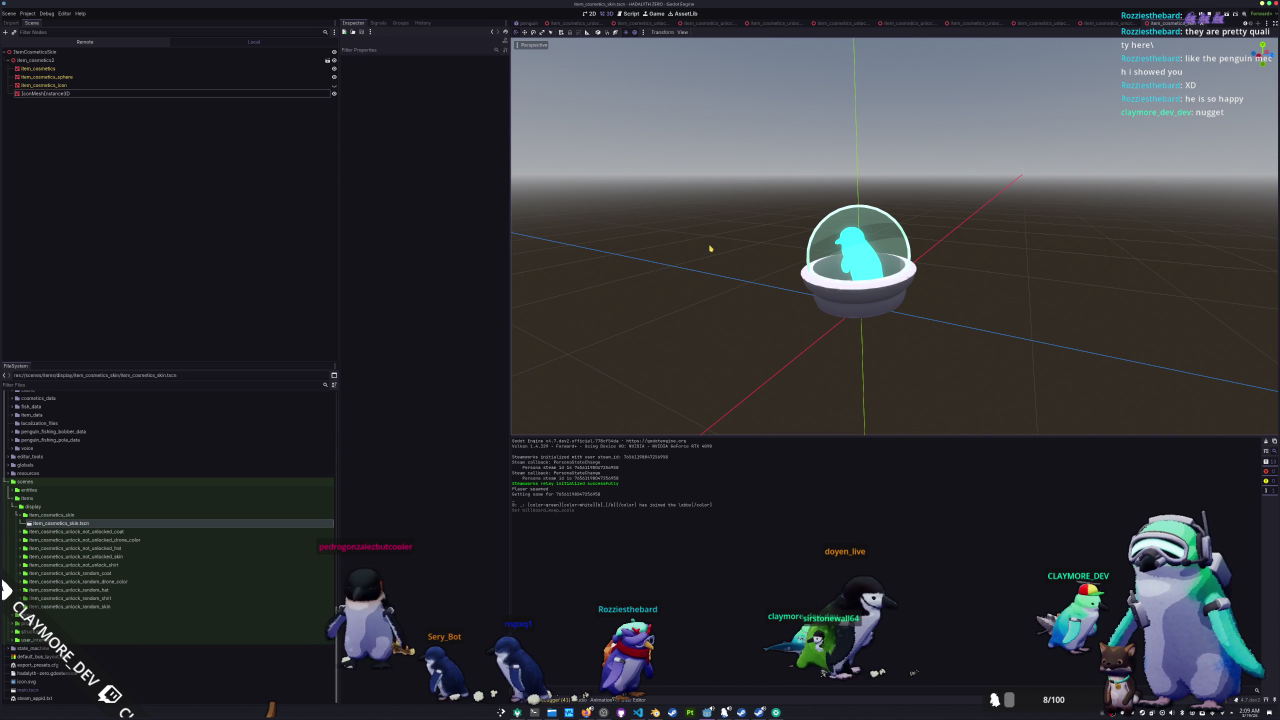
{"action": "left_click", "coordinate": [111, 515]}
{"action": "key", "text": "ctrl+d"}
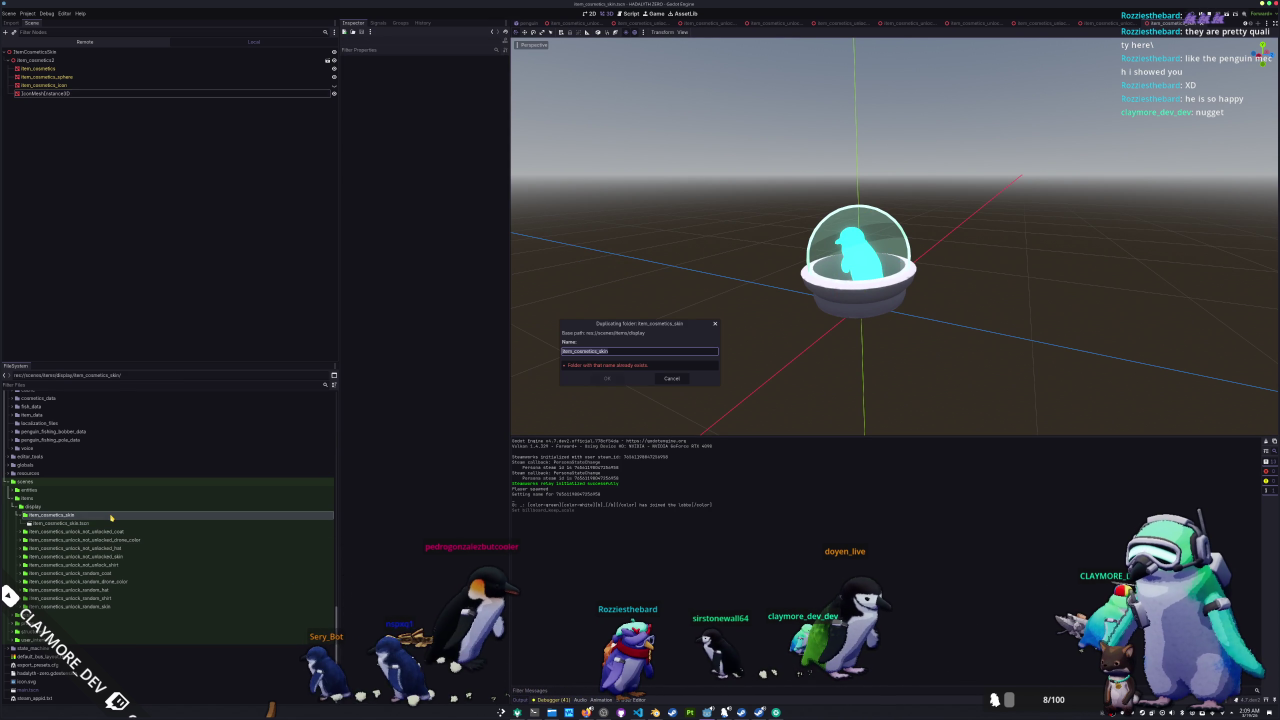
{"action": "key", "text": "shift+Left"}
{"action": "key", "text": "shift+Left"}
{"action": "key", "text": "shift+Left"}
{"action": "type", "text": "shi"}
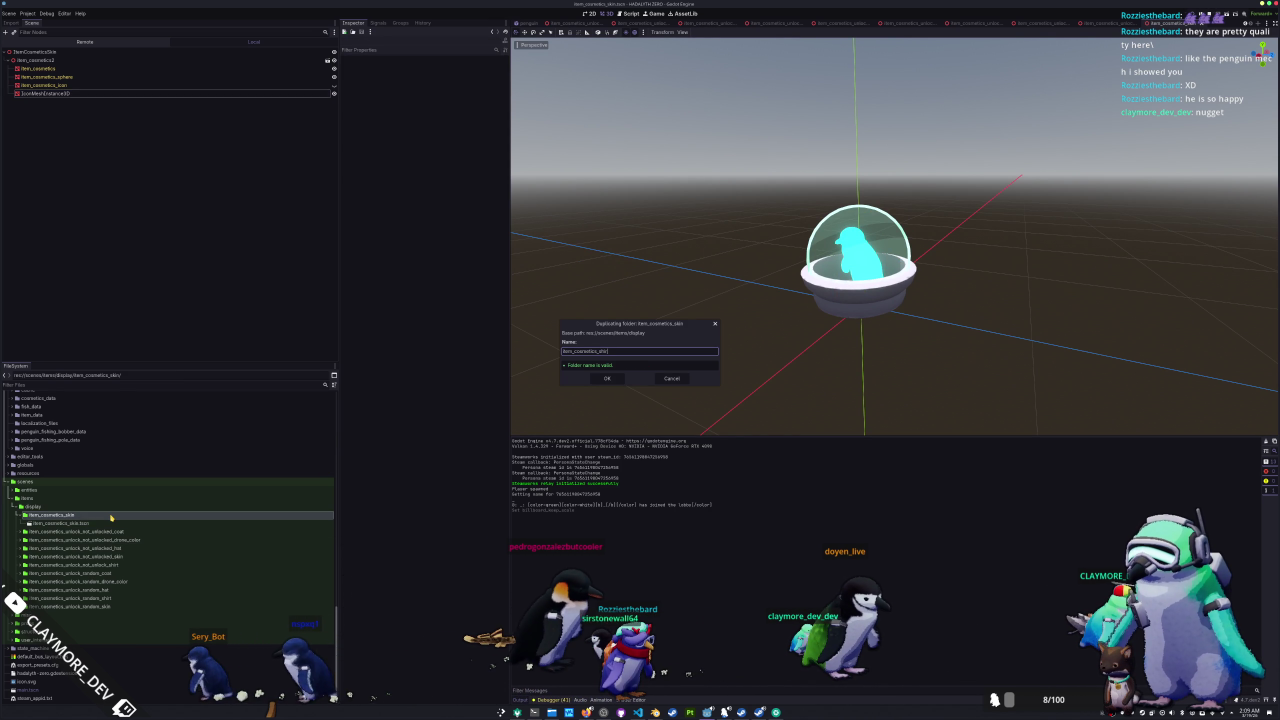
{"action": "key", "text": "Return"}
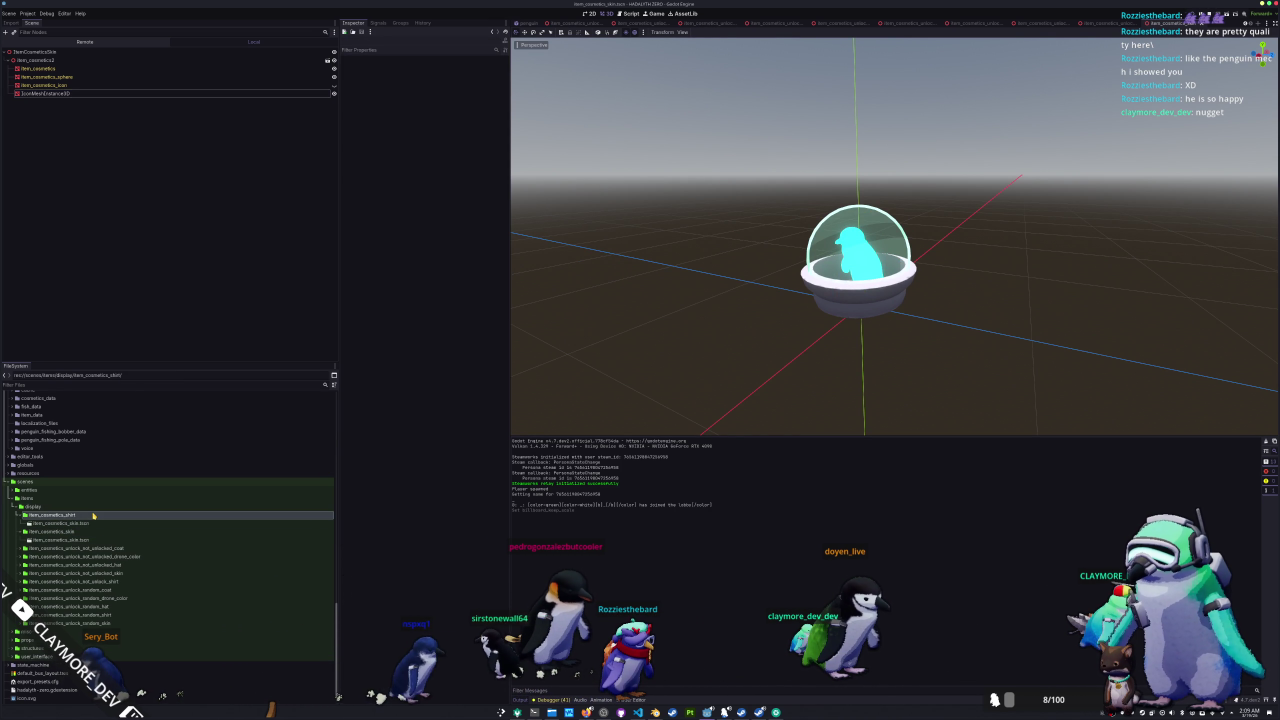
- Rename the copied scene to item_cosmetics_shirt.tscn and open it
{"action": "left_click", "coordinate": [94, 523]}
{"action": "key", "text": "F2"}
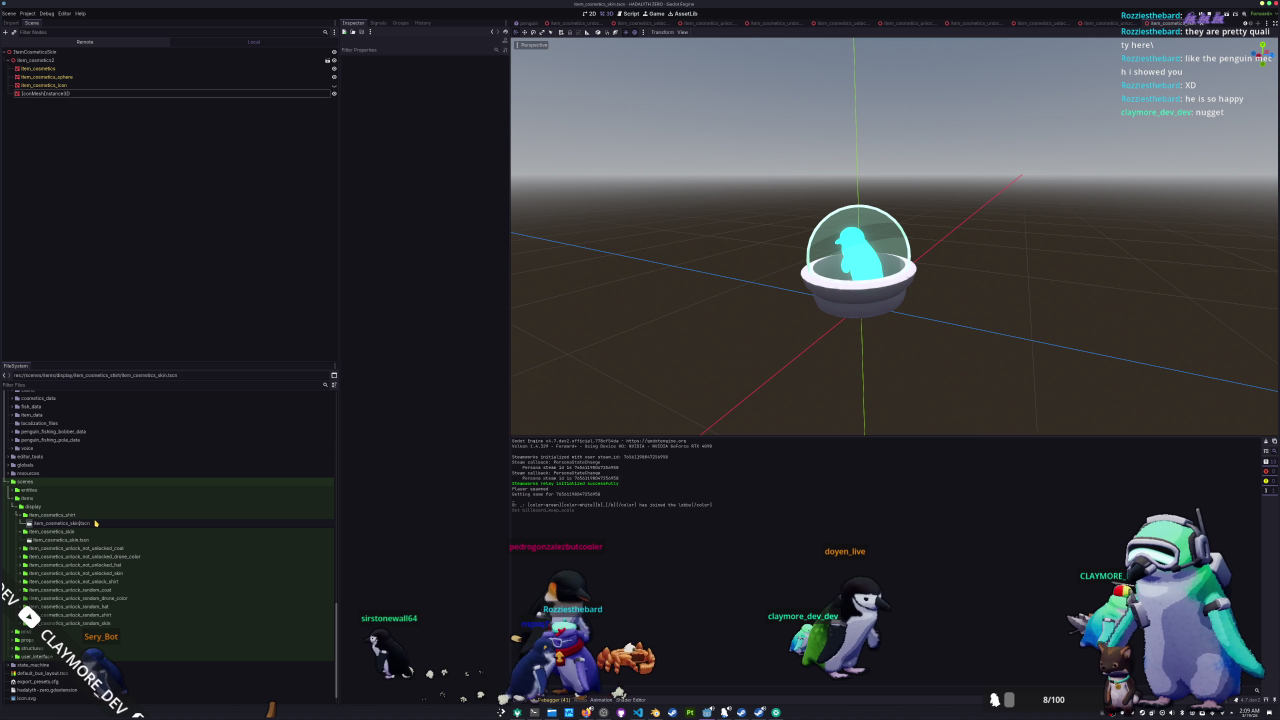
{"action": "type", "text": "shirt"}
{"action": "key", "text": "Return"}
{"action": "double_click", "coordinate": [96, 523]}
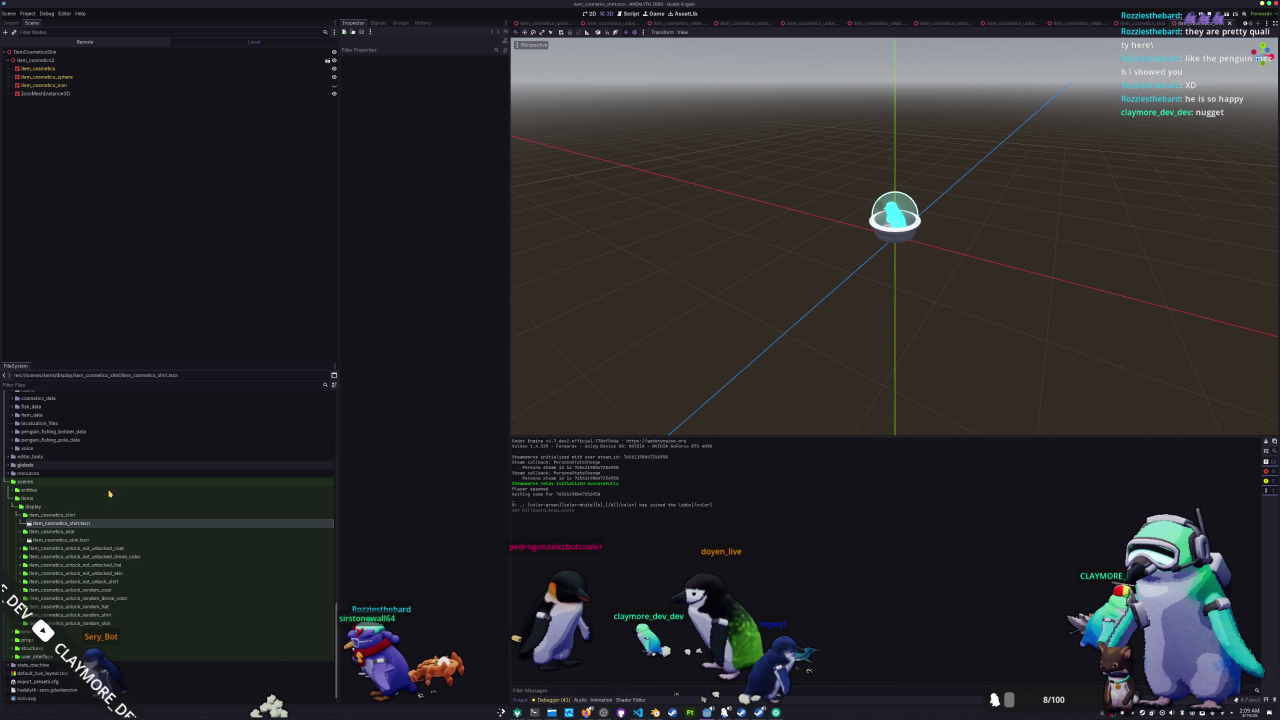
- Rename the shirt scene's root node to ItemCosmeticsShirt
{"action": "left_click", "coordinate": [87, 53]}
{"action": "key", "text": "F2"}
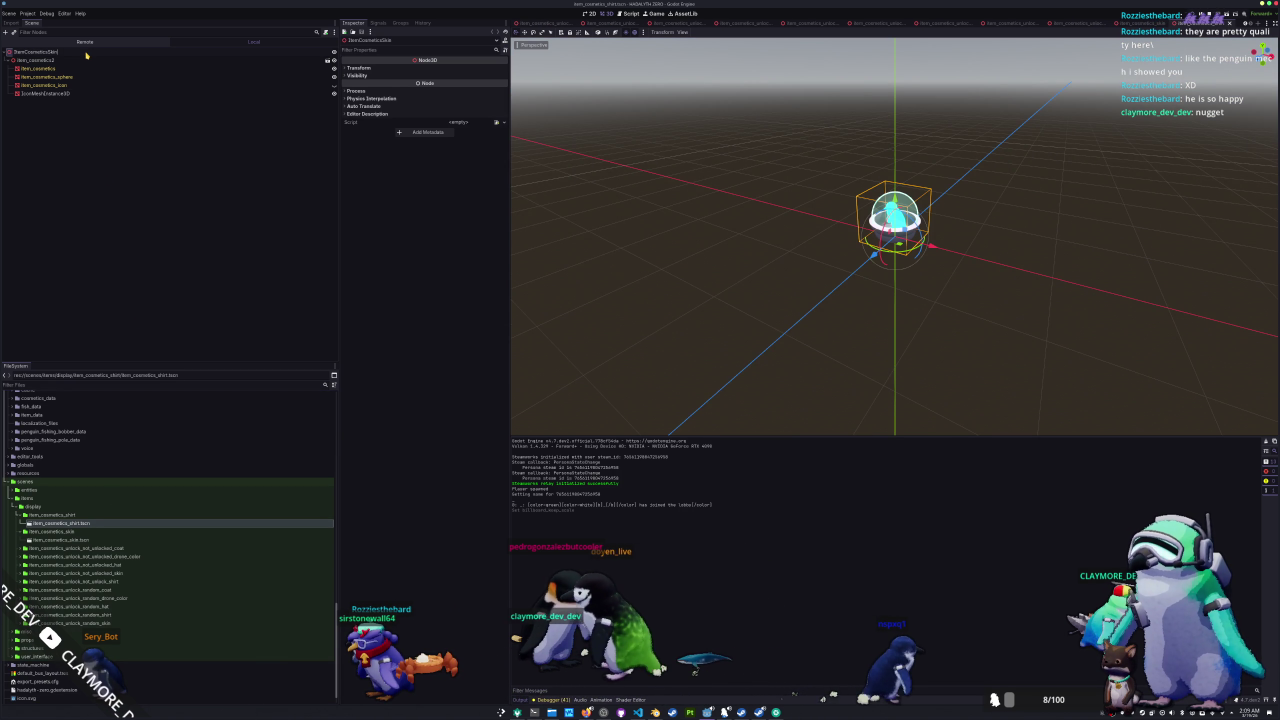
{"action": "type", "text": "Sh"}
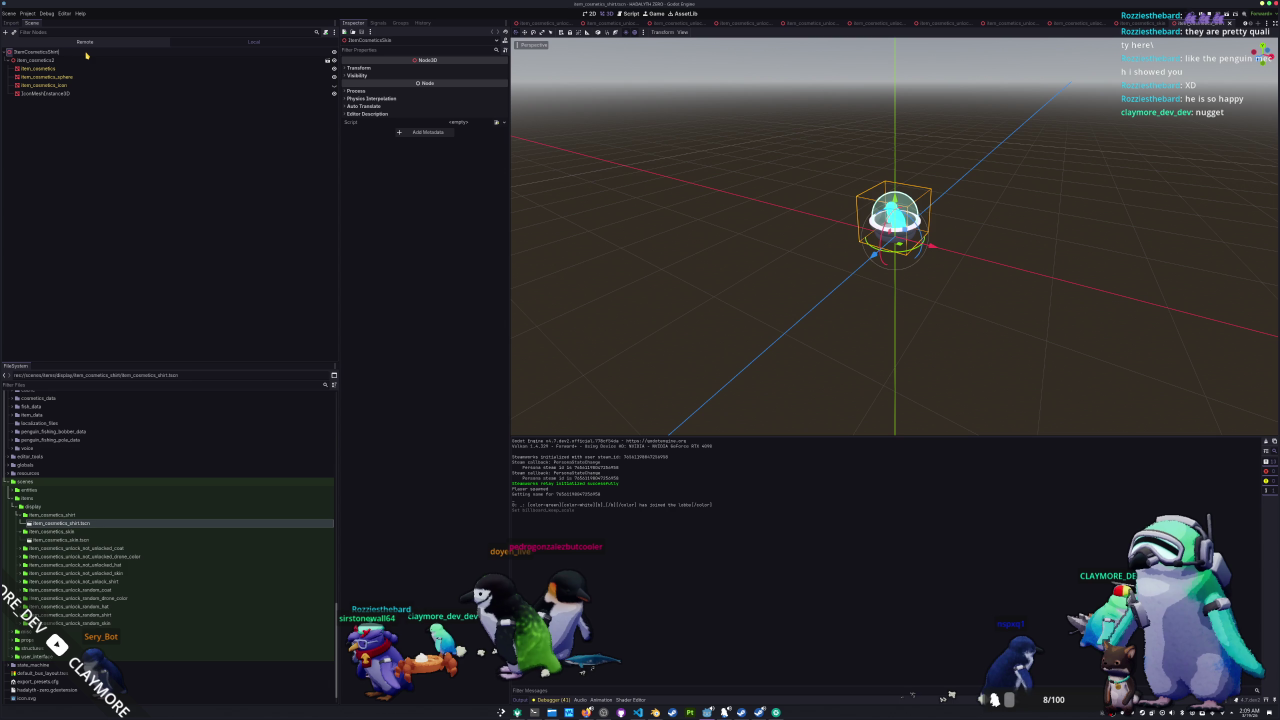
{"action": "key", "text": "Return"}
- Inspect IconMeshInstance3D's Material Override, then go to the skin scene's material override options
{"action": "key", "text": "Down"}
{"action": "key", "text": "Down"}
{"action": "key", "text": "Down"}
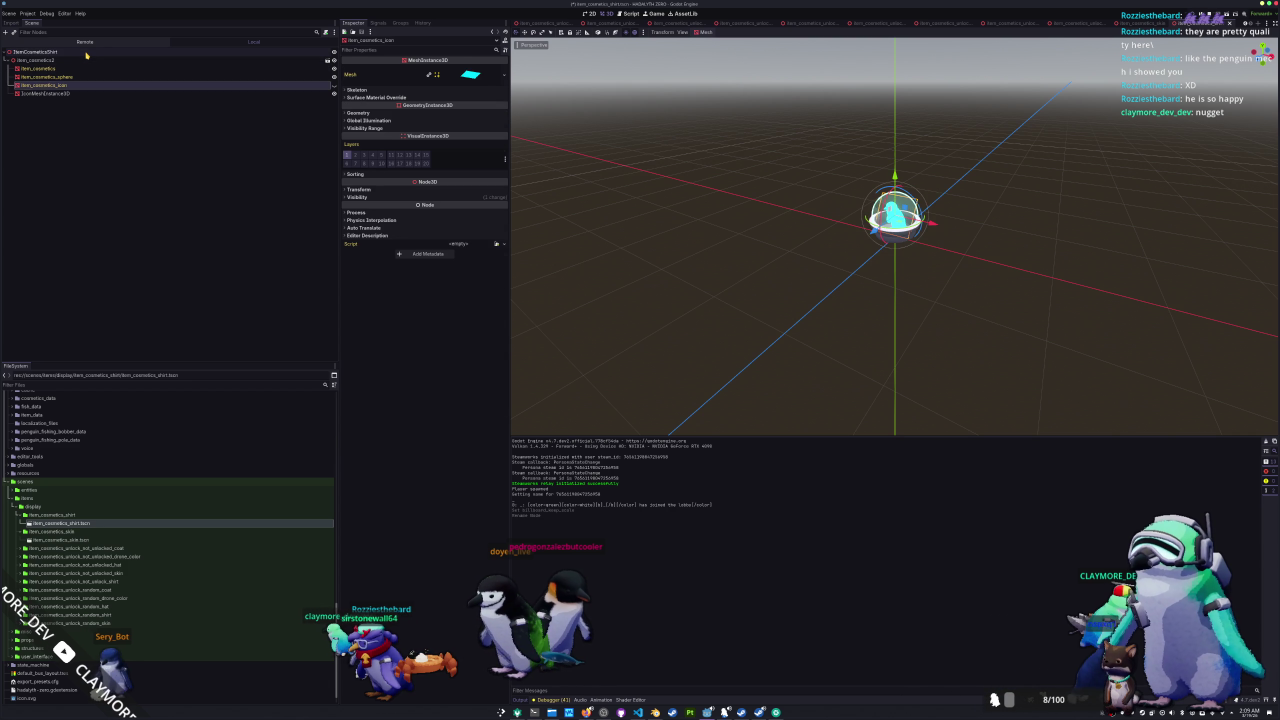
{"action": "key", "text": "Down"}
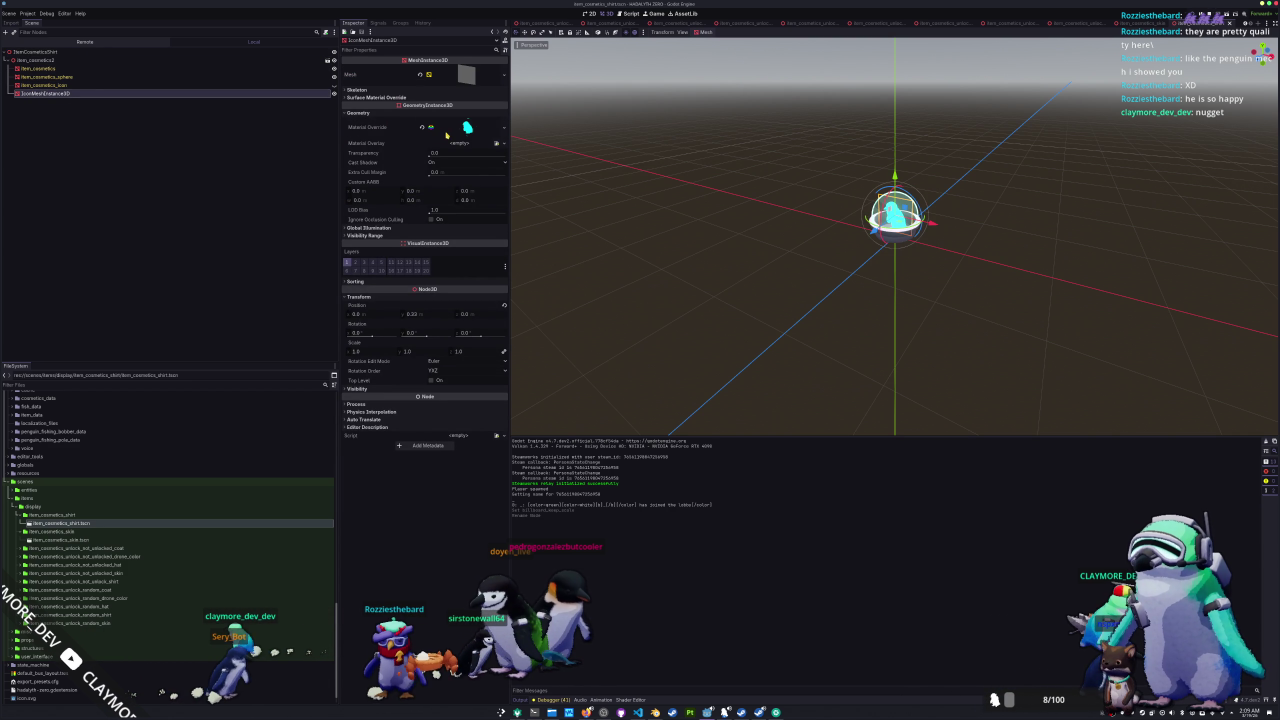
{"action": "left_click", "coordinate": [479, 127]}
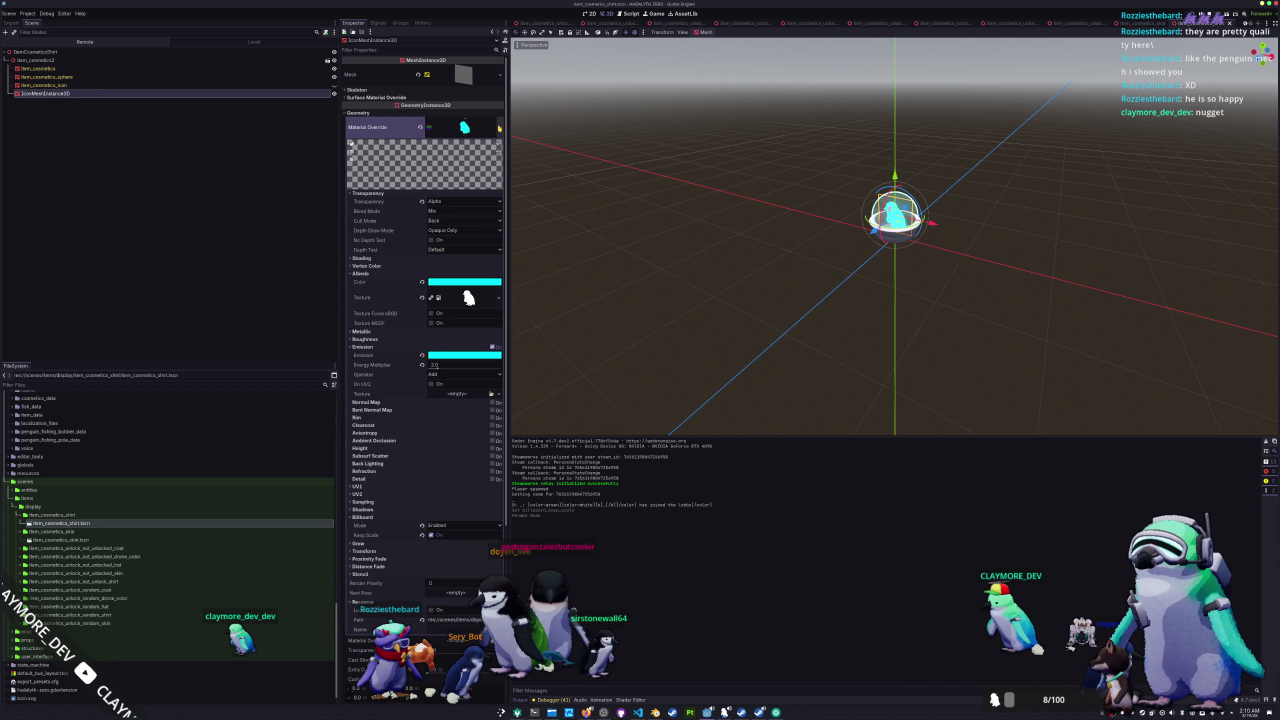
{"action": "left_click", "coordinate": [1130, 22]}
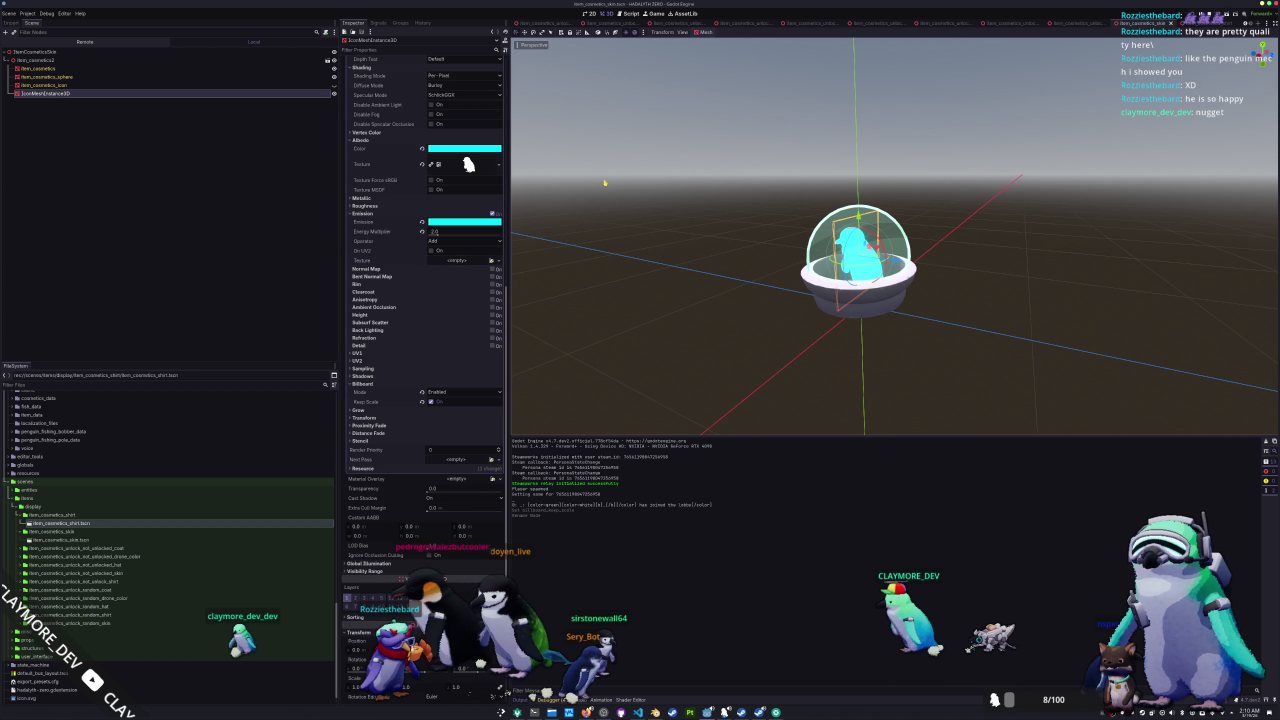
{"action": "left_click", "coordinate": [498, 260]}
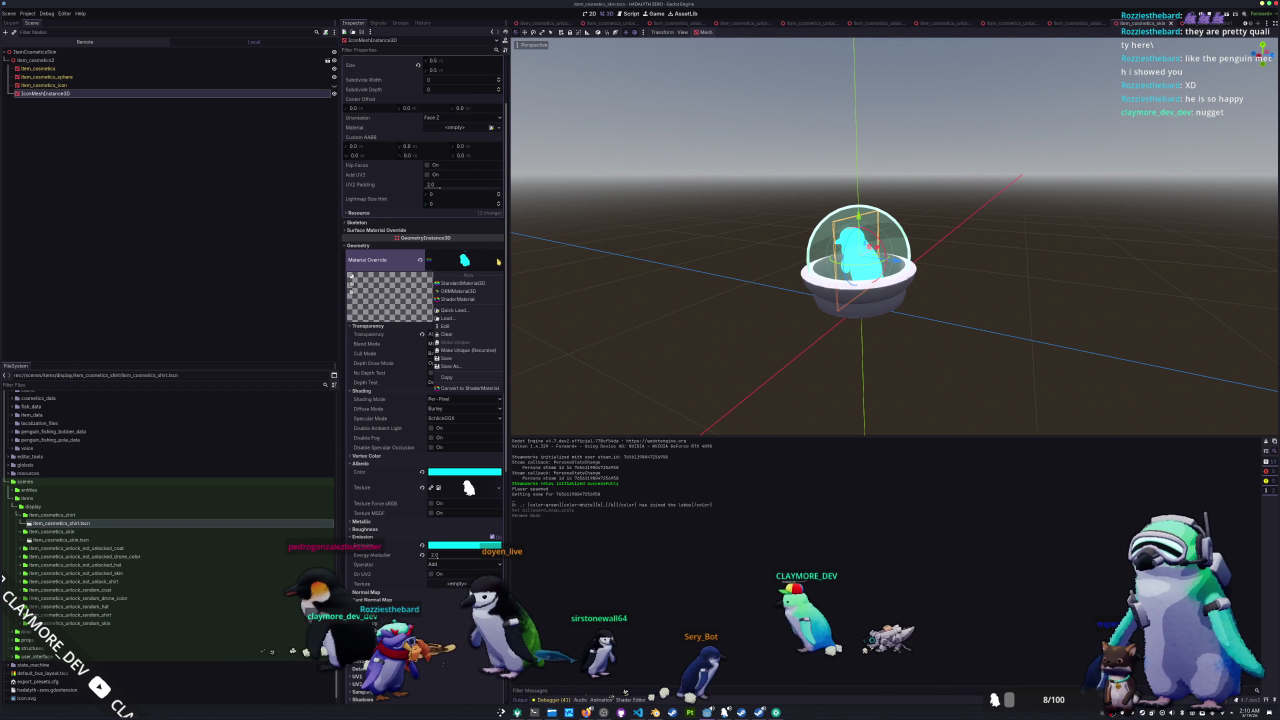
- Save the skin icon material as item_cosmetics_skin_icon_standard_material.tres in items/item_cosmetics/materials
{"action": "left_click", "coordinate": [465, 367]}
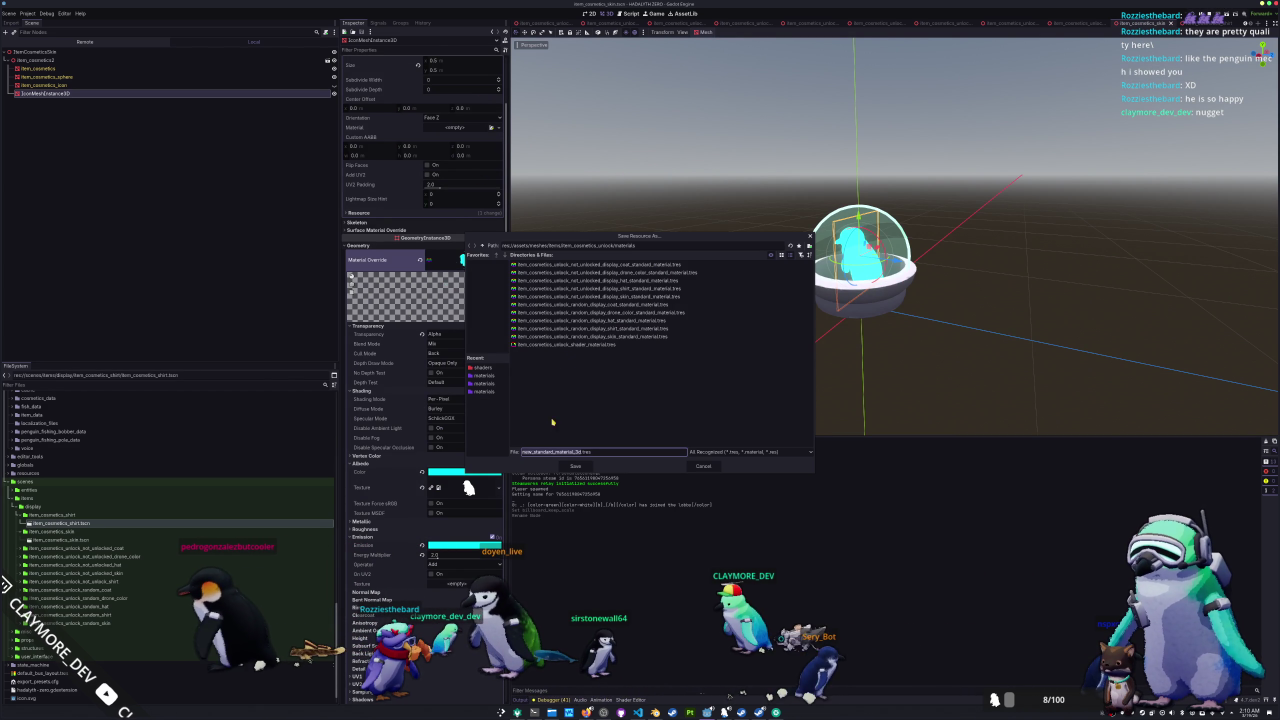
{"action": "left_click", "coordinate": [482, 245]}
{"action": "left_click", "coordinate": [482, 245]}
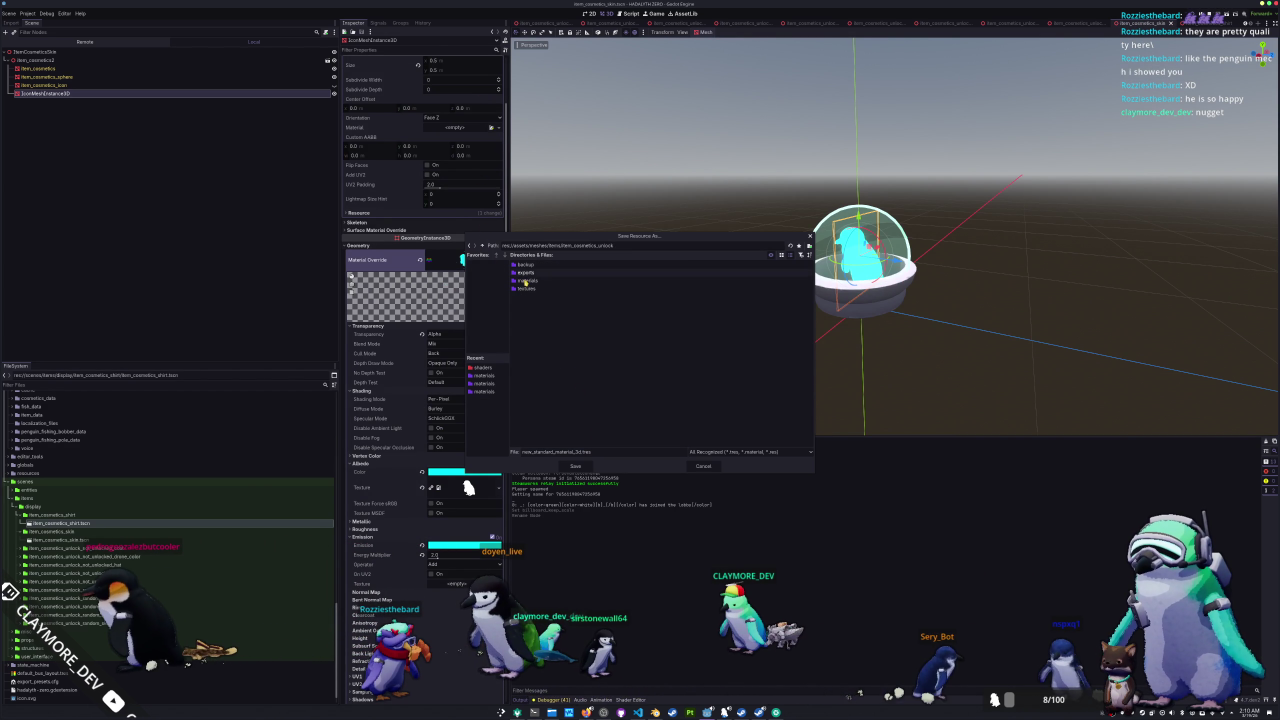
{"action": "double_click", "coordinate": [534, 264]}
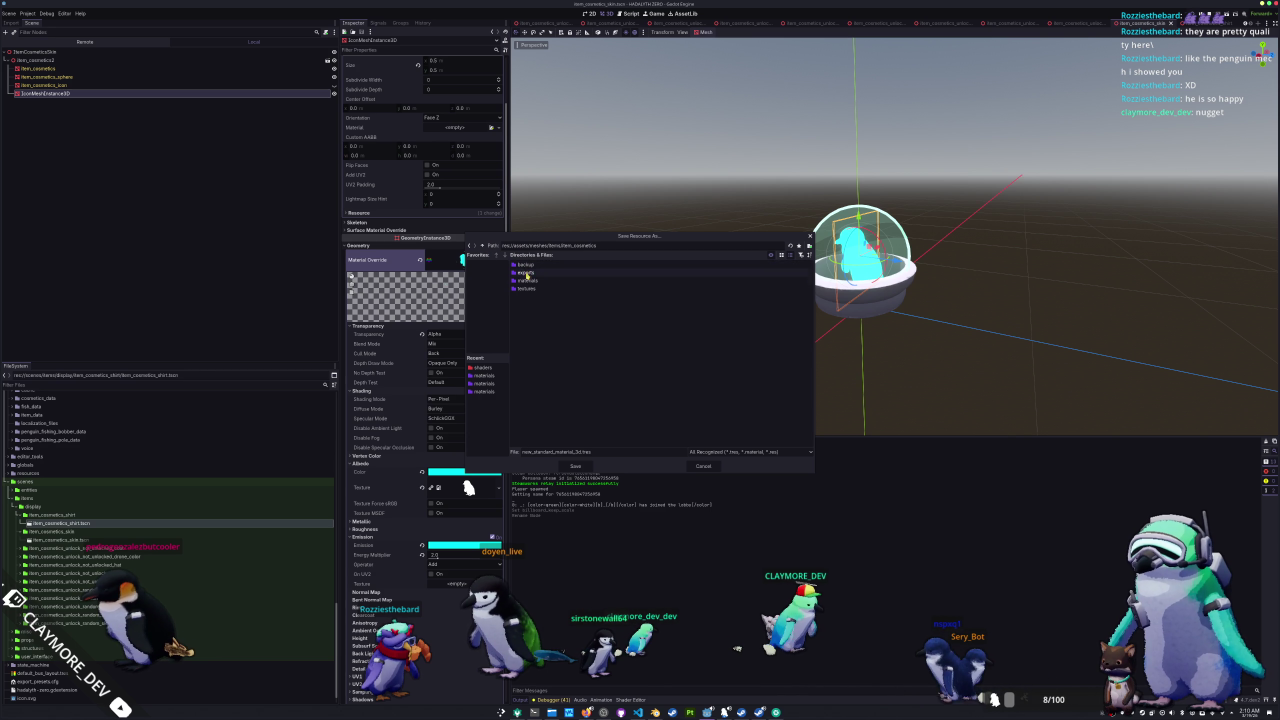
{"action": "double_click", "coordinate": [530, 281]}
{"action": "double_click", "coordinate": [554, 451]}
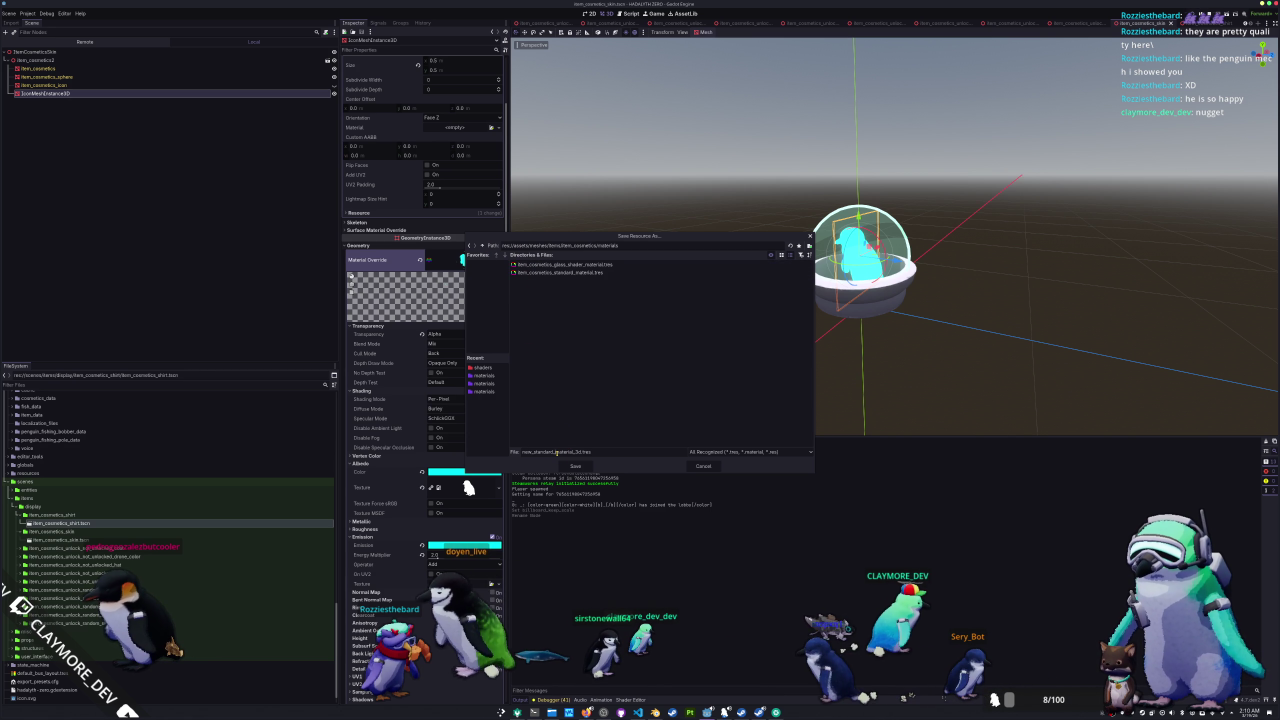
{"action": "type", "text": "item_cosmetics_"}
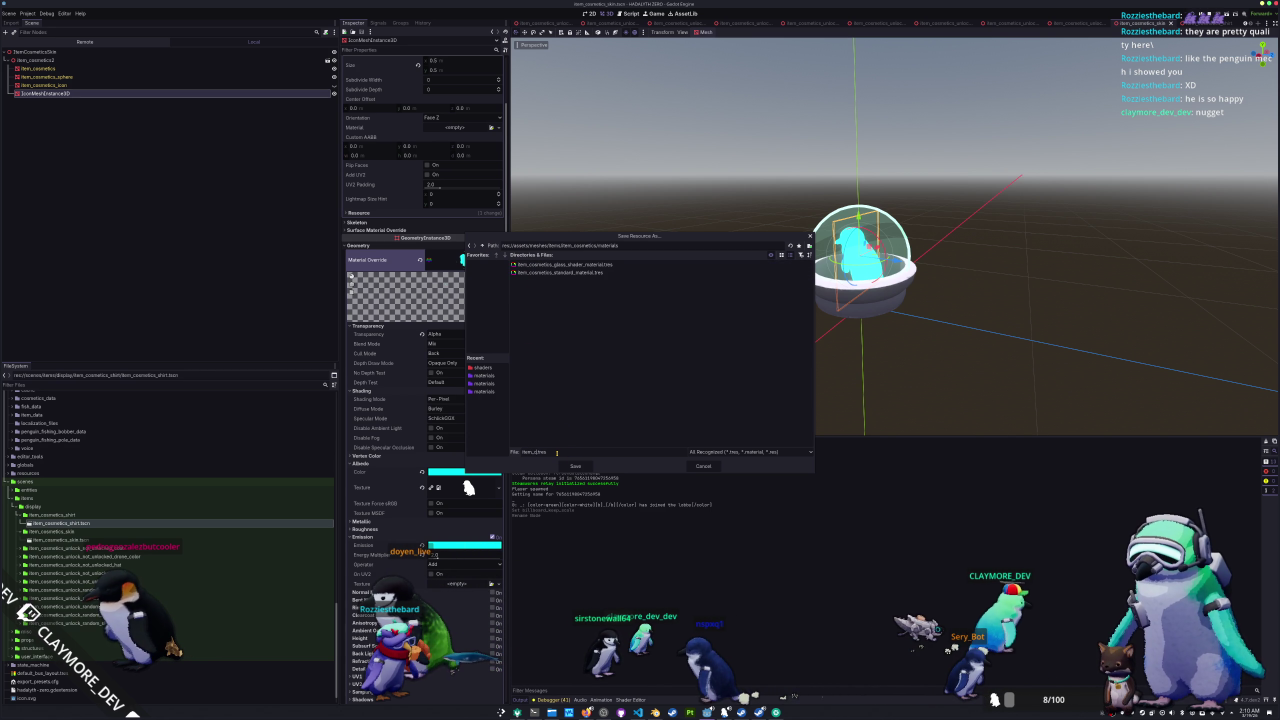
{"action": "type", "text": "shade"}
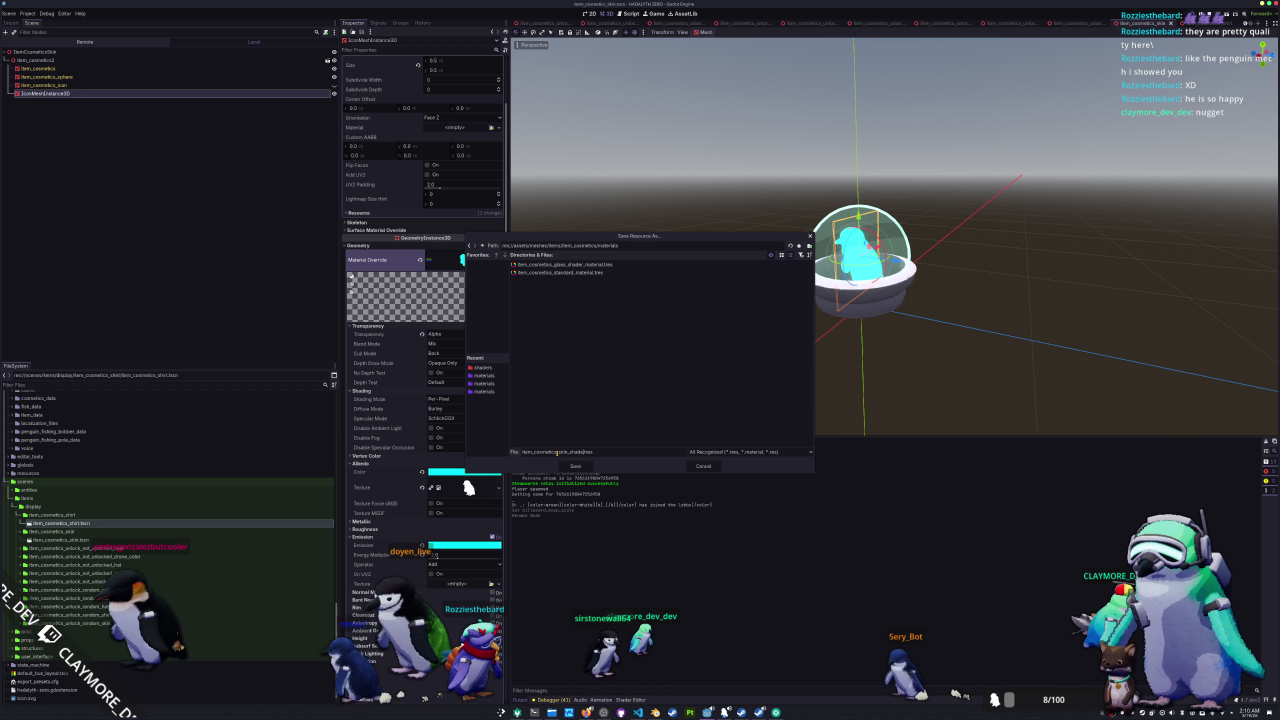
{"action": "type", "text": "_icon_shader.tres"}
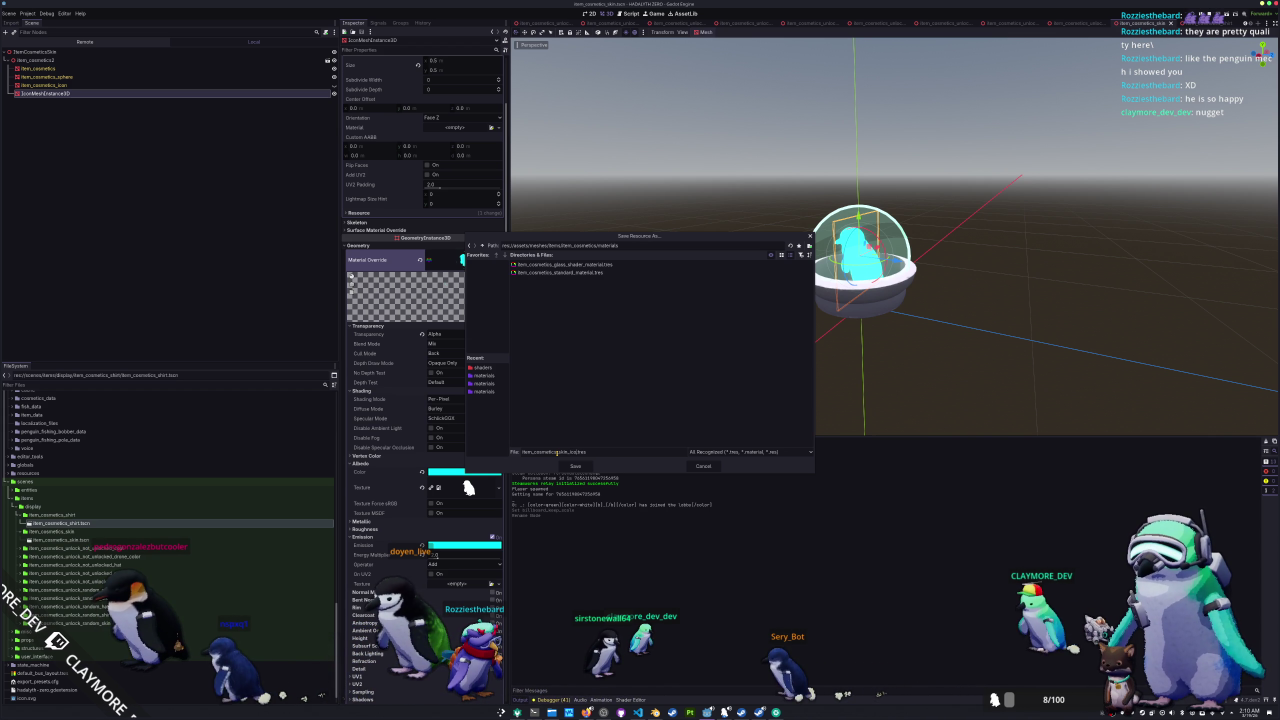
{"action": "type", "text": "_material"}
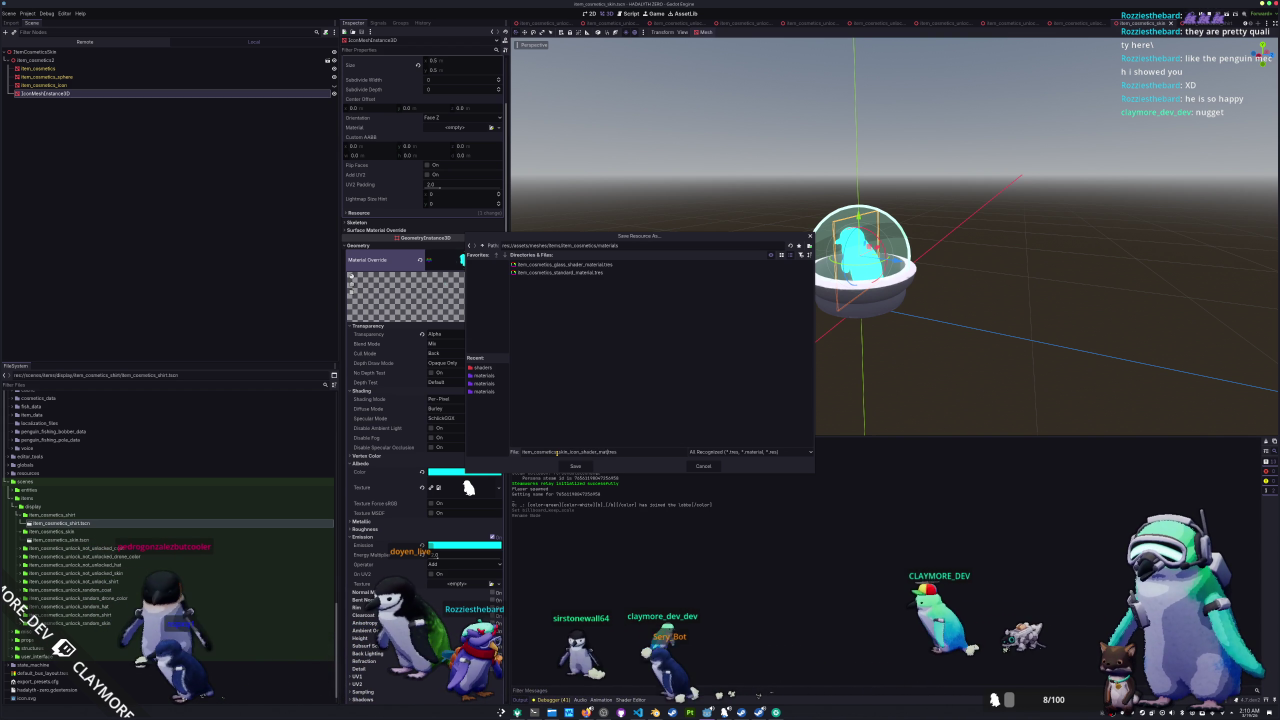
{"action": "key", "text": "BackSpace"}
{"action": "key", "text": "BackSpace"}
{"action": "key", "text": "BackSpace"}
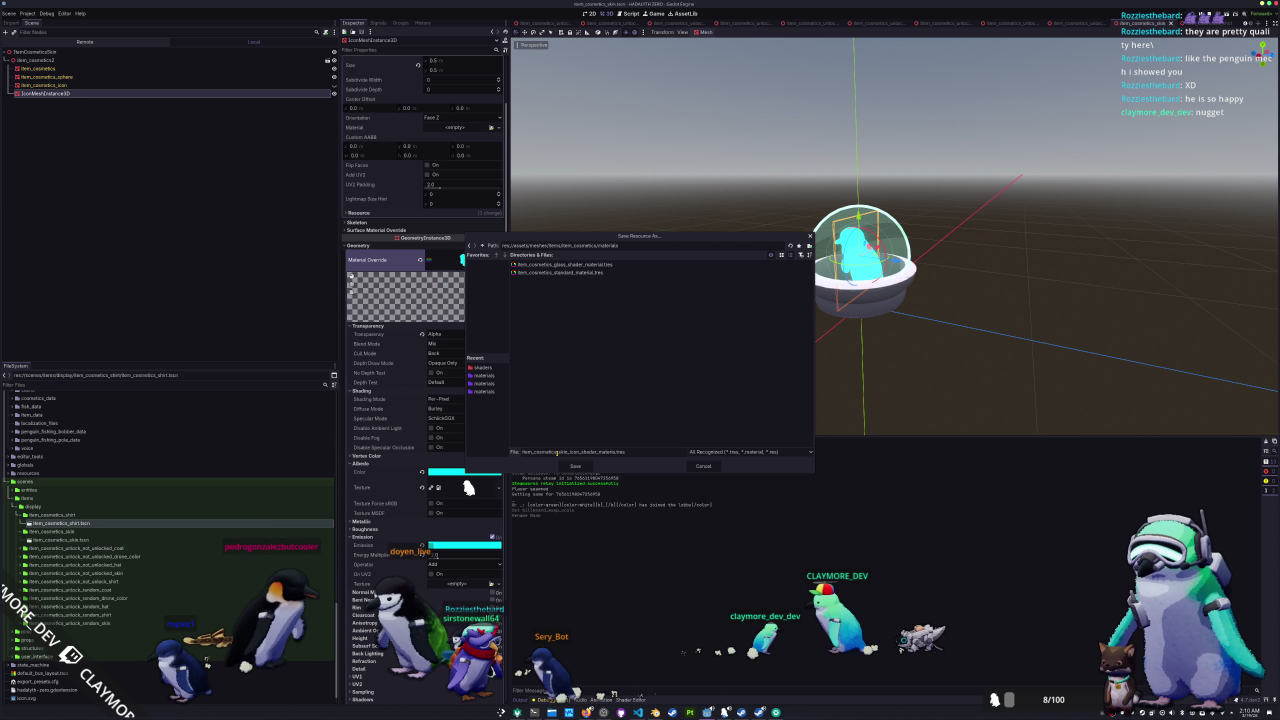
{"action": "key", "text": "BackSpace"}
{"action": "key", "text": "BackSpace"}
{"action": "key", "text": "BackSpace"}
{"action": "type", "text": "standard_material"}
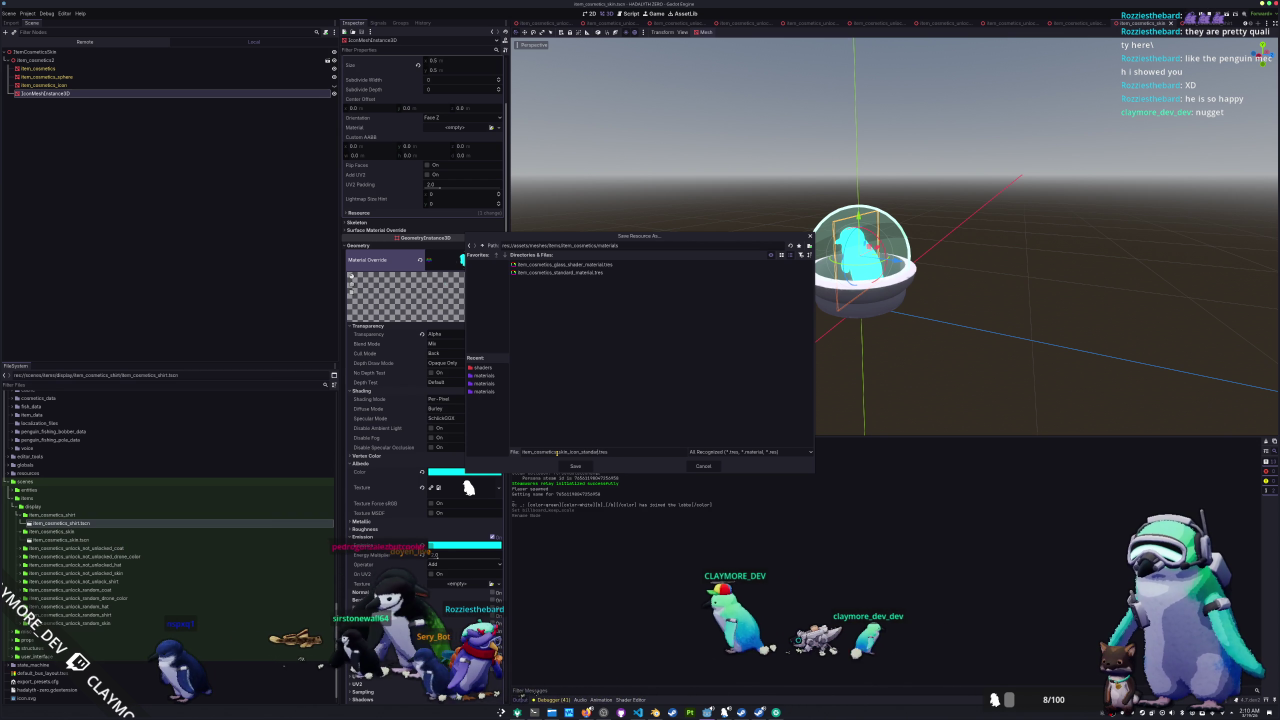
{"action": "key", "text": "Return"}
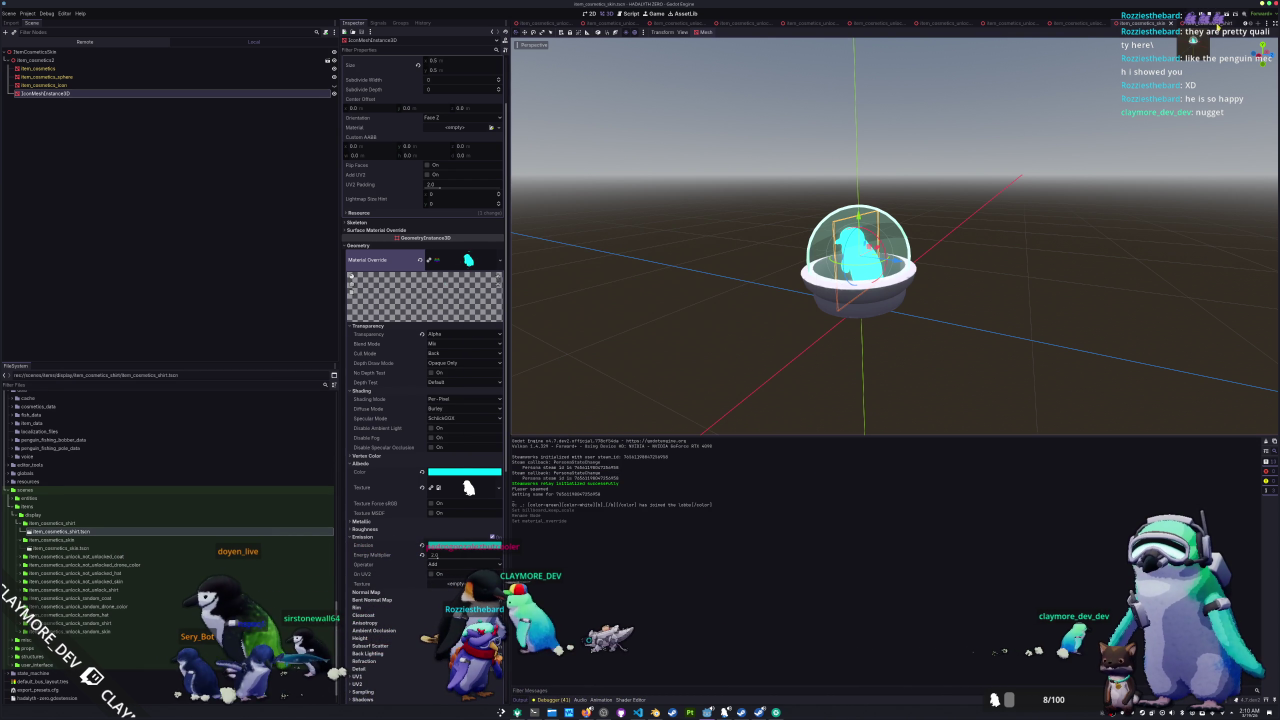
- Save the shirt icon material separately as item_cosmetics_shirt_icon_standard_material.tres
{"action": "left_click", "coordinate": [502, 128]}
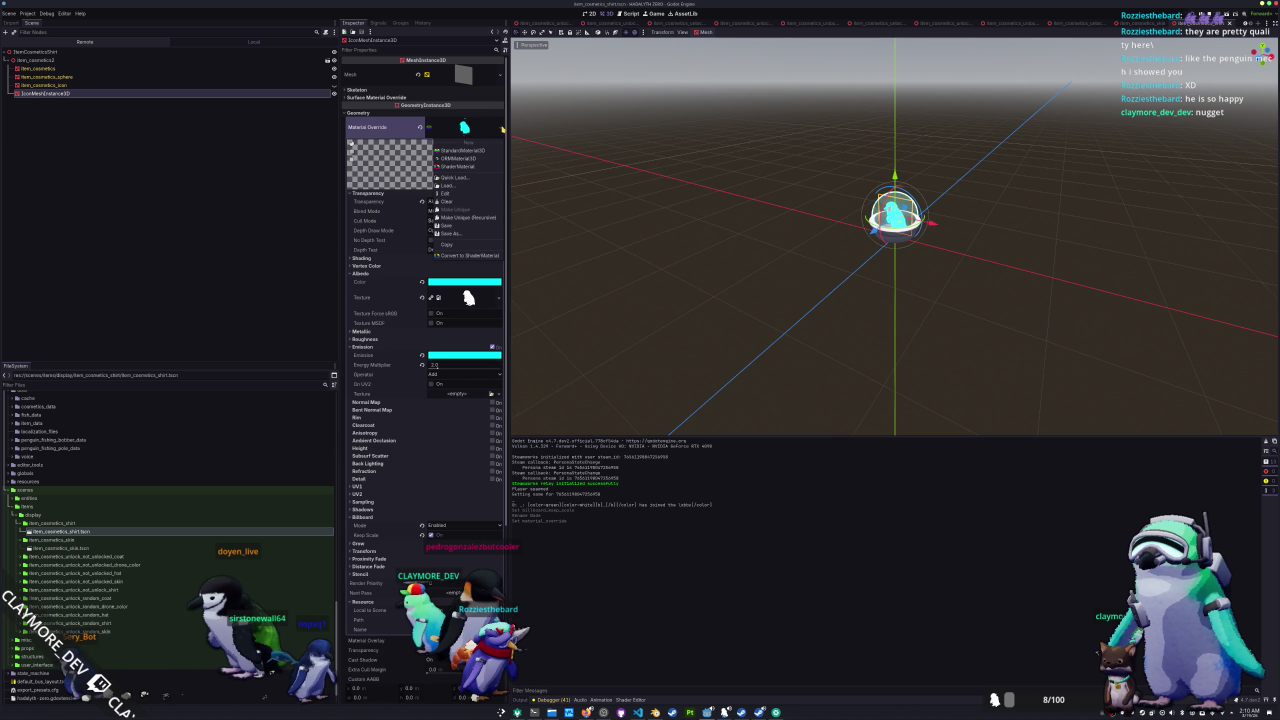
{"action": "left_click", "coordinate": [457, 233]}
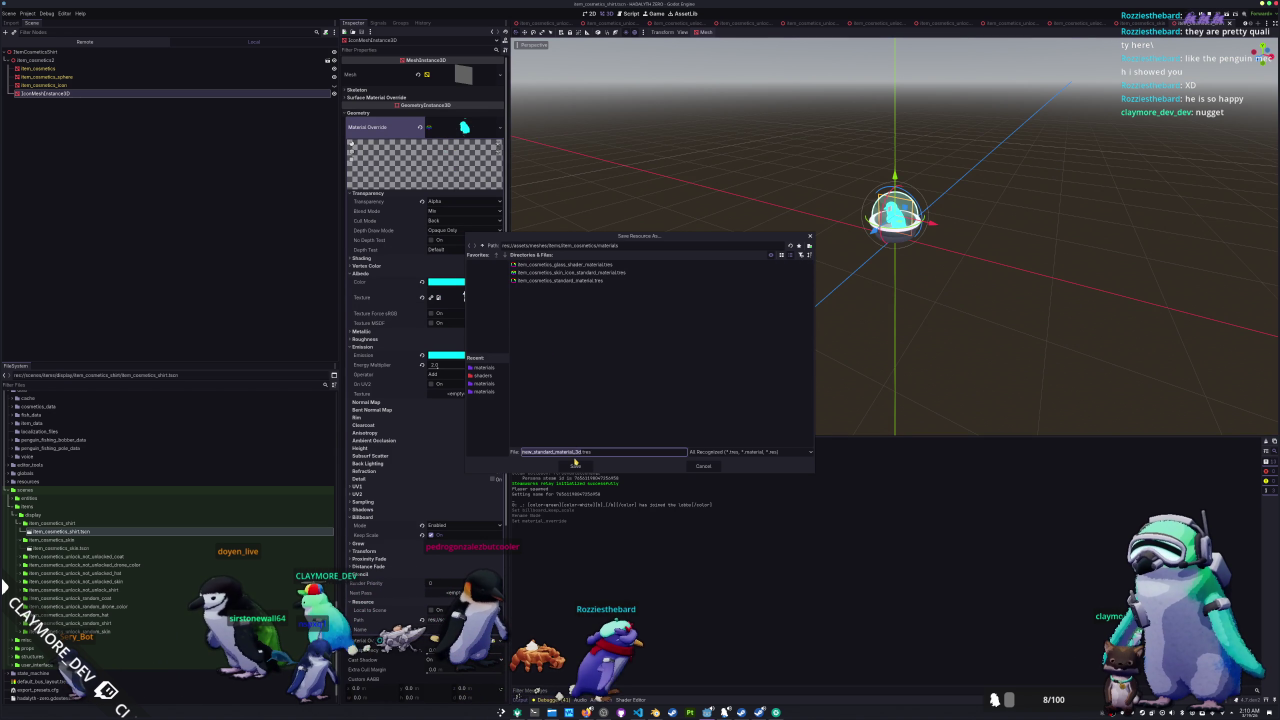
{"action": "left_click", "coordinate": [564, 272]}
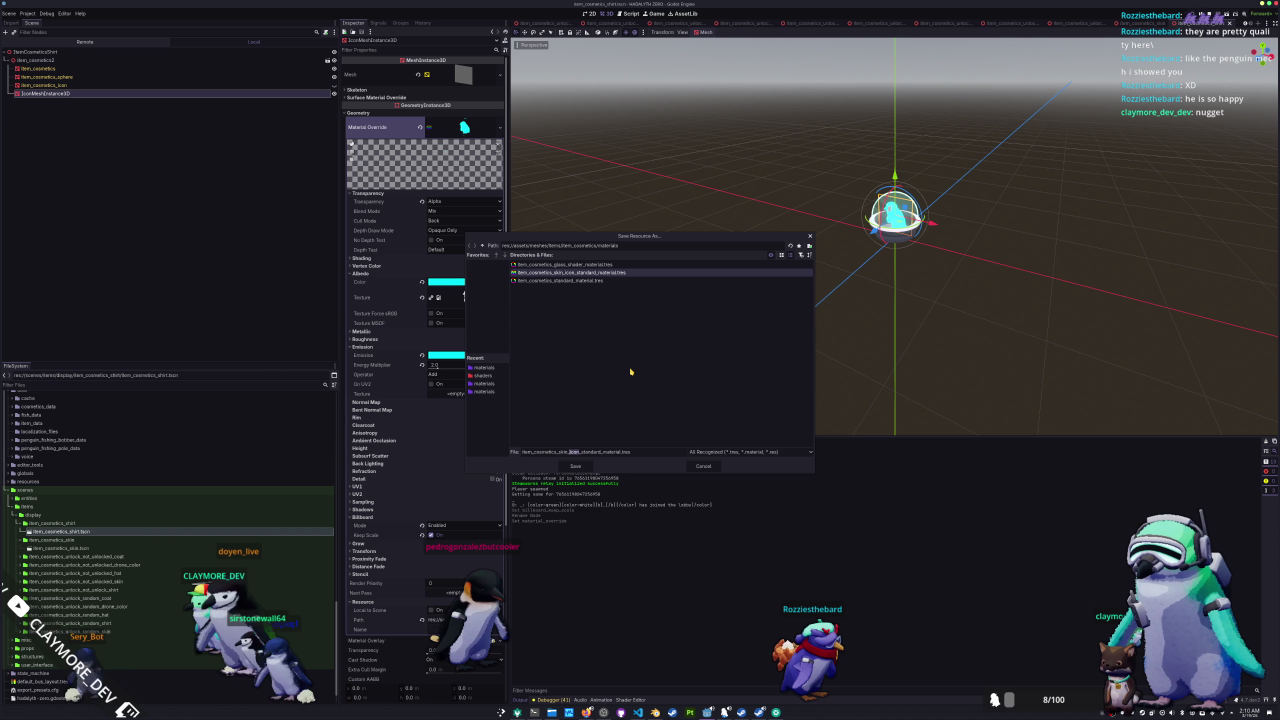
{"action": "key", "text": "Return"}
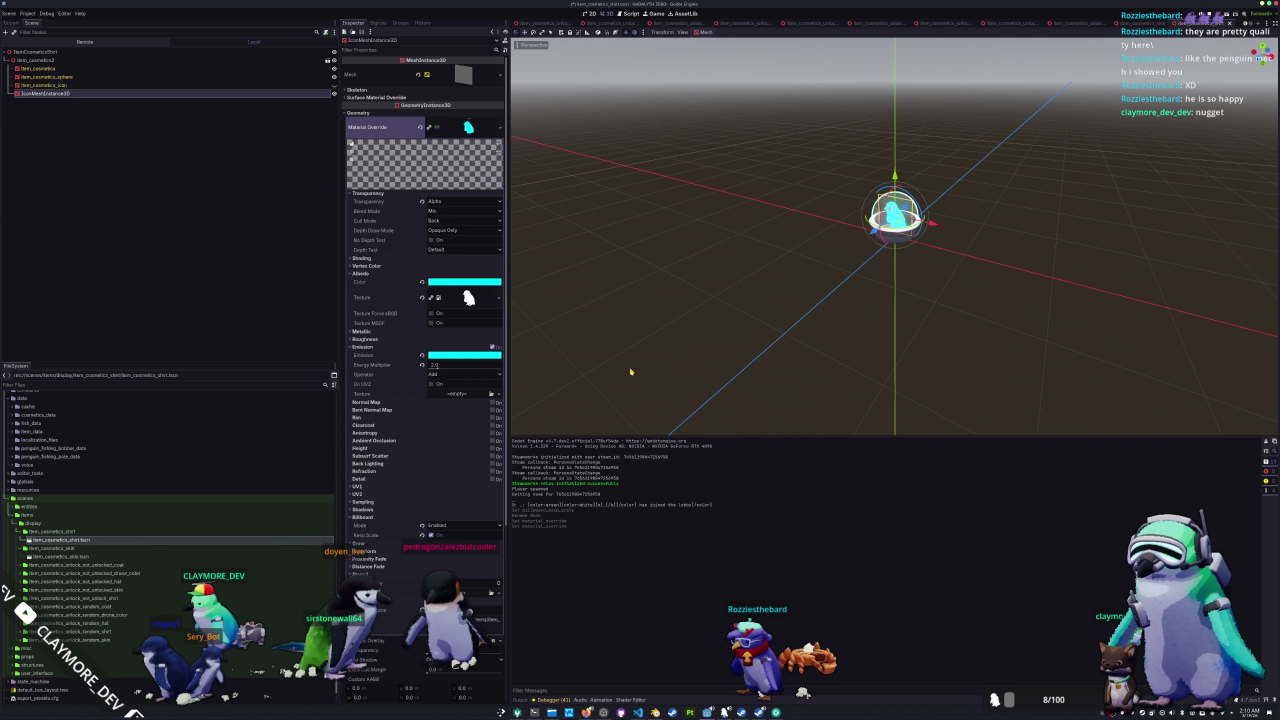
- Quick Load the shirt texture as the icon material's Albedo, comparing against the skin scene
{"action": "left_click", "coordinate": [495, 298]}
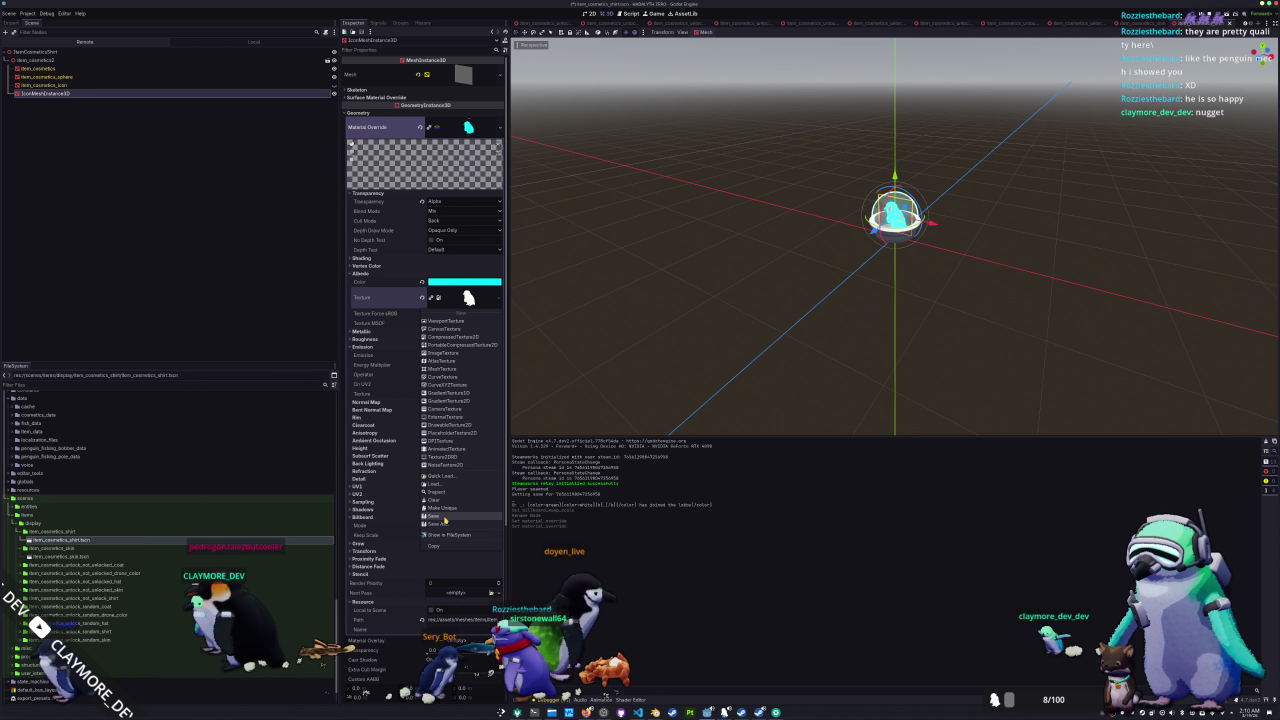
{"action": "left_click", "coordinate": [446, 476]}
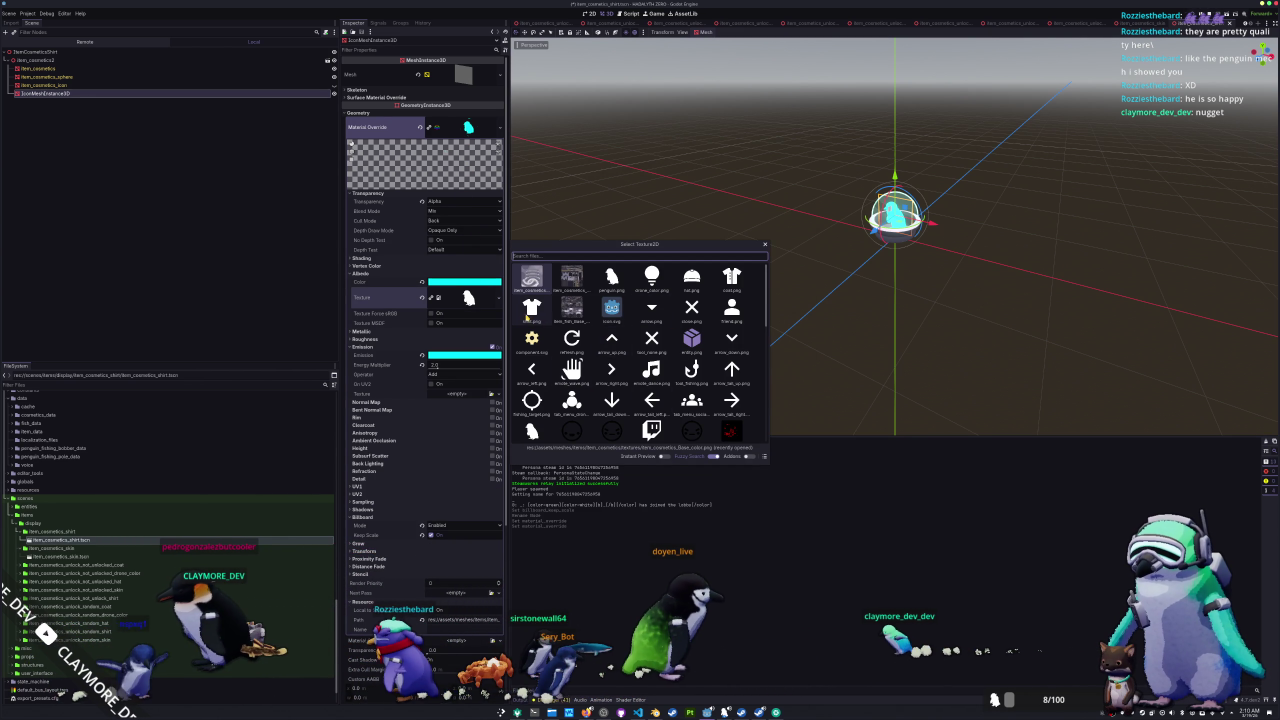
{"action": "double_click", "coordinate": [529, 310]}
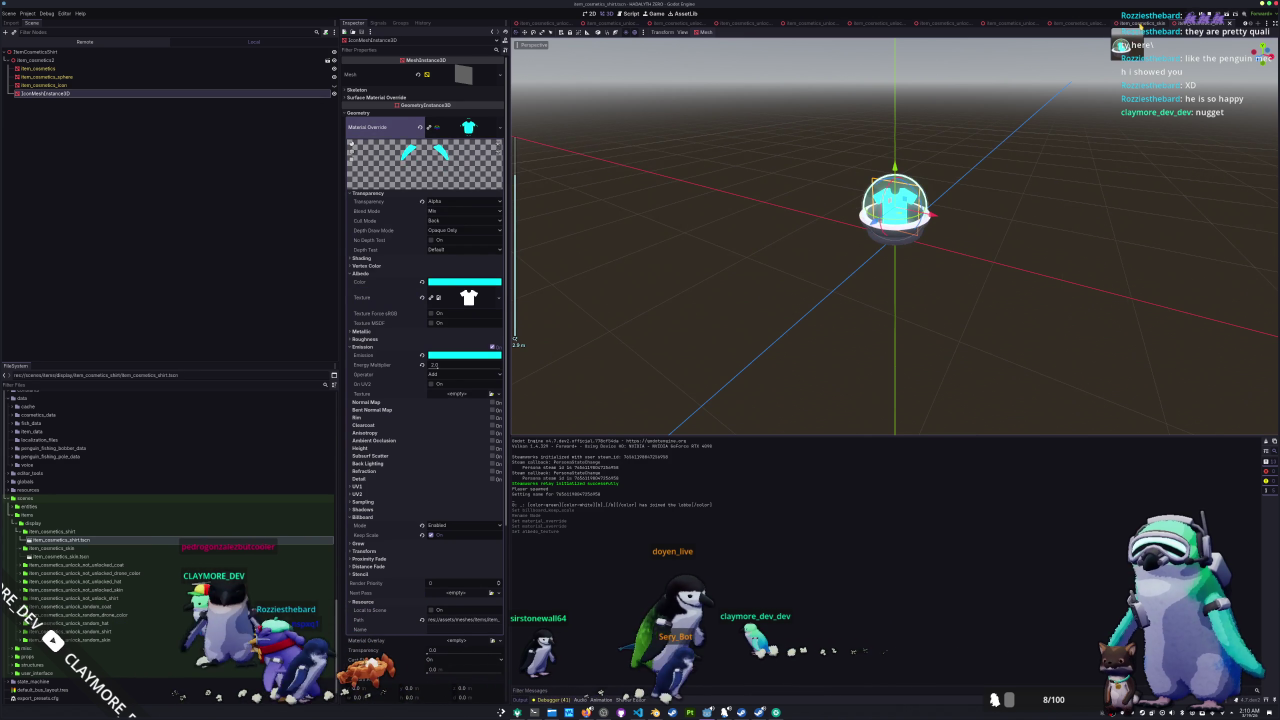
{"action": "left_click", "coordinate": [1140, 23]}
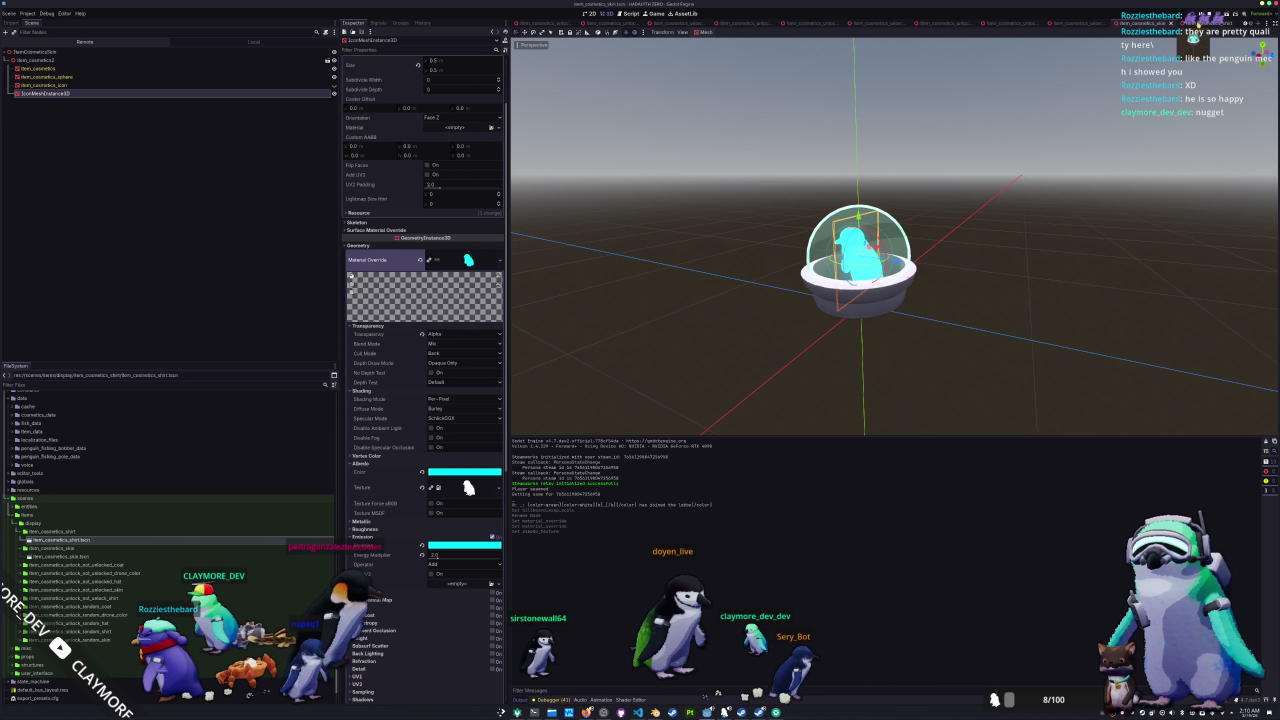
{"action": "left_click", "coordinate": [1183, 23]}
{"action": "left_click", "coordinate": [1140, 23]}
{"action": "left_click", "coordinate": [1183, 23]}
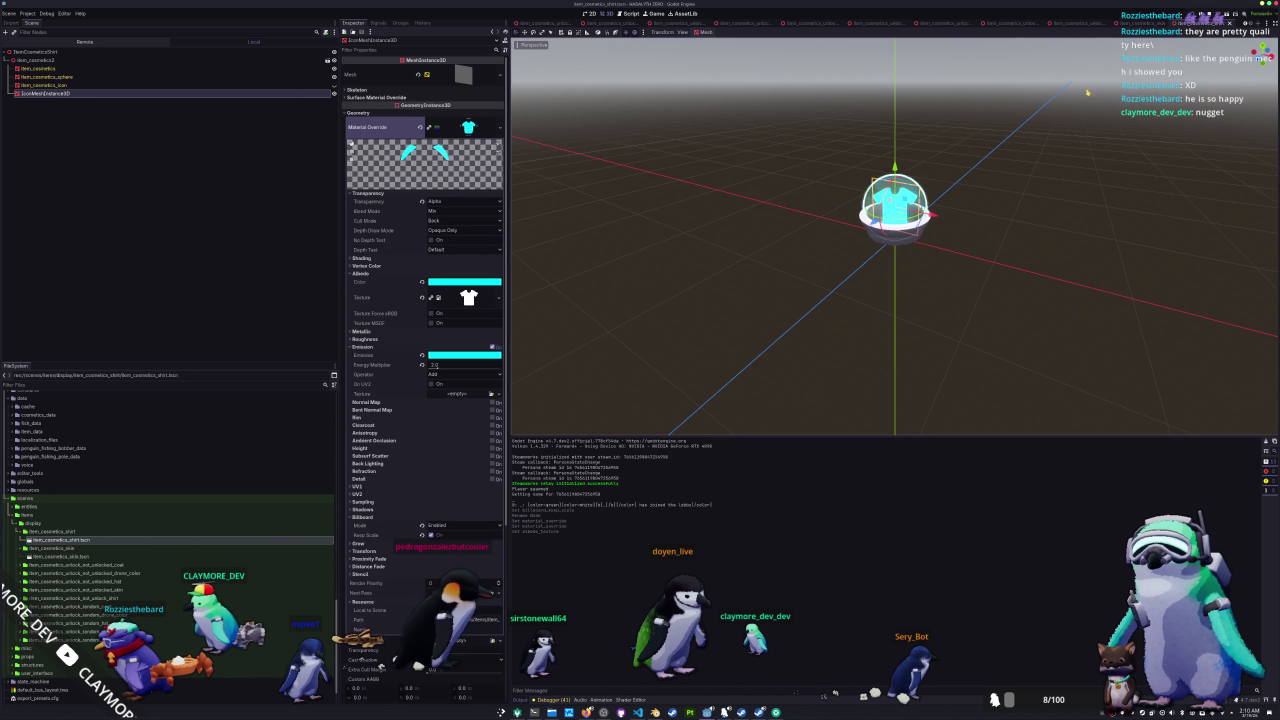
- Start duplicating the item_cosmetics_shirt folder for the coat display
{"action": "left_click", "coordinate": [986, 171]}
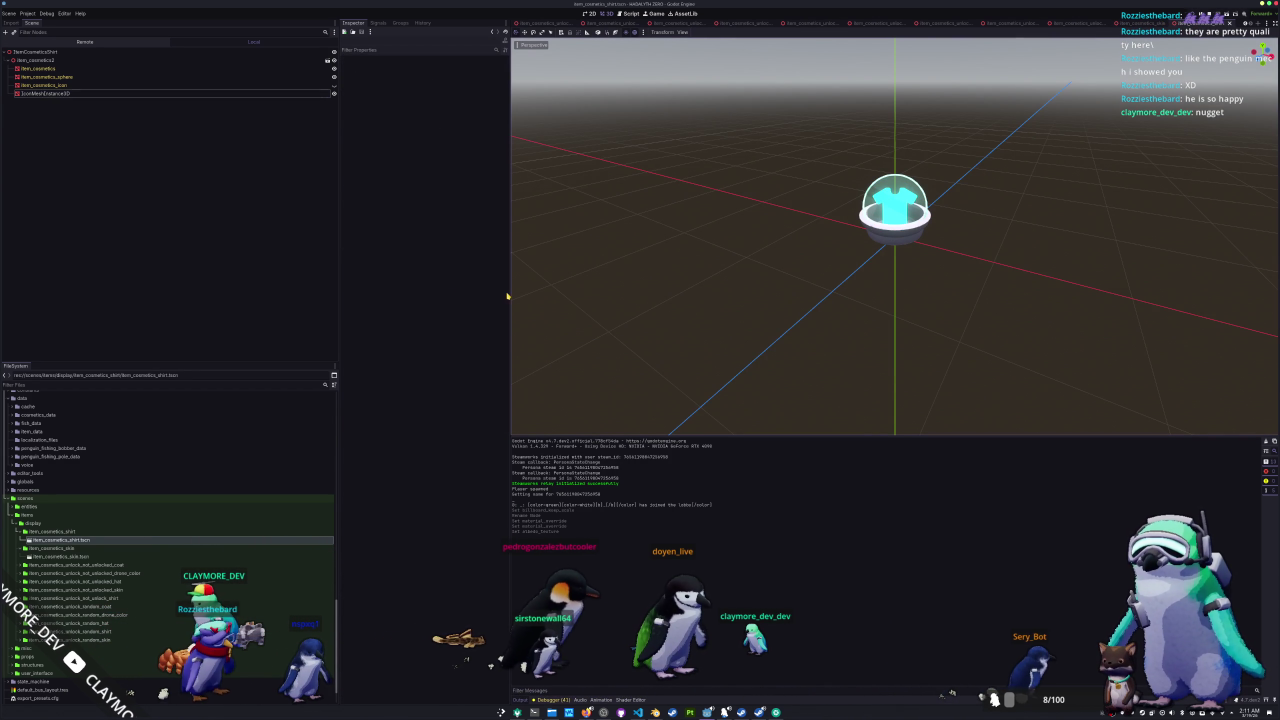
{"action": "left_click", "coordinate": [86, 531]}
{"action": "key", "text": "ctrl+d"}
{"action": "type", "text": "item_cosmetics_coat"}
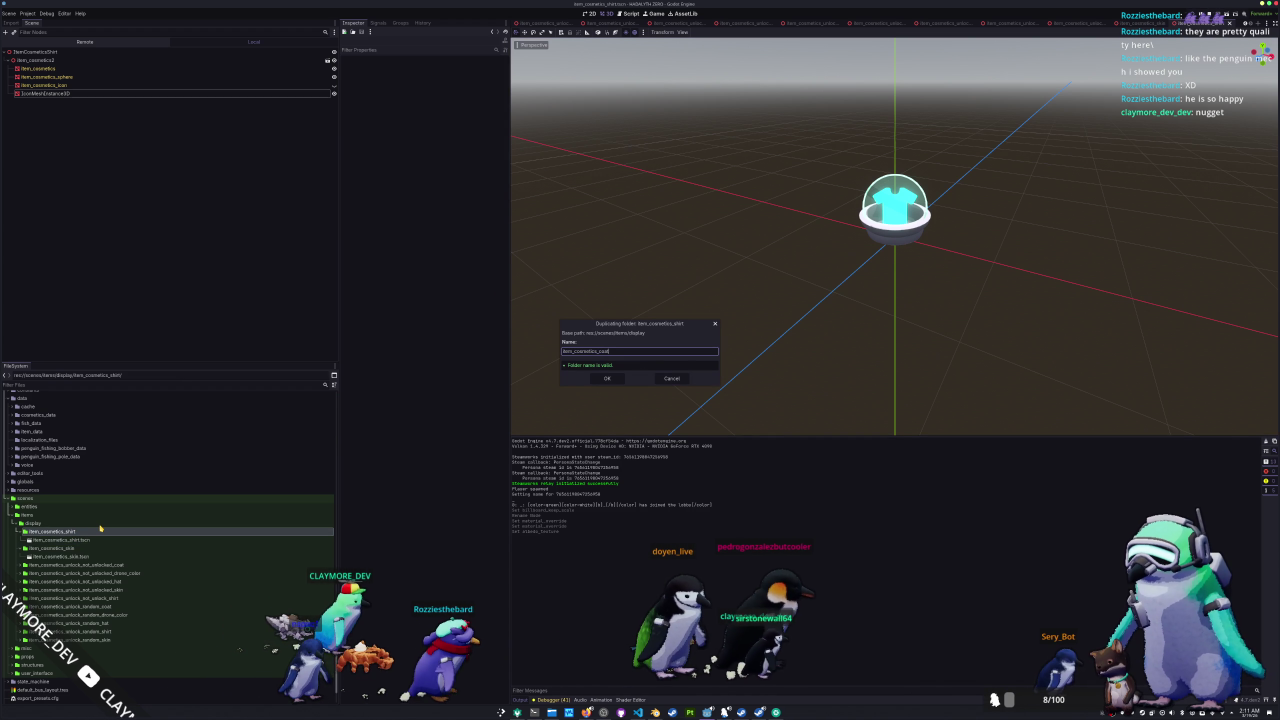
- Create the item_cosmetics_coat folder and rename its copied scene file to item_cosmetics_coat.tscn
{"action": "key", "text": "Return"}
{"action": "left_click", "coordinate": [86, 541]}
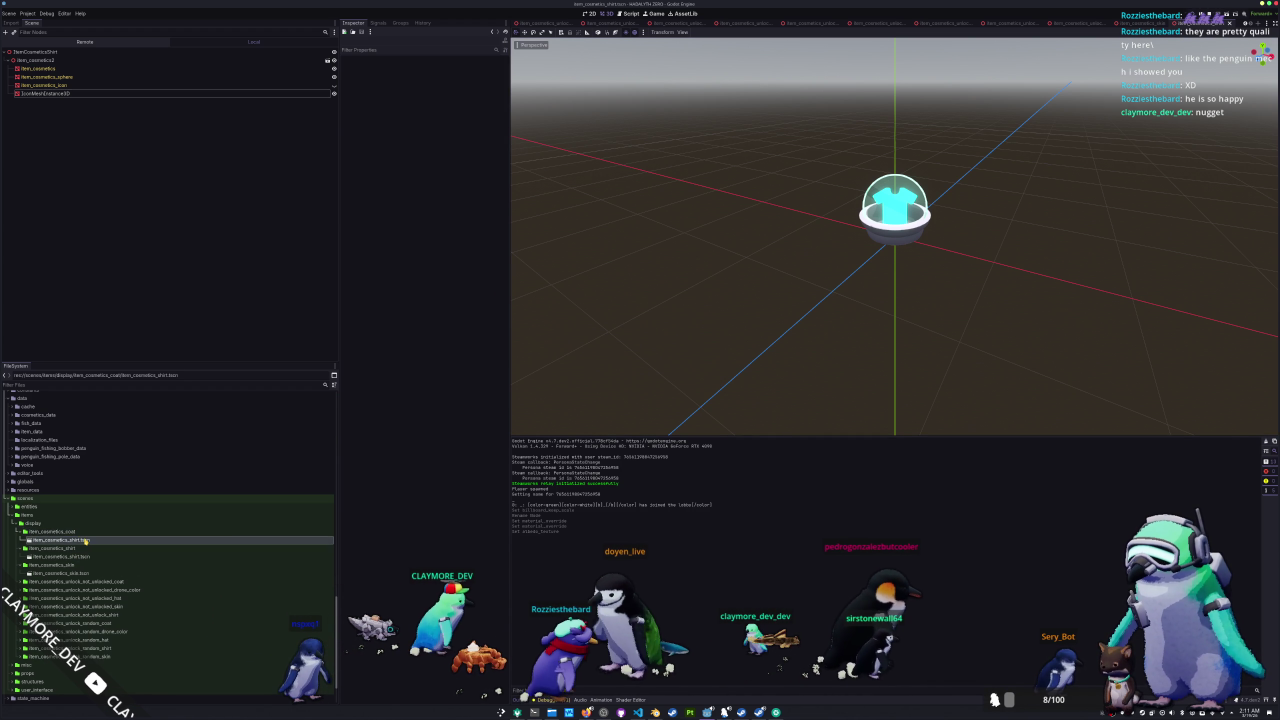
{"action": "key", "text": "F2"}
{"action": "type", "text": "coat"}
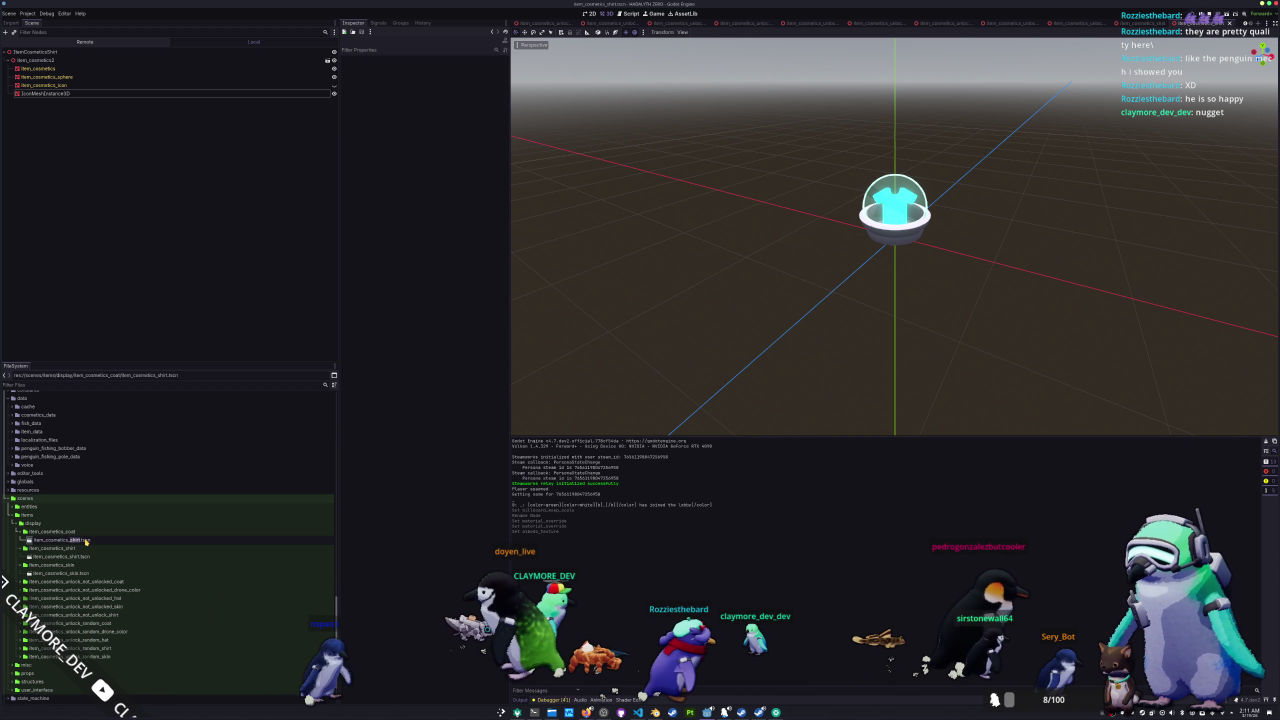
{"action": "key", "text": "Return"}
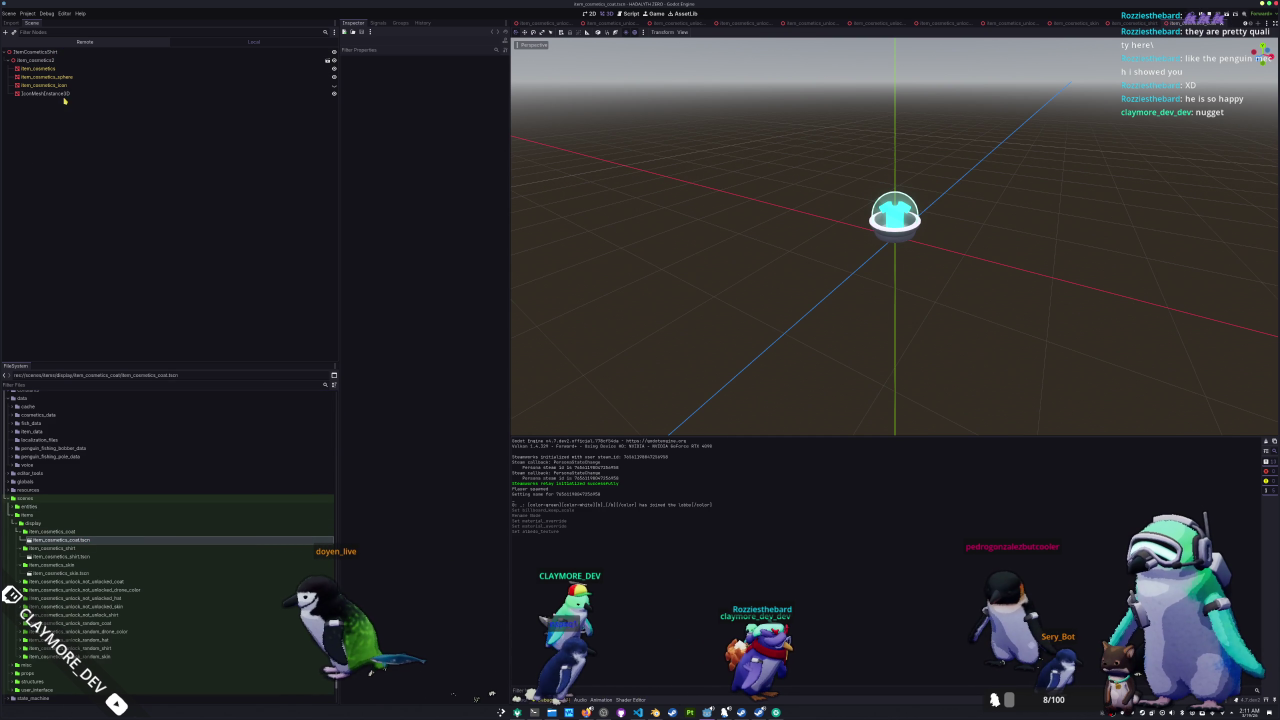
- Rename the scene's root node to ItemCosmeticsCoat, then select the IconMeshInstance3D node
{"action": "left_click", "coordinate": [40, 51]}
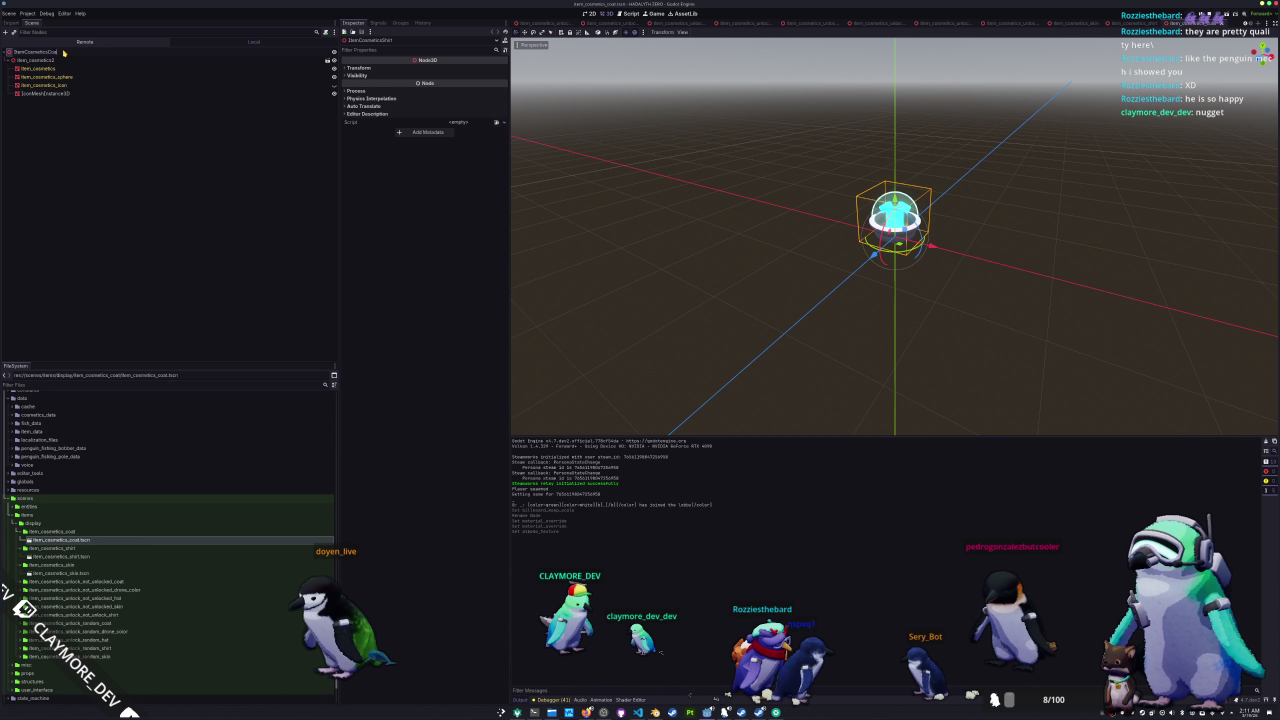
{"action": "key", "text": "Return"}
{"action": "left_click", "coordinate": [220, 94]}
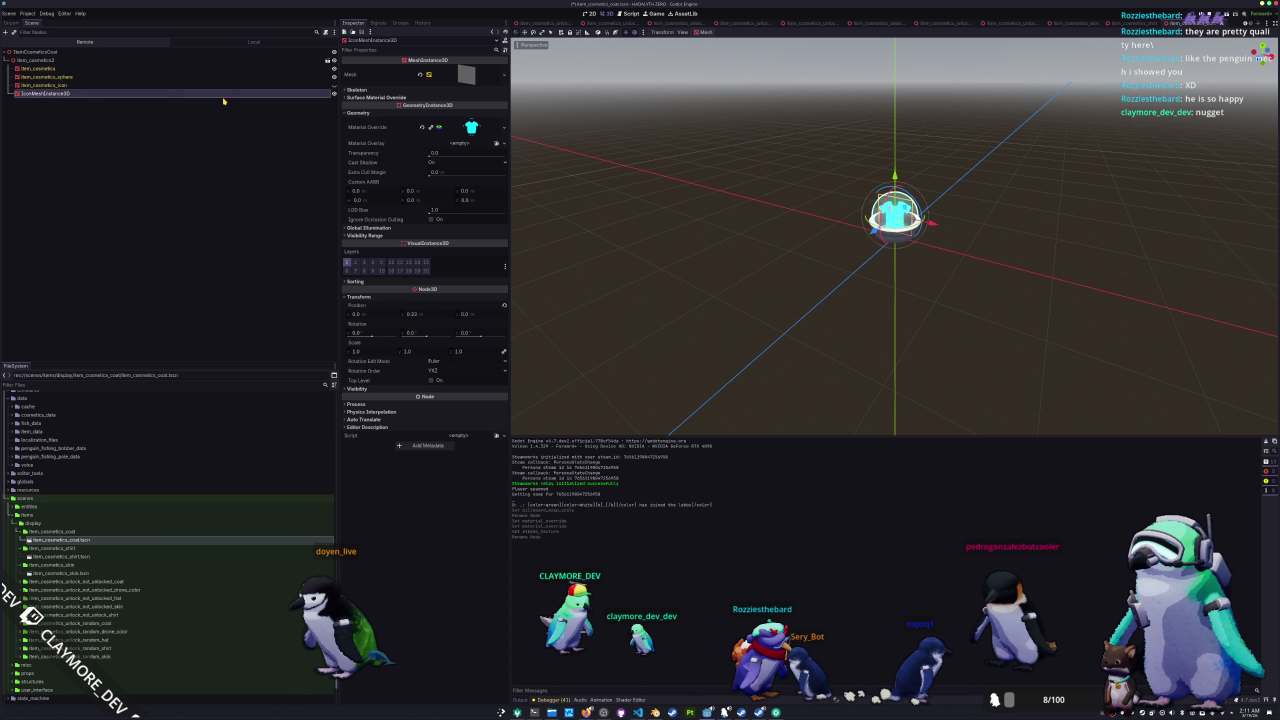
- Save the icon's Material Override as a coat-named .tres file and save the coat scene
{"action": "left_click", "coordinate": [502, 127]}
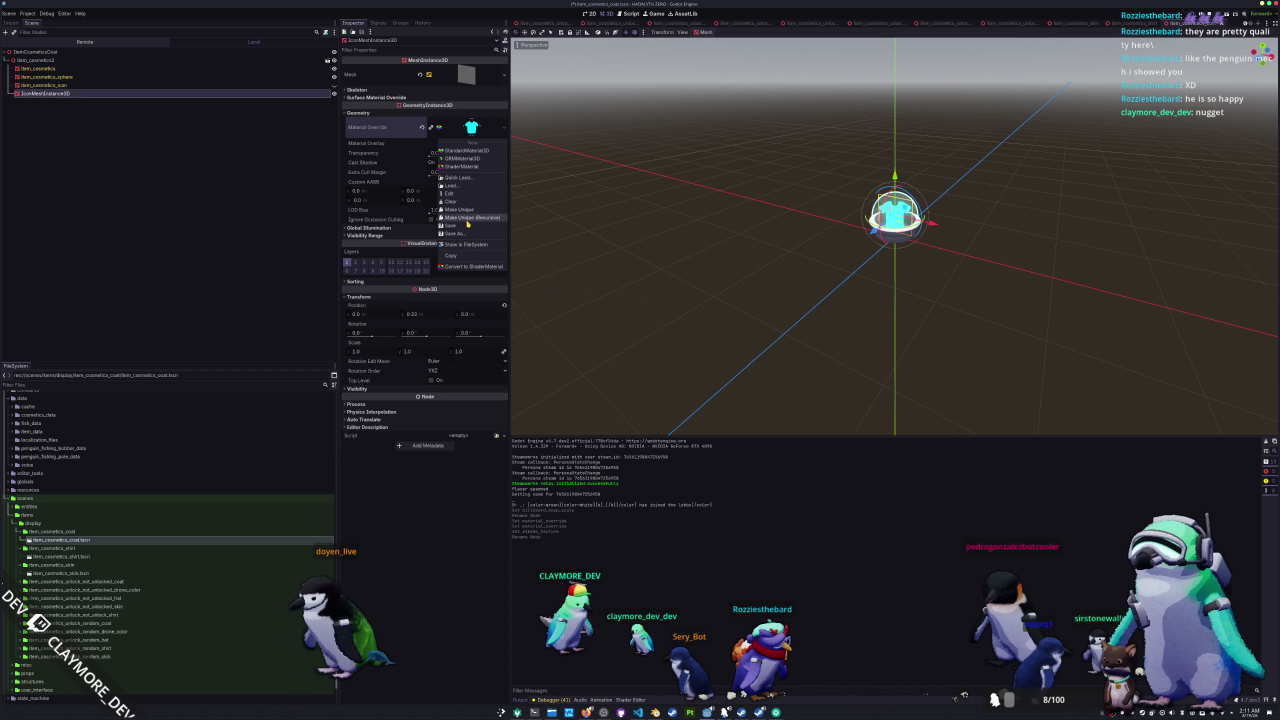
{"action": "left_click", "coordinate": [465, 233]}
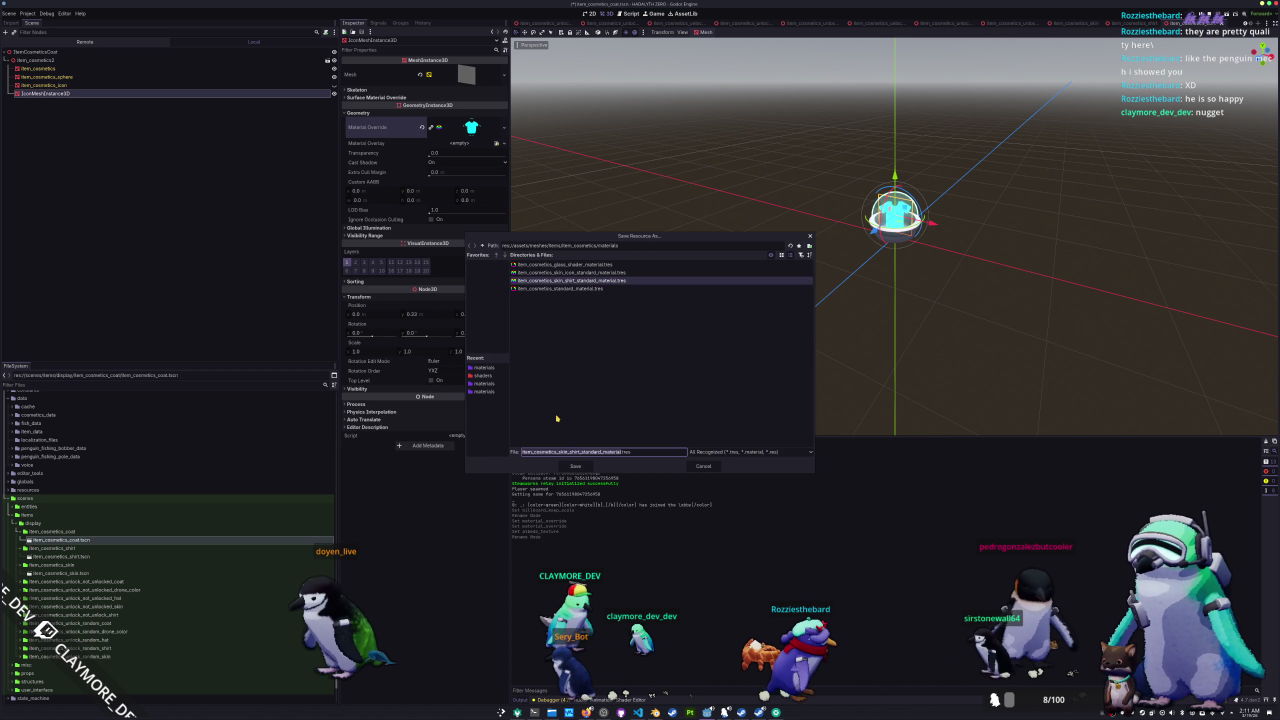
{"action": "left_click_drag", "start_coordinate": [566, 452], "coordinate": [557, 452]}
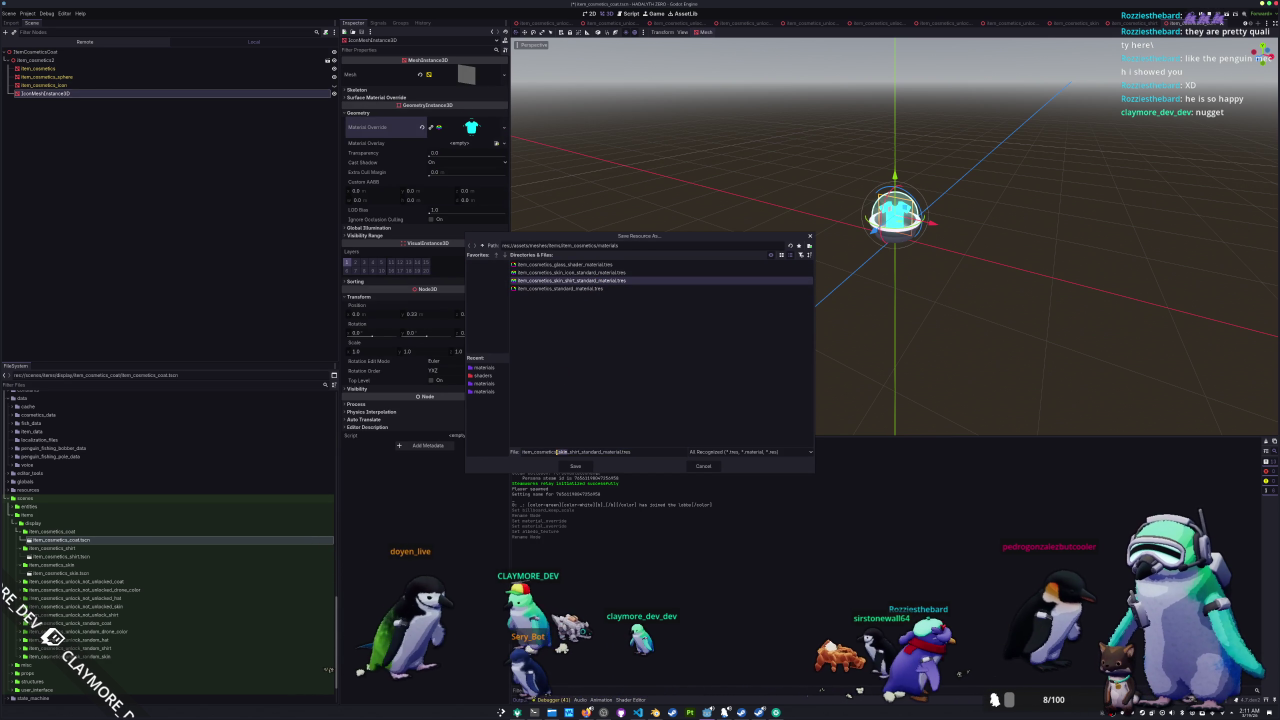
{"action": "type", "text": "coat"}
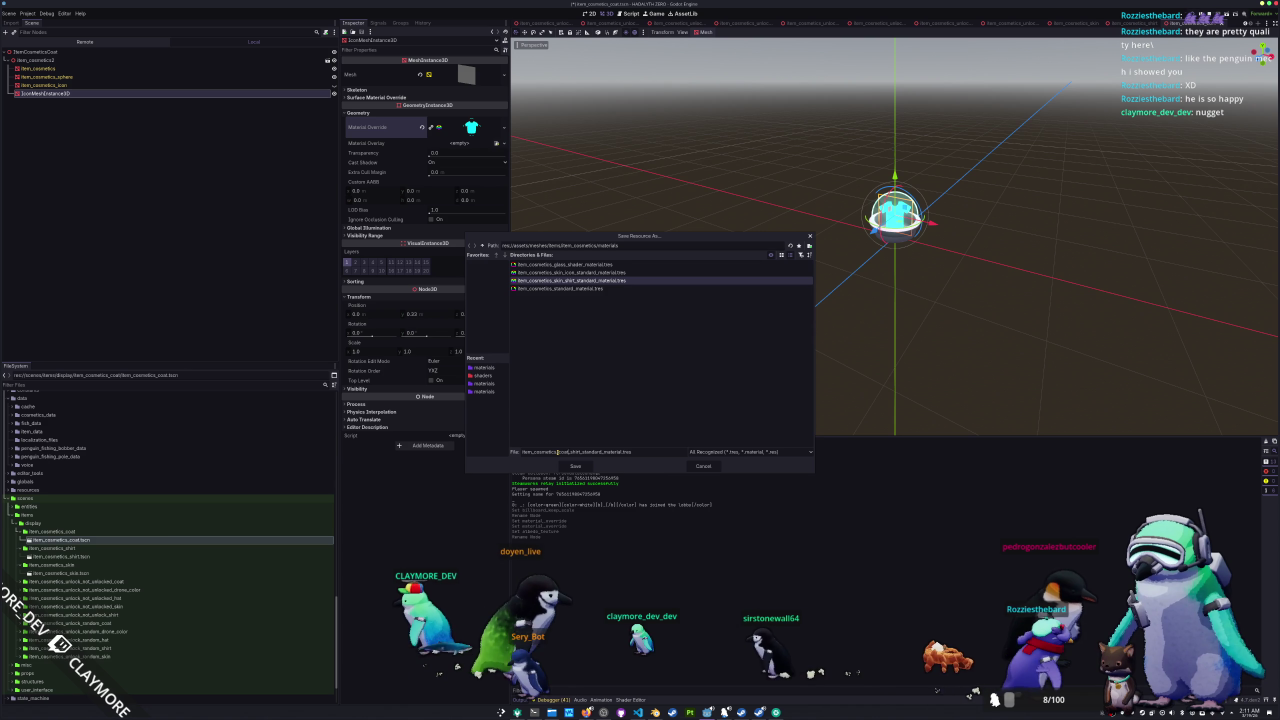
{"action": "key", "text": "Return"}
{"action": "key", "text": "ctrl+s"}
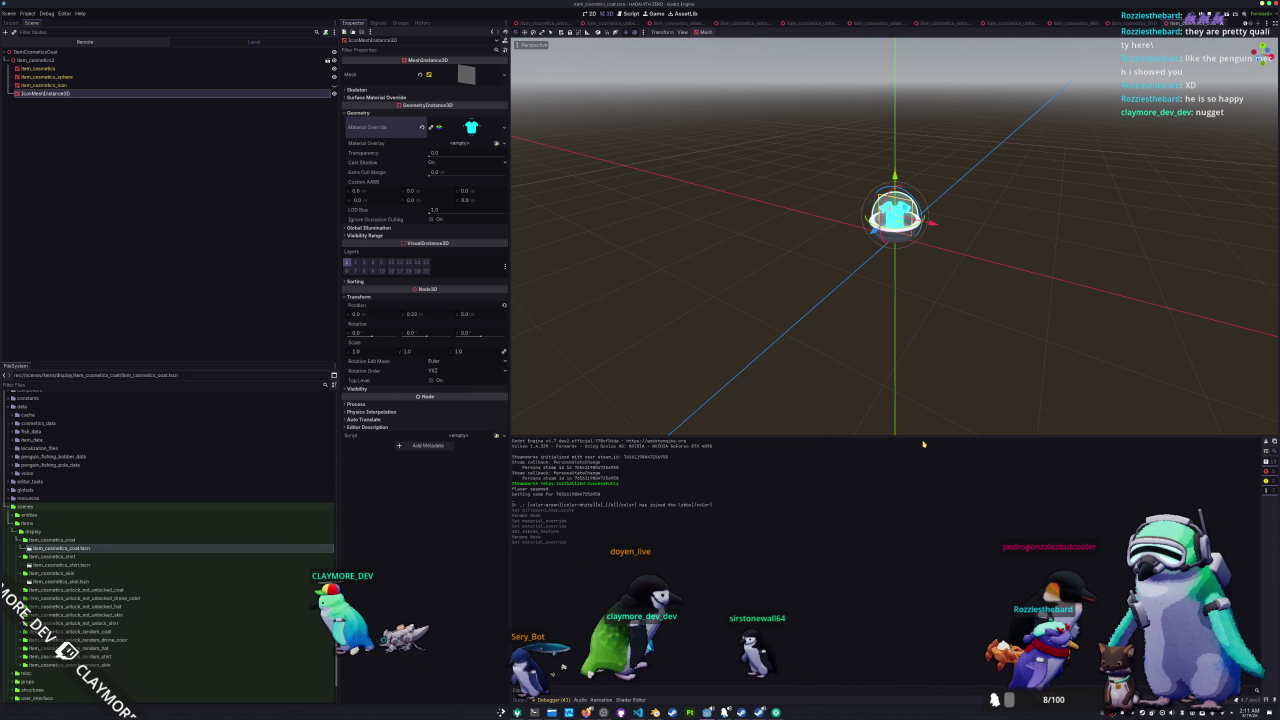
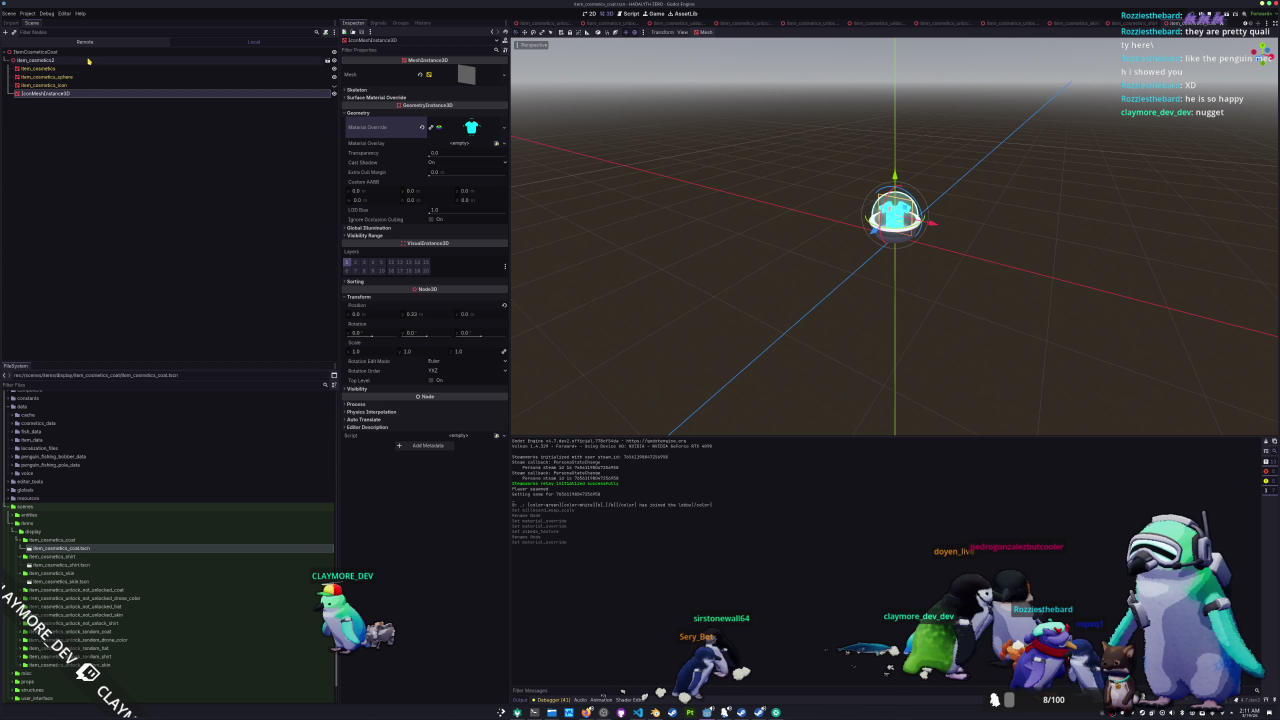
- Quick-load the coat texture into the icon material's albedo, then start duplicating the item_cosmetics_coat folder
{"action": "left_click", "coordinate": [473, 128]}
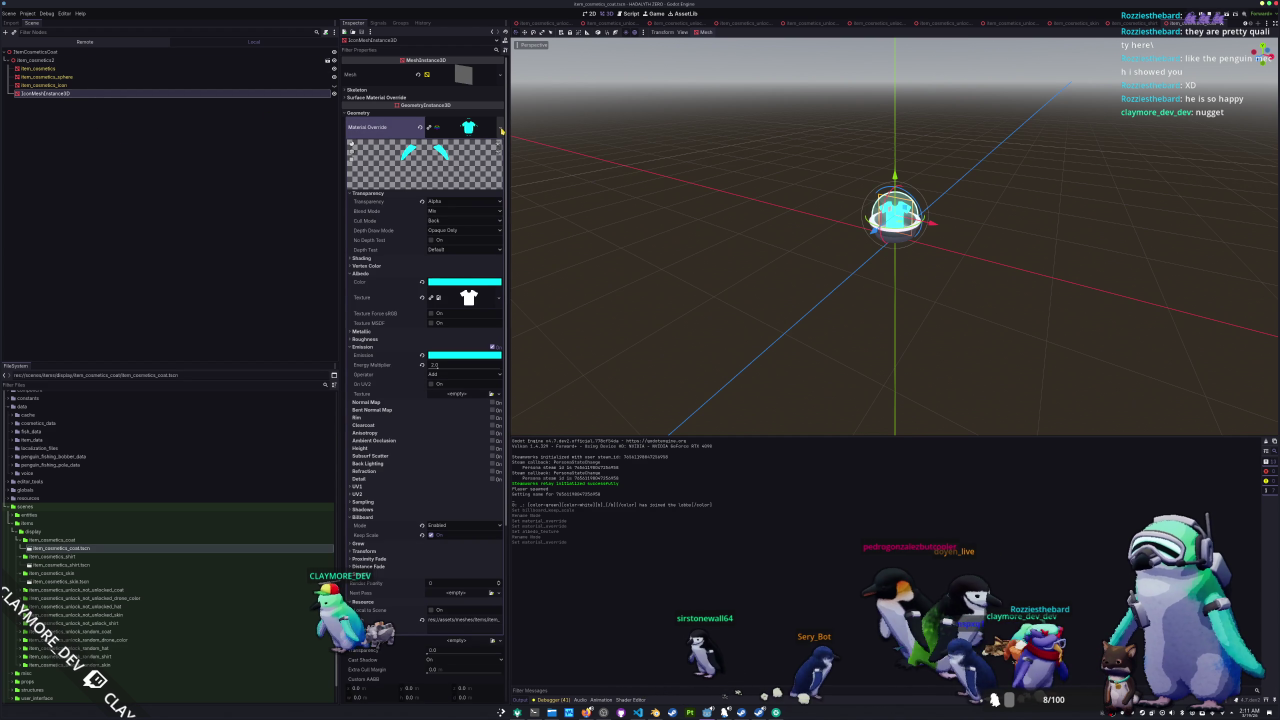
{"action": "left_click", "coordinate": [498, 302]}
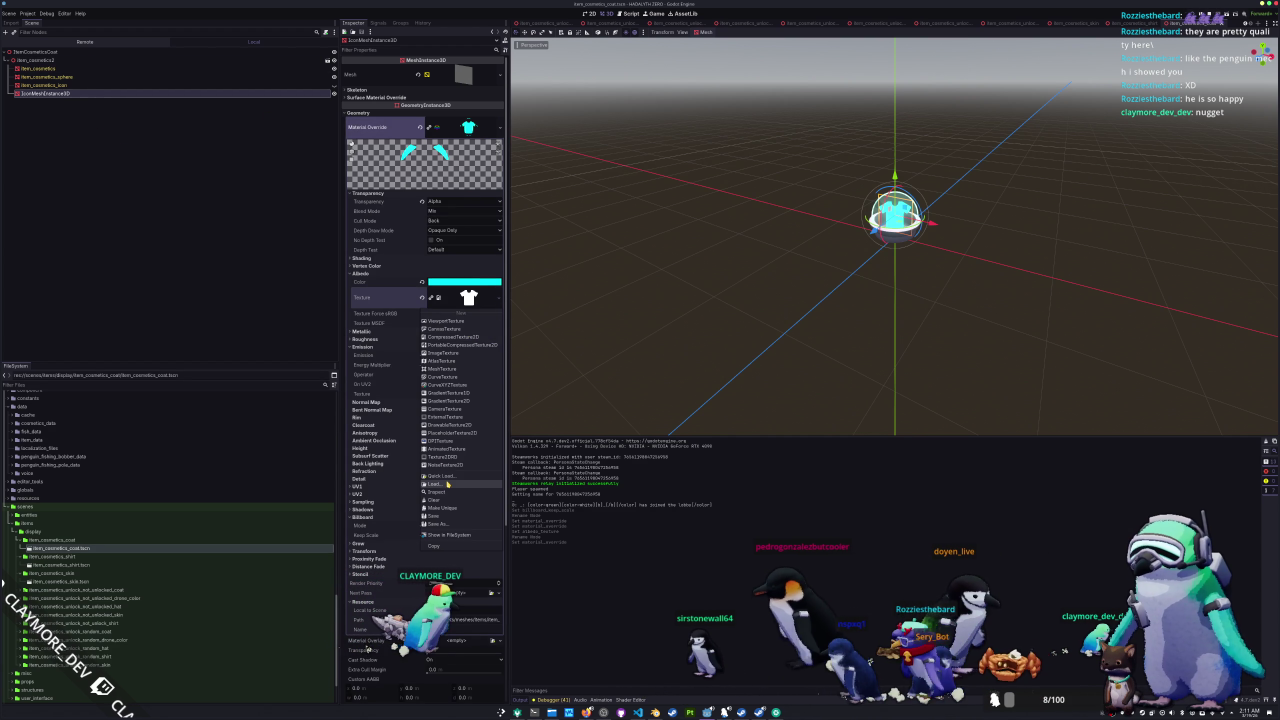
{"action": "left_click", "coordinate": [463, 465]}
{"action": "left_click", "coordinate": [533, 308]}
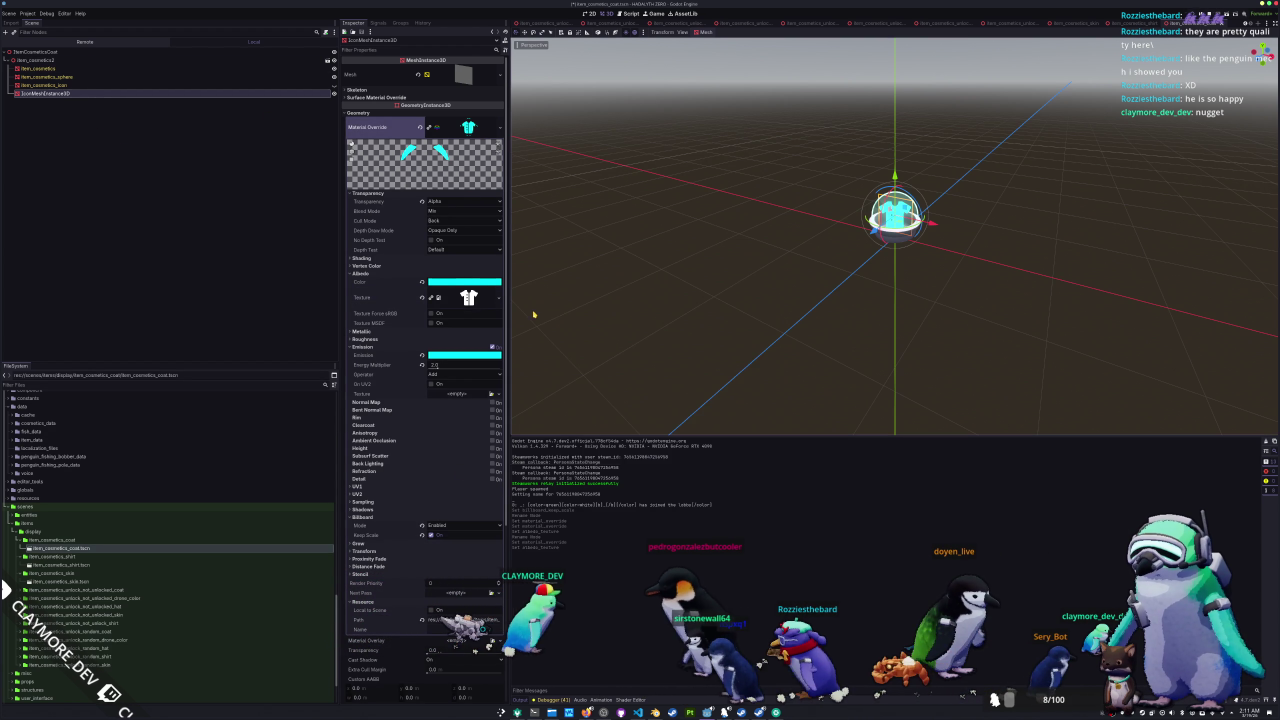
{"action": "left_click", "coordinate": [111, 540]}
{"action": "key", "text": "ctrl+d"}
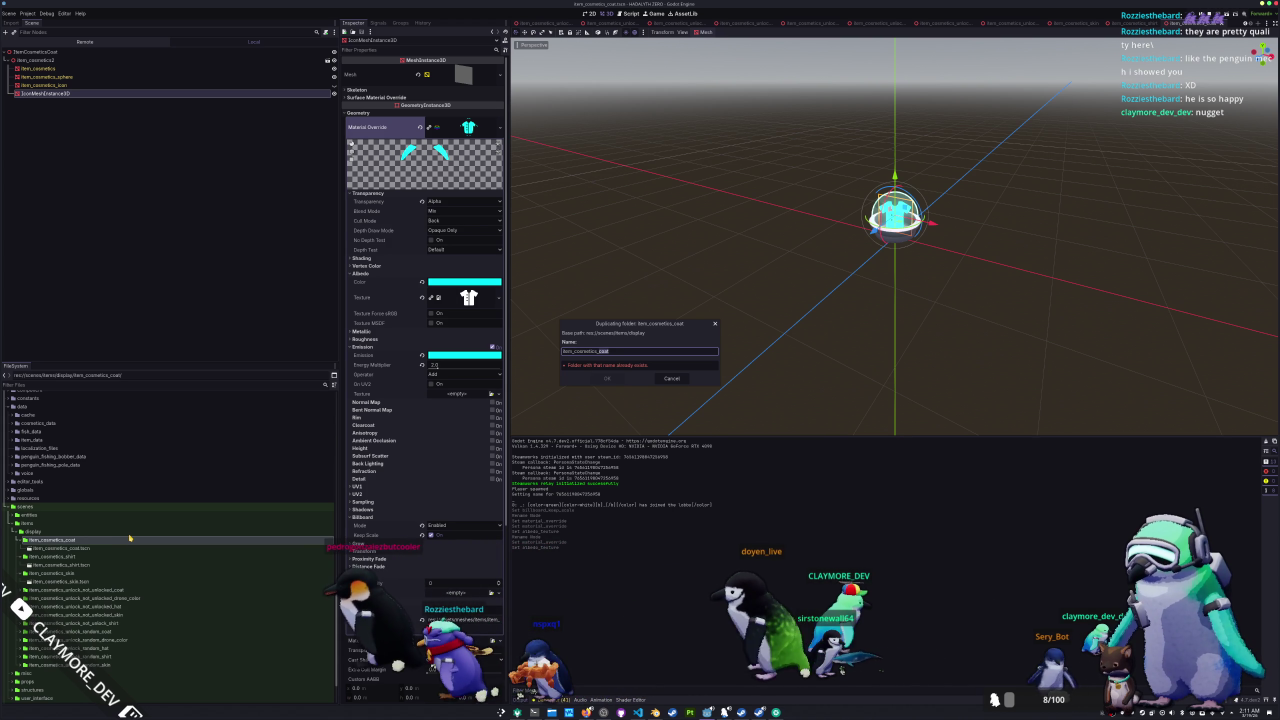
- Name the duplicated folder item_cosmetics_hat and create it
{"action": "key", "text": "BackSpace"}
{"action": "key", "text": "BackSpace"}
{"action": "key", "text": "BackSpace"}
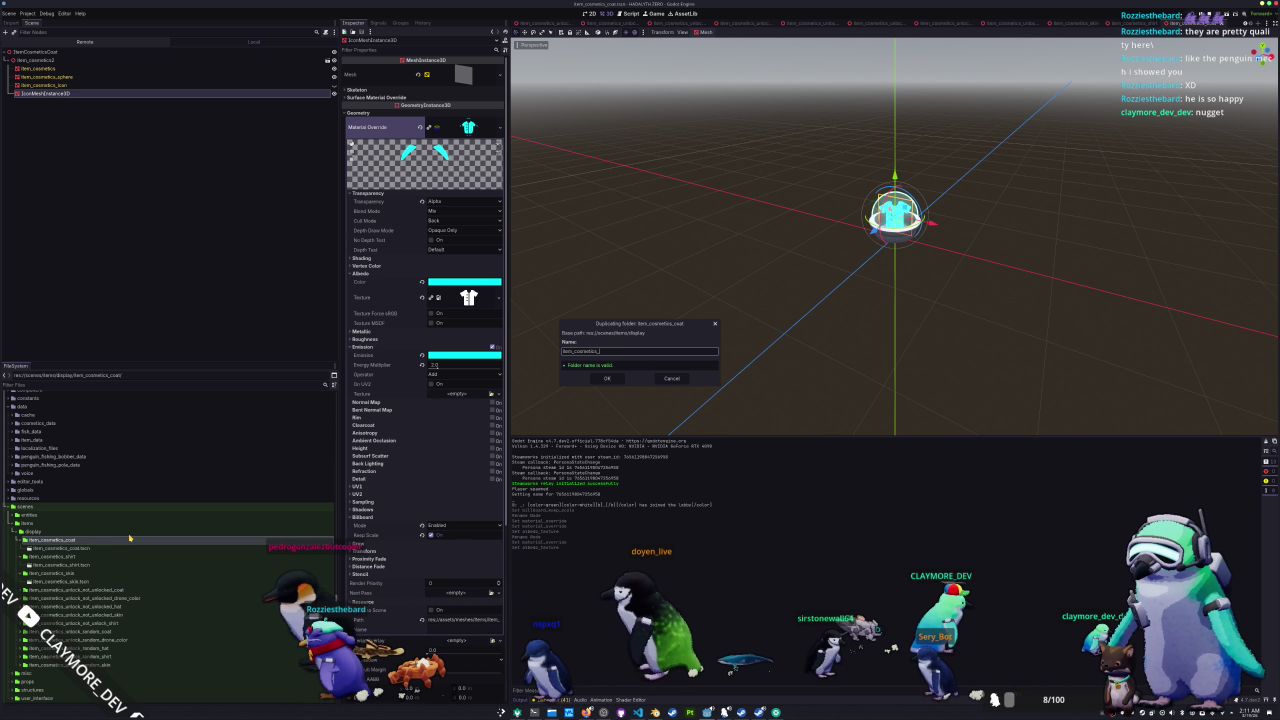
{"action": "type", "text": "hat"}
{"action": "key", "text": "Return"}
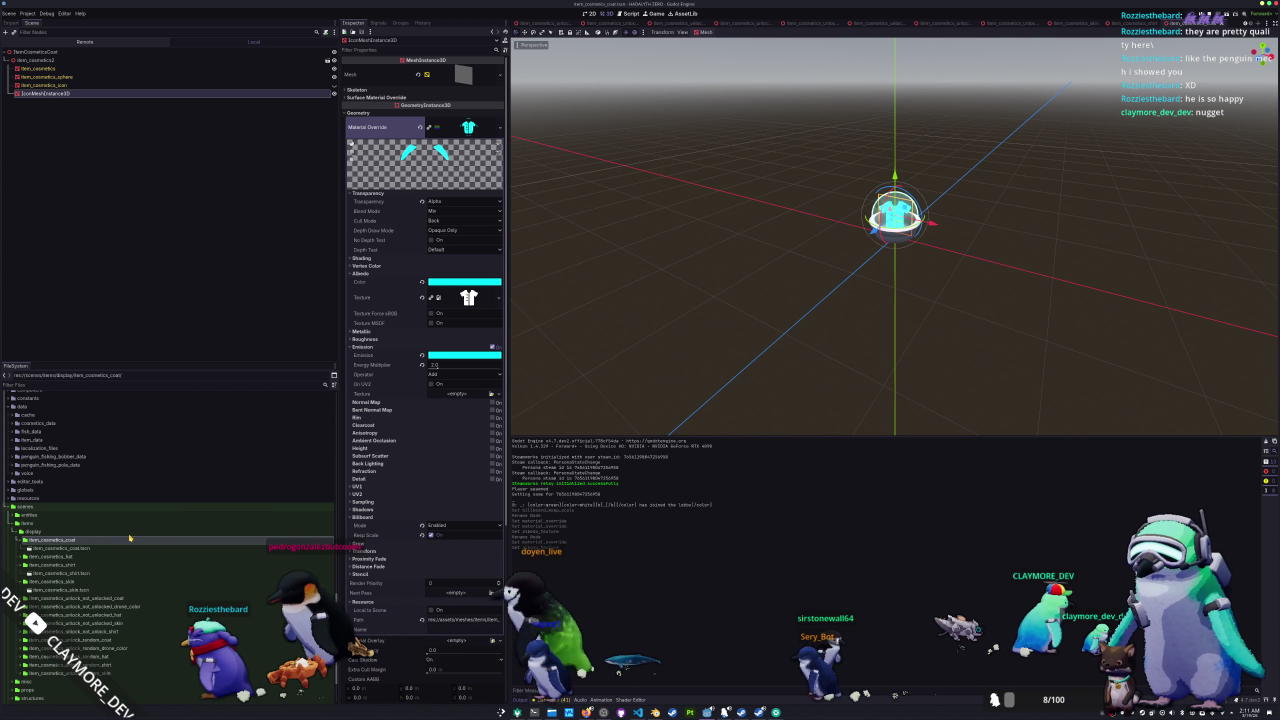
- Rename the copied scene to item_cosmetics_hat.tscn, open it, and select its root node
{"action": "left_click", "coordinate": [113, 564]}
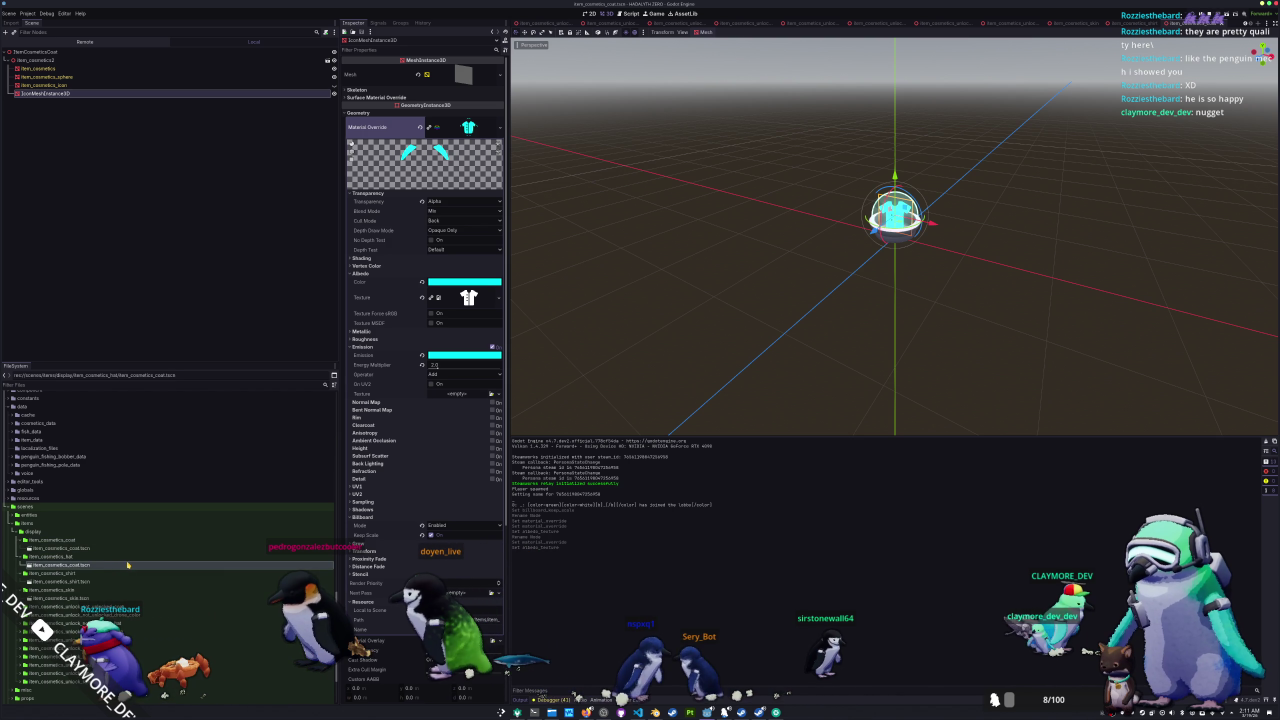
{"action": "type", "text": "hat"}
{"action": "key", "text": "Return"}
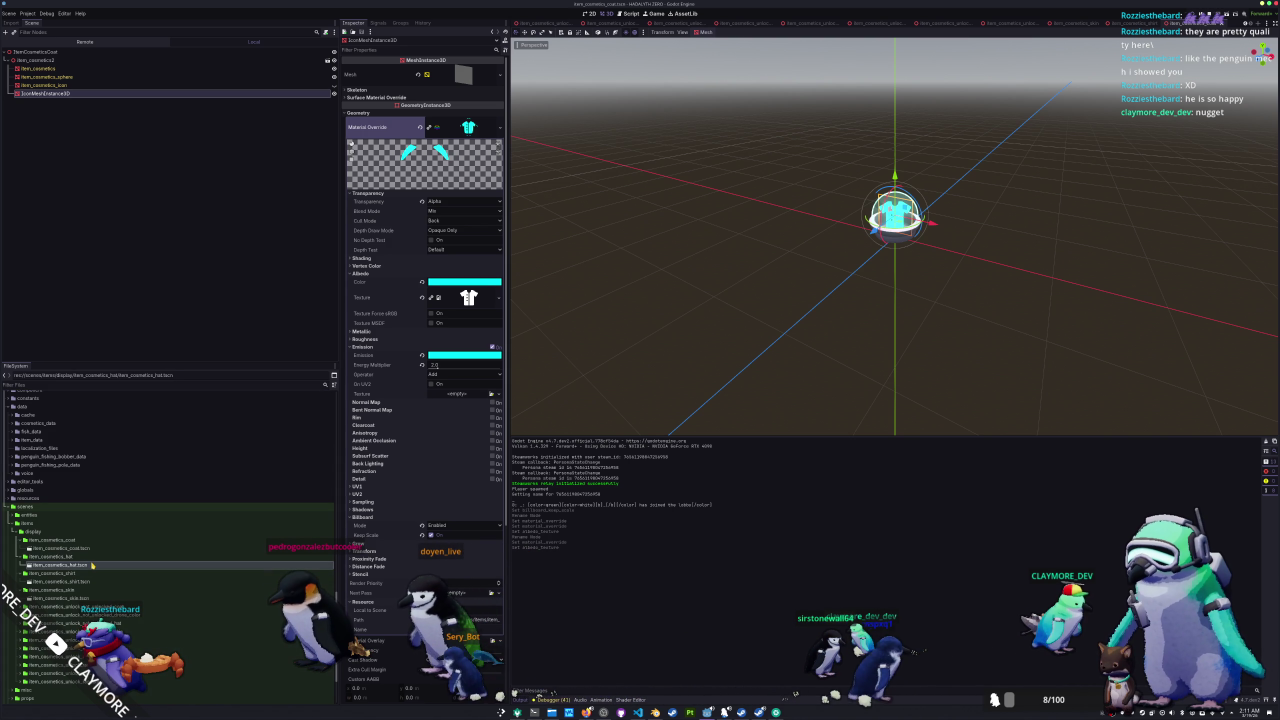
{"action": "double_click", "coordinate": [92, 565]}
{"action": "left_click", "coordinate": [97, 55]}
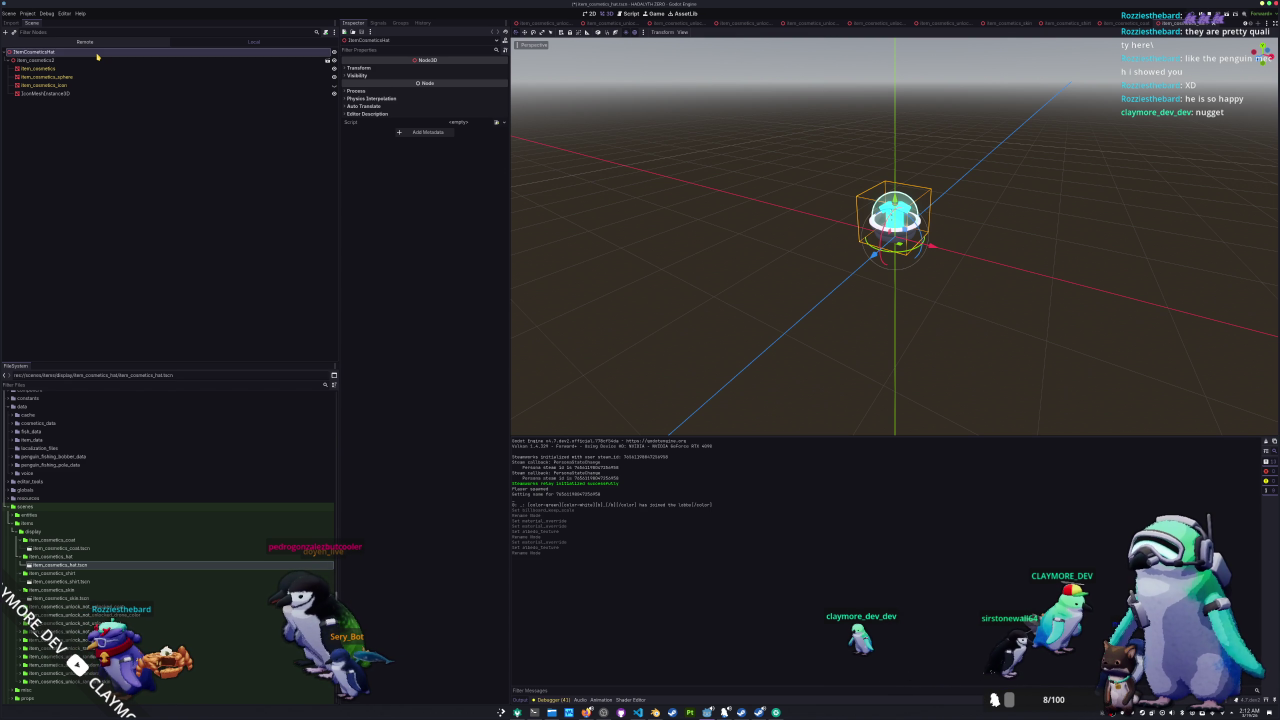
- Save the IconMeshInstance3D override material as a separate hat material file
{"action": "left_click", "coordinate": [97, 92]}
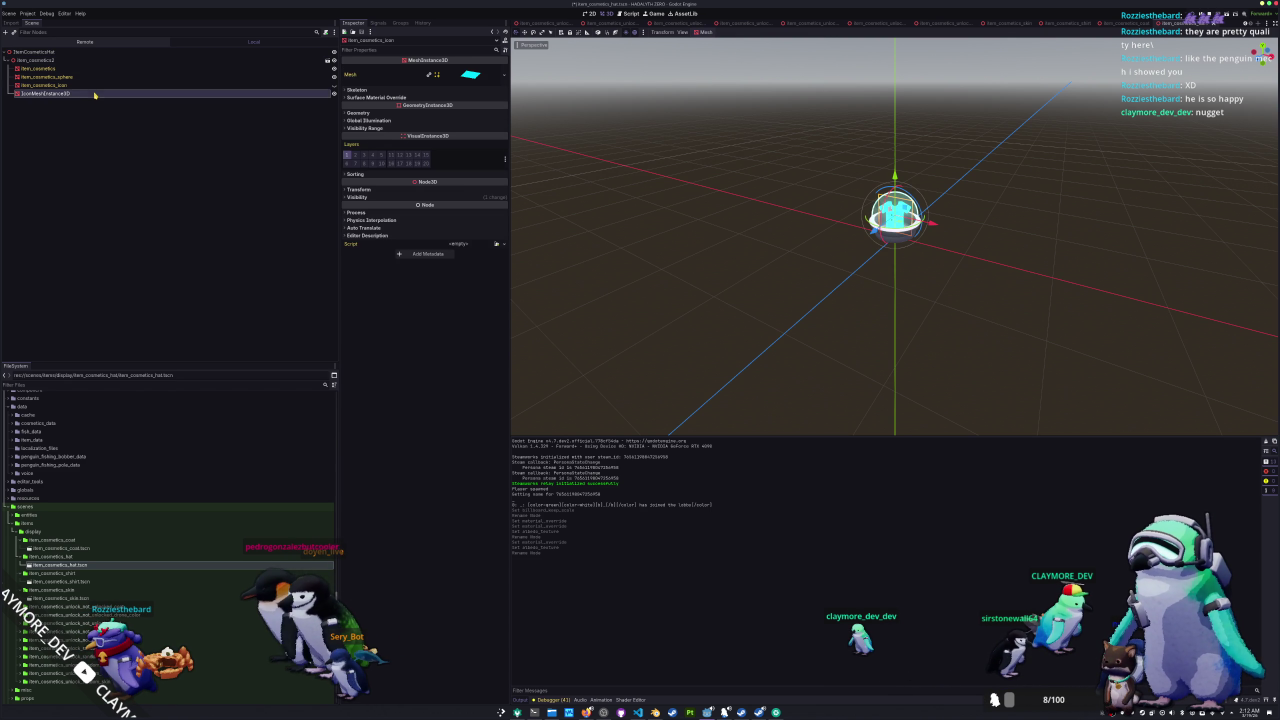
{"action": "left_click", "coordinate": [506, 129]}
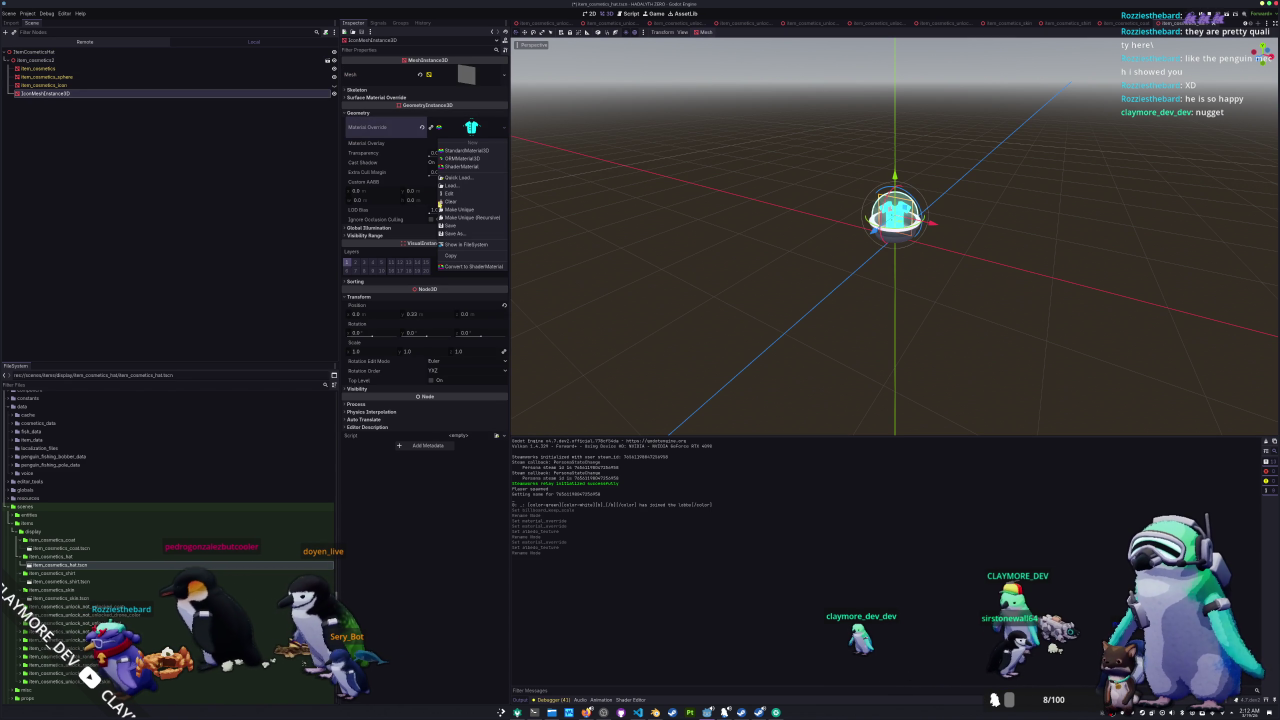
{"action": "left_click", "coordinate": [470, 182]}
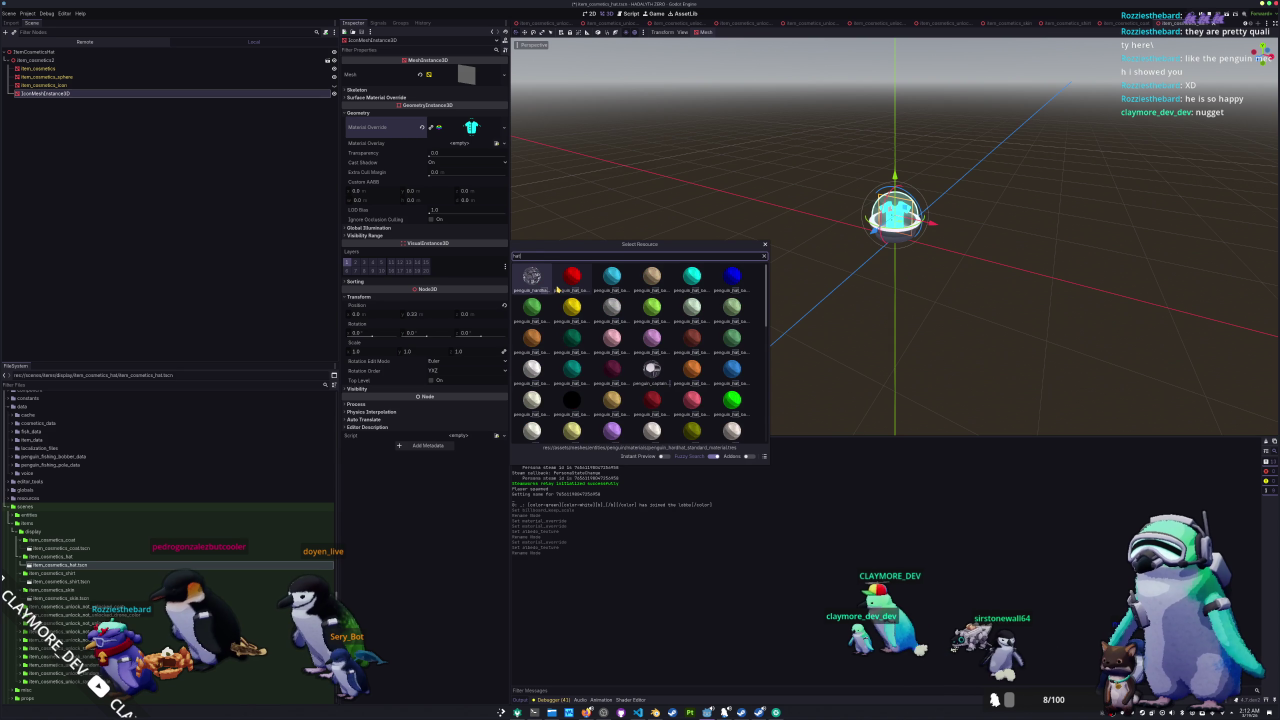
{"action": "key", "text": "Escape"}
{"action": "left_click", "coordinate": [484, 132]}
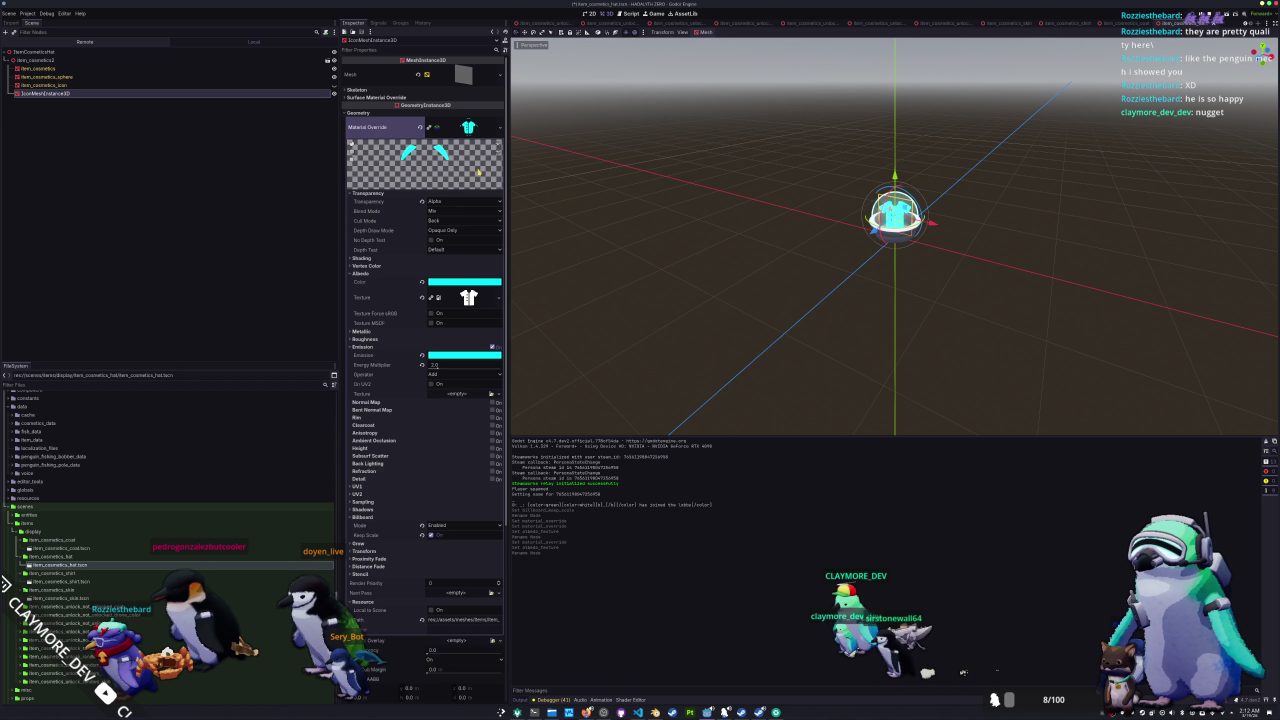
{"action": "left_click", "coordinate": [494, 133]}
{"action": "left_click", "coordinate": [480, 231]}
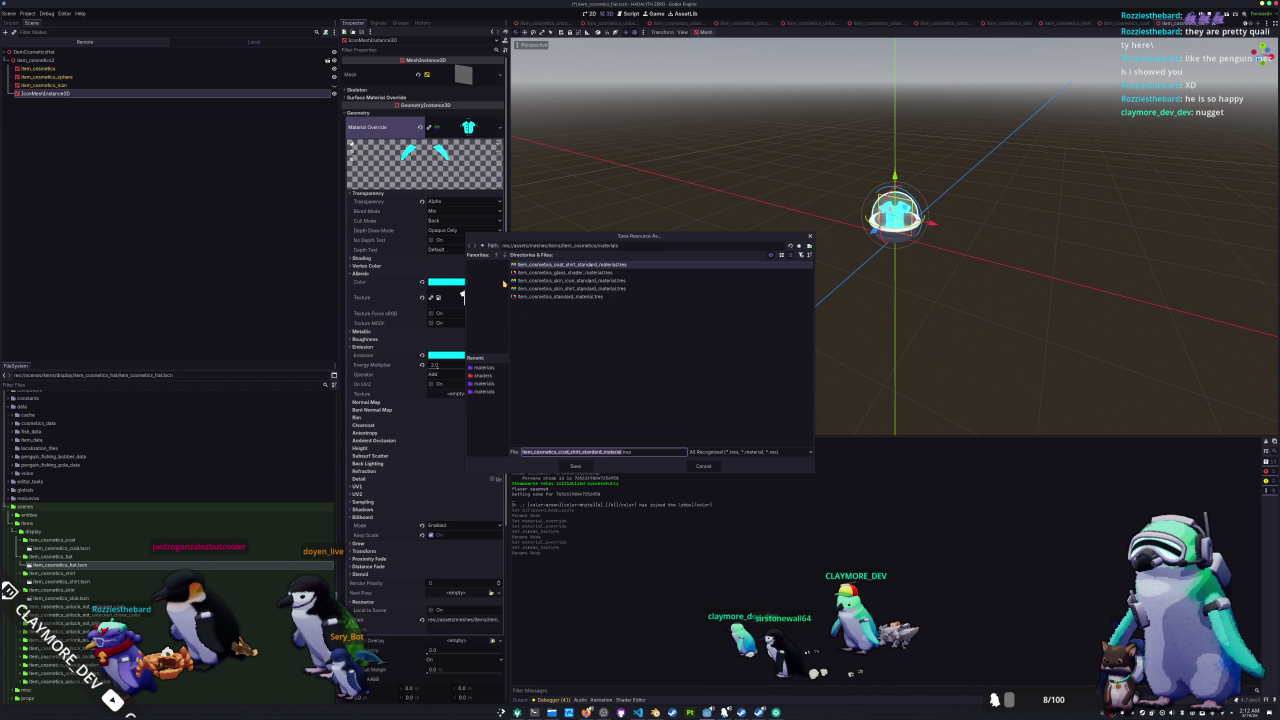
{"action": "left_click", "coordinate": [572, 451]}
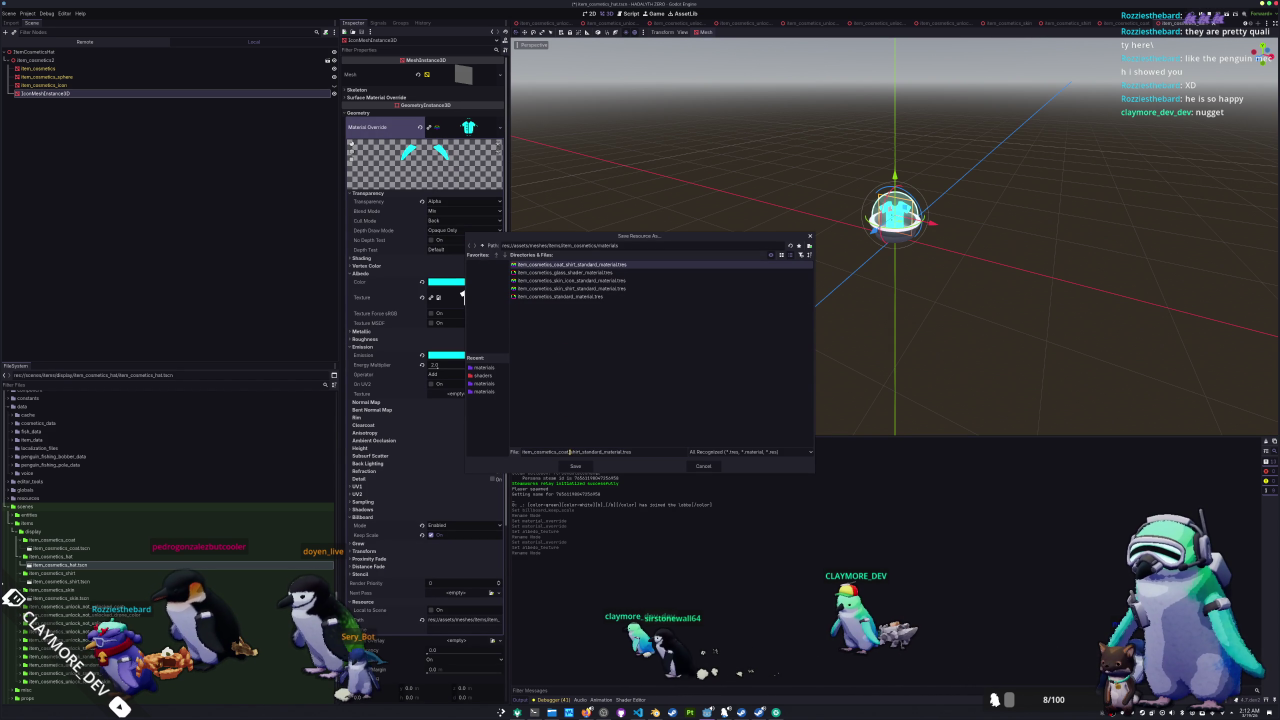
{"action": "type", "text": "hat"}
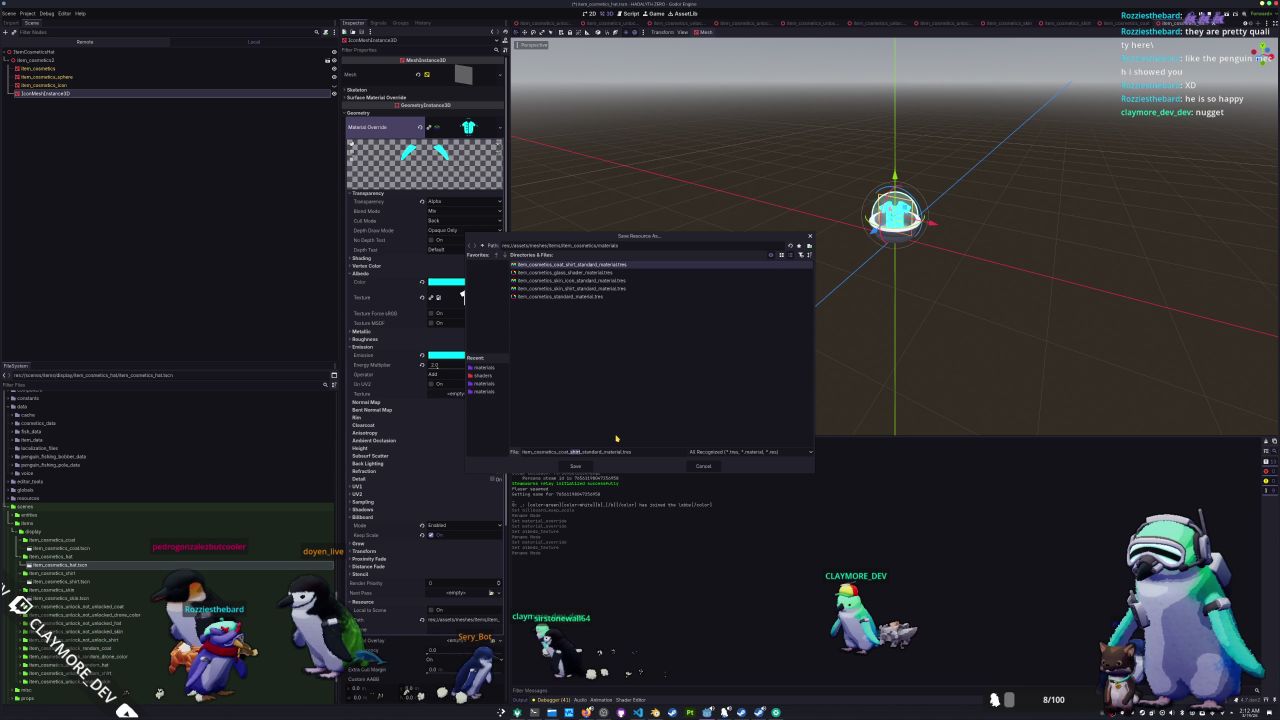
{"action": "key", "text": "Return"}
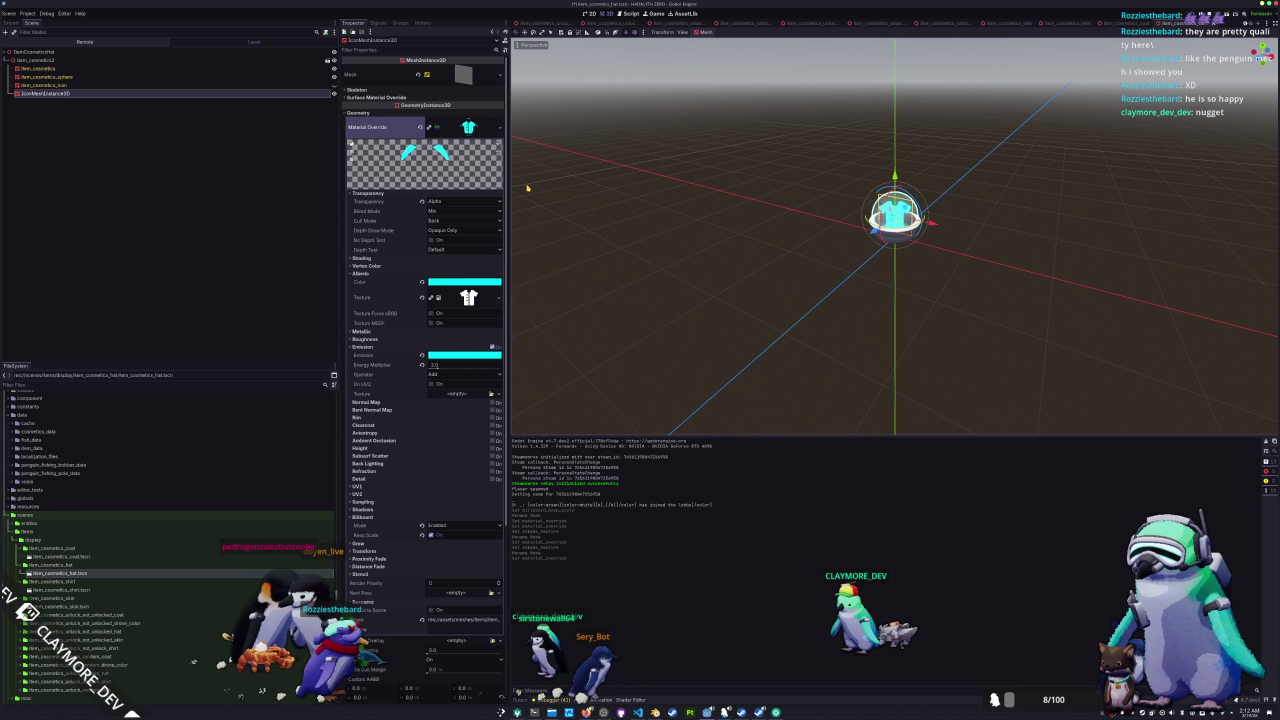
- Set the hat material's albedo texture to the white dome hat image, then start duplicating the hat folder
{"action": "left_click", "coordinate": [495, 297]}
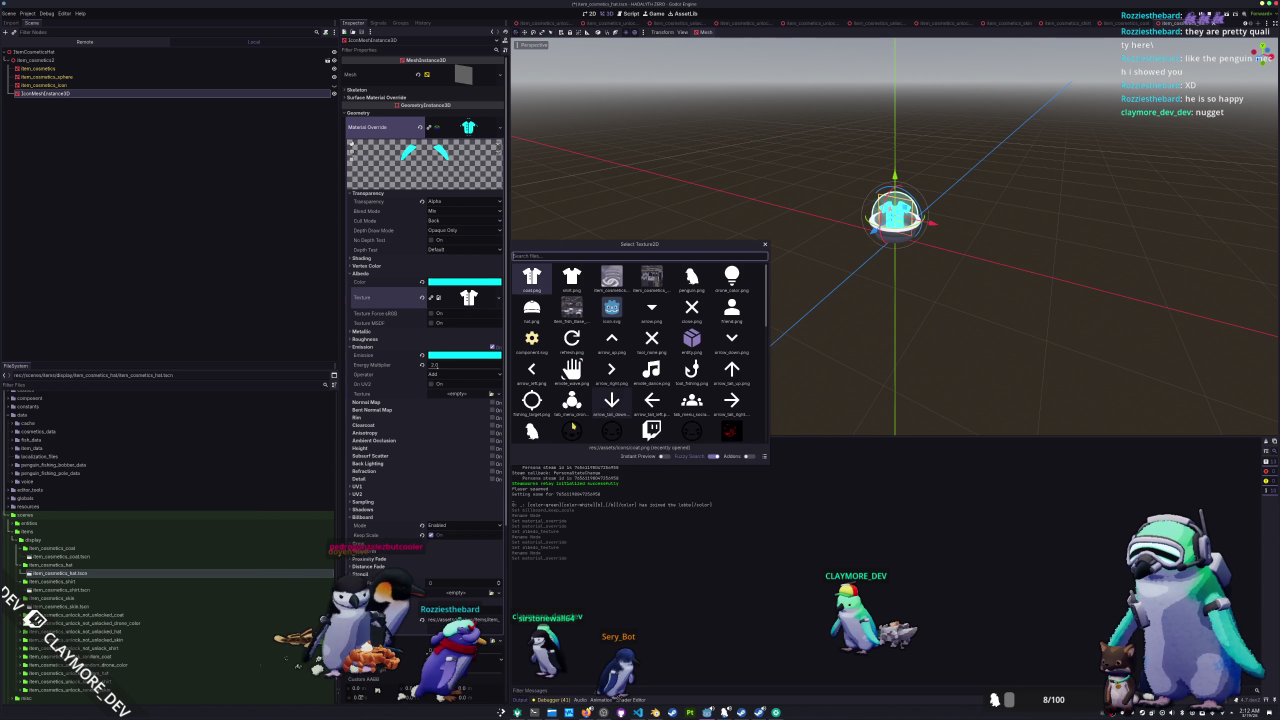
{"action": "left_click", "coordinate": [455, 360]}
{"action": "double_click", "coordinate": [531, 307]}
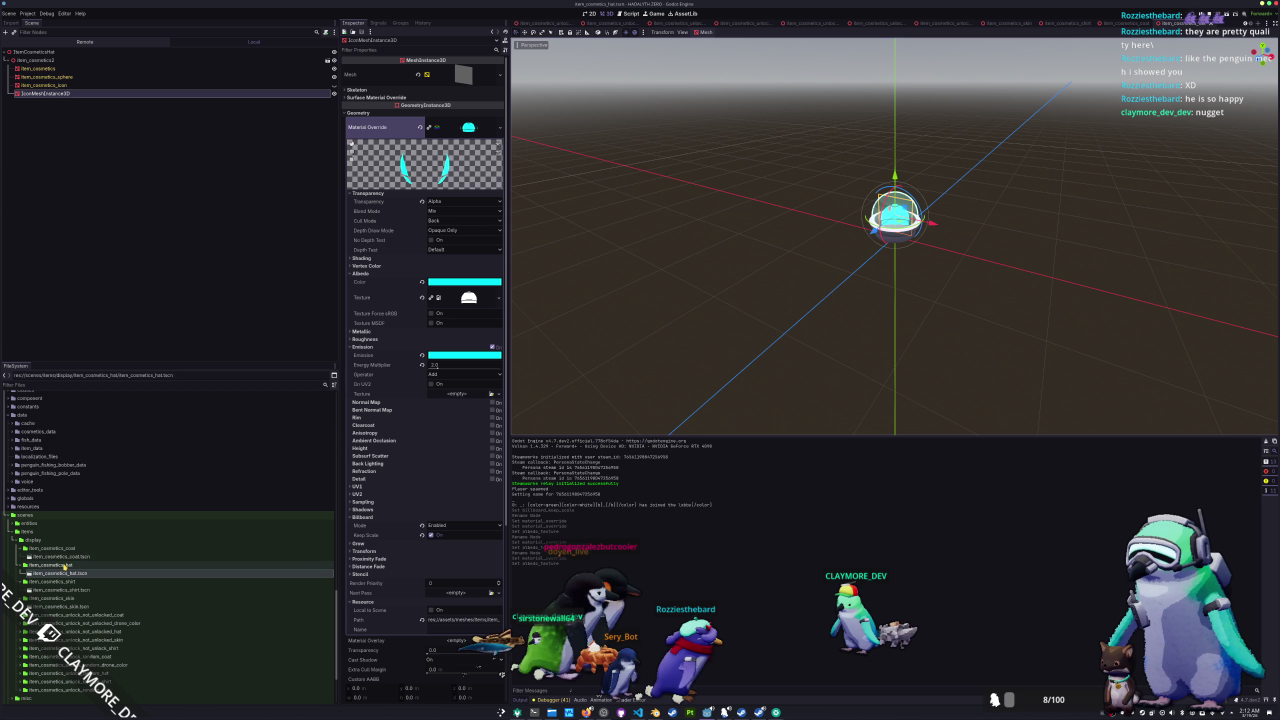
{"action": "key", "text": "ctrl+d"}
- Create the drone copy of the hat folder and rename its scene to item_cosmetics_drone_color.tscn
{"action": "key", "text": "End"}
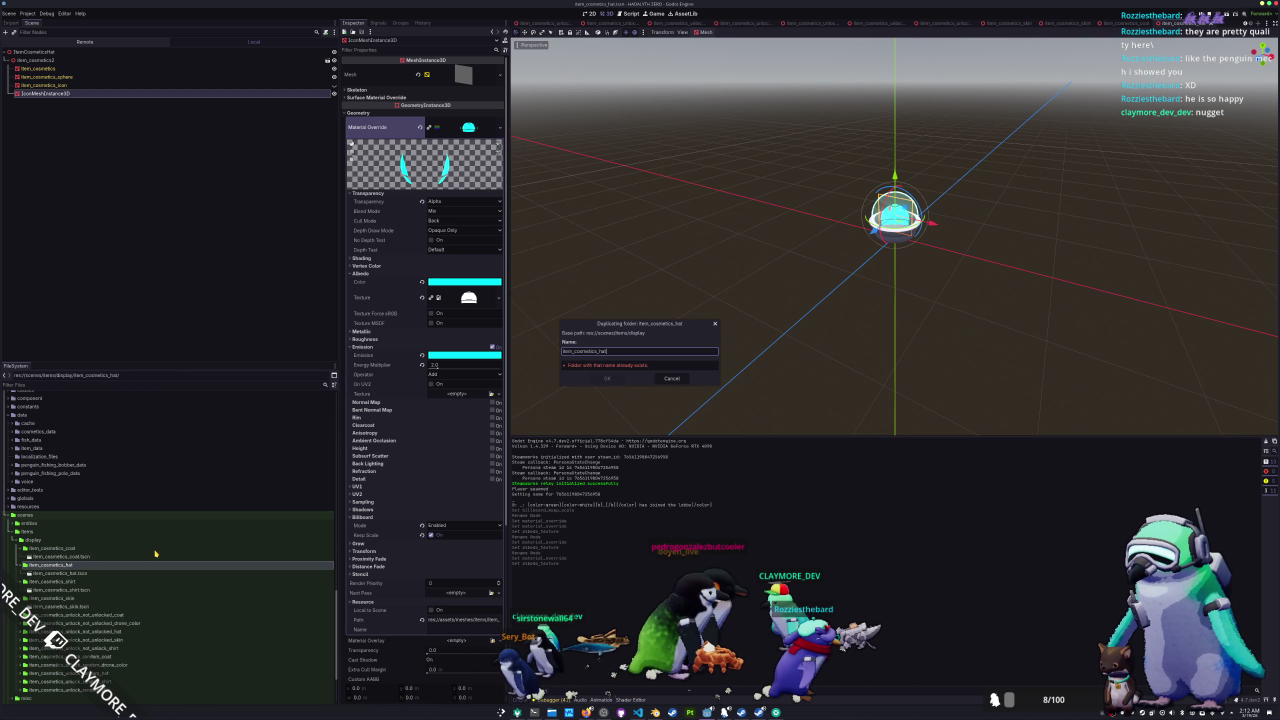
{"action": "type", "text": "drone_collar"}
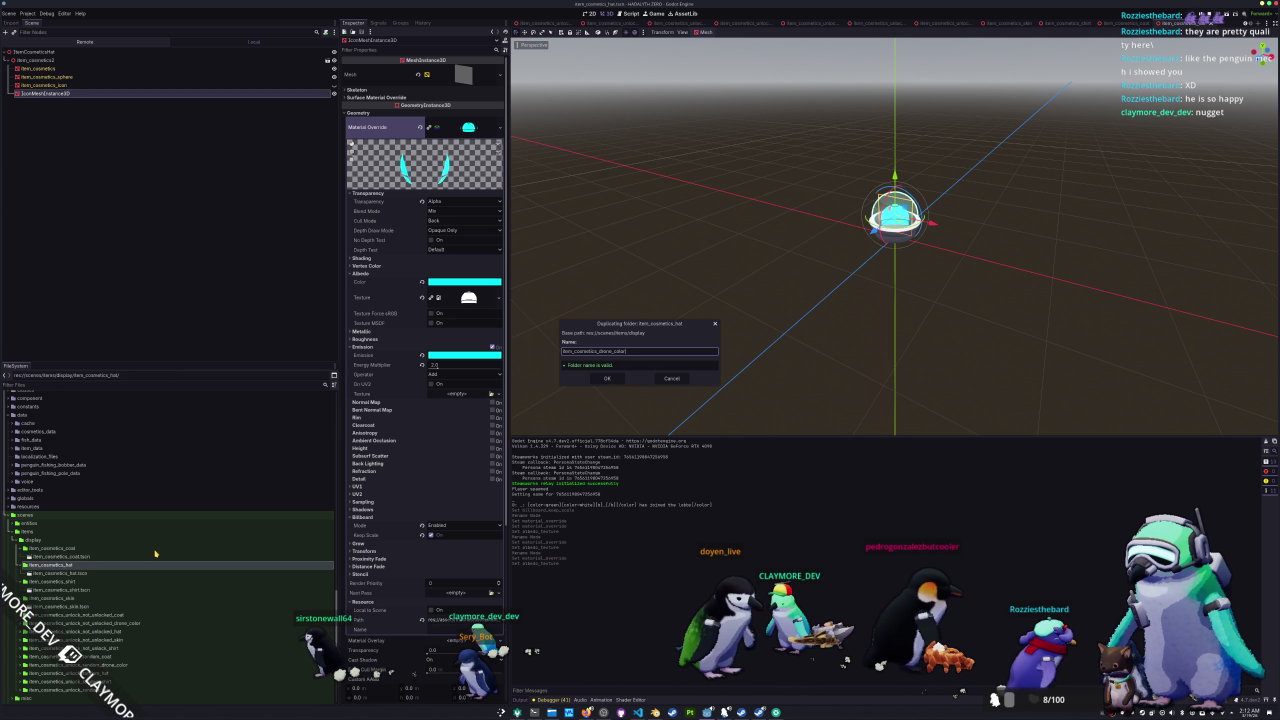
{"action": "key", "text": "Return"}
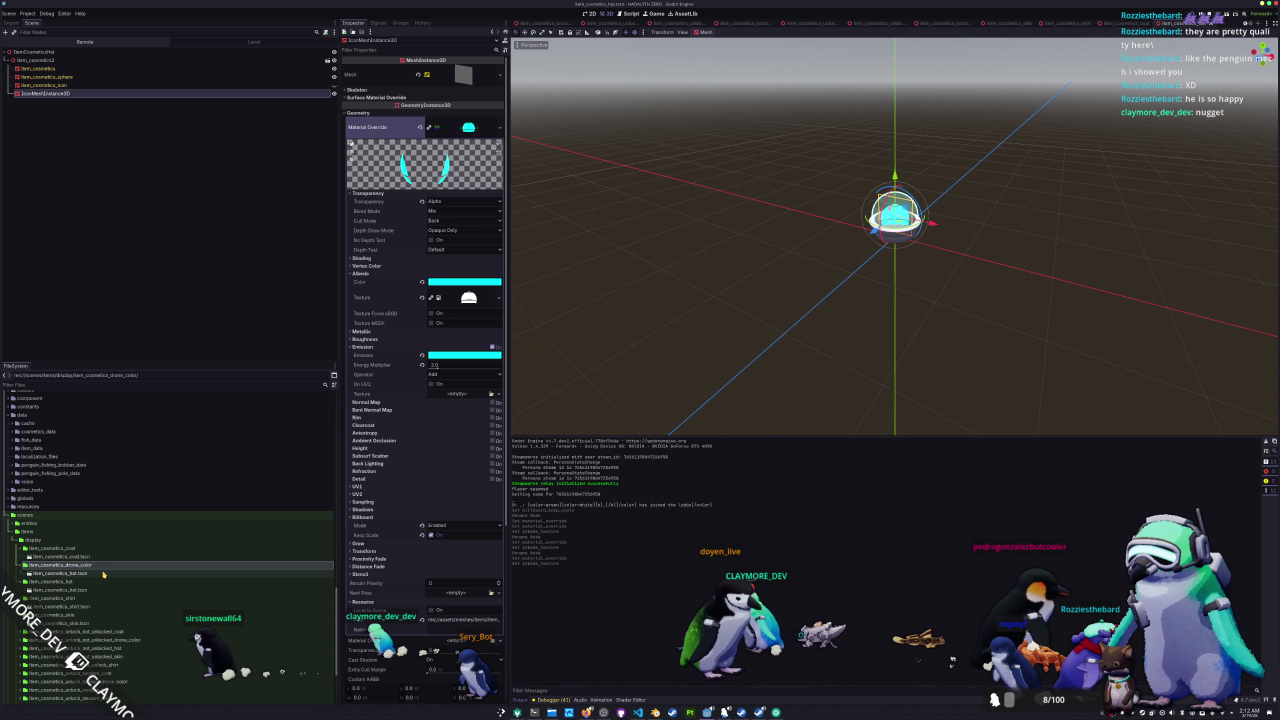
{"action": "left_click", "coordinate": [103, 574]}
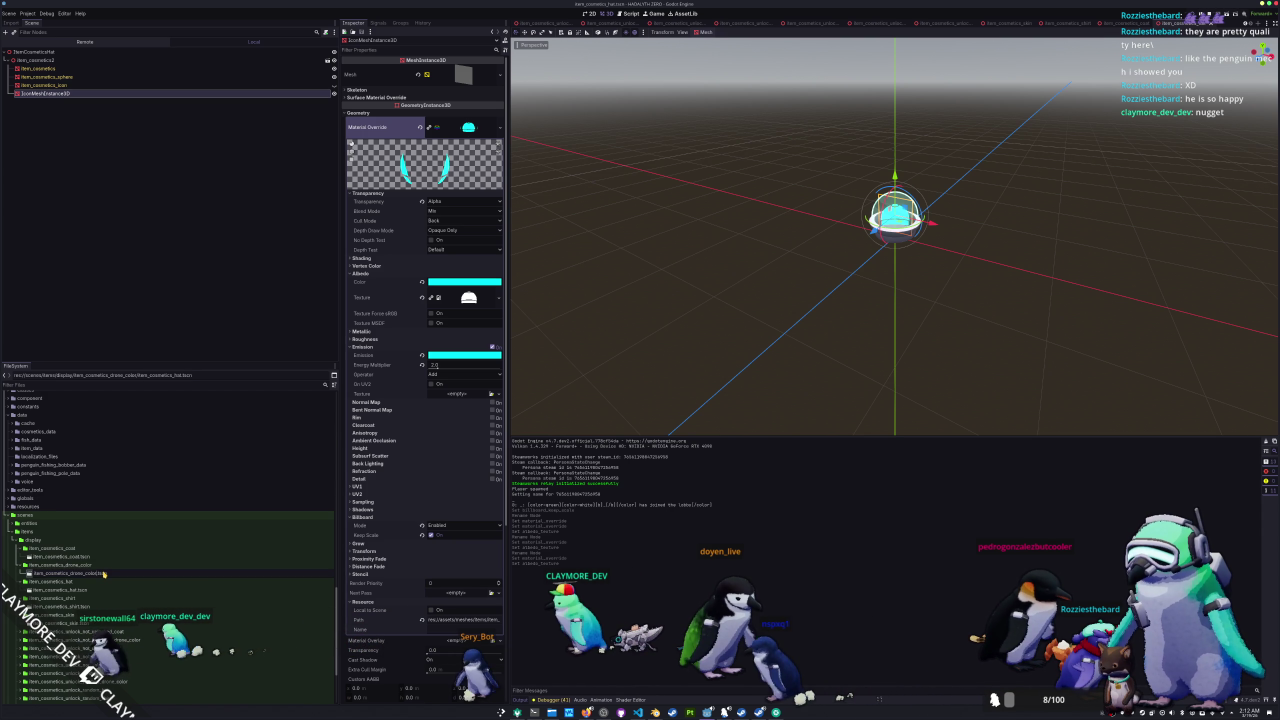
{"action": "left_click", "coordinate": [99, 100]}
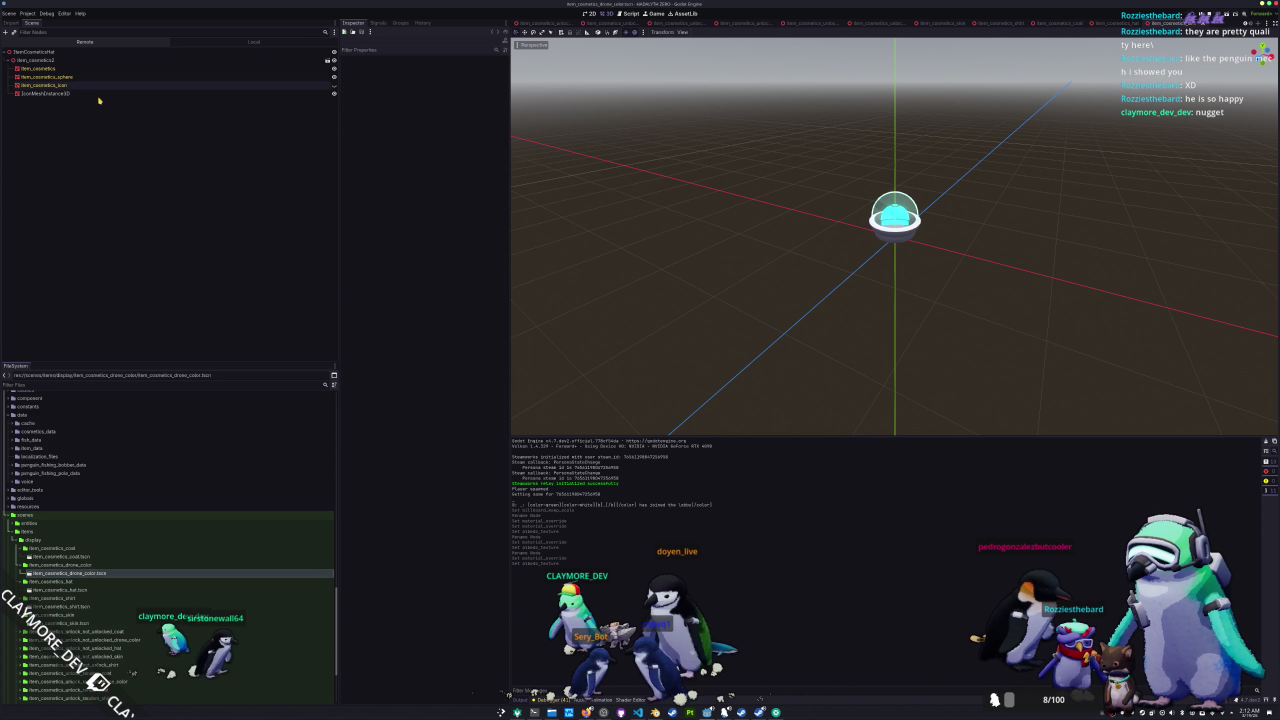
- Rename the scene's root node to ItemCosmeticsDroneColor
{"action": "left_click", "coordinate": [105, 59]}
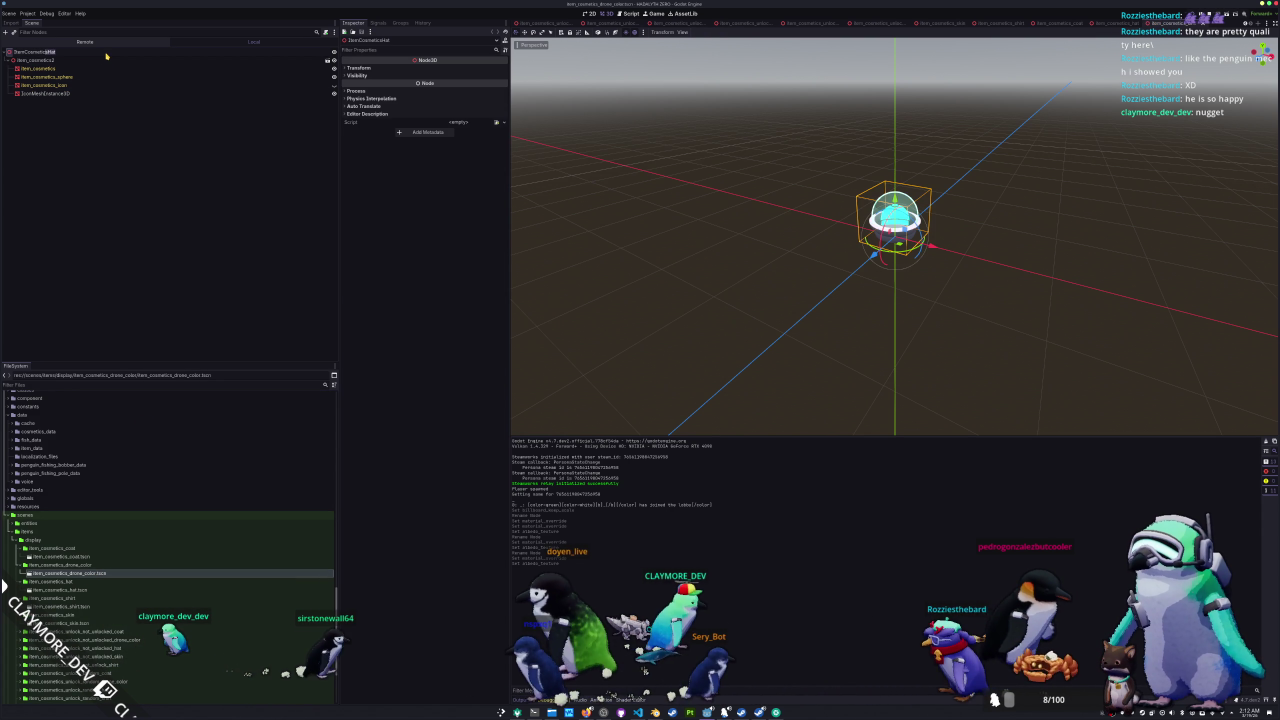
{"action": "type", "text": "DroneColor"}
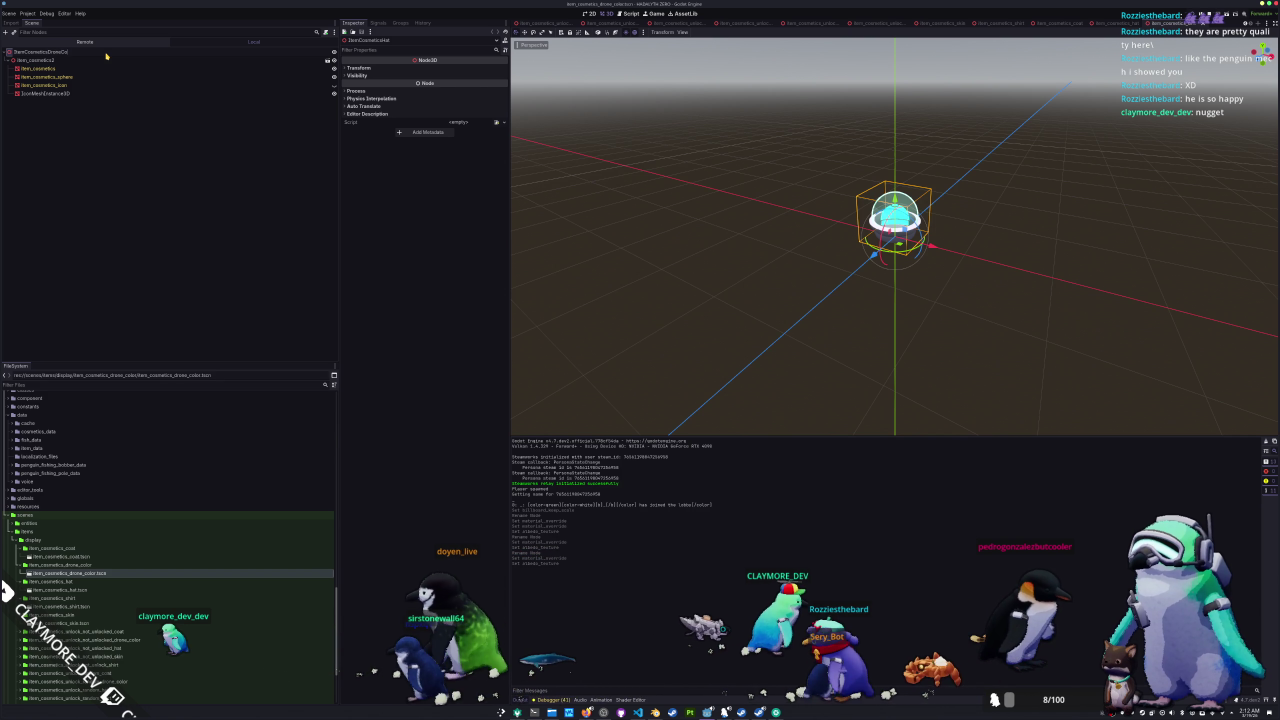
{"action": "key", "text": "Return"}
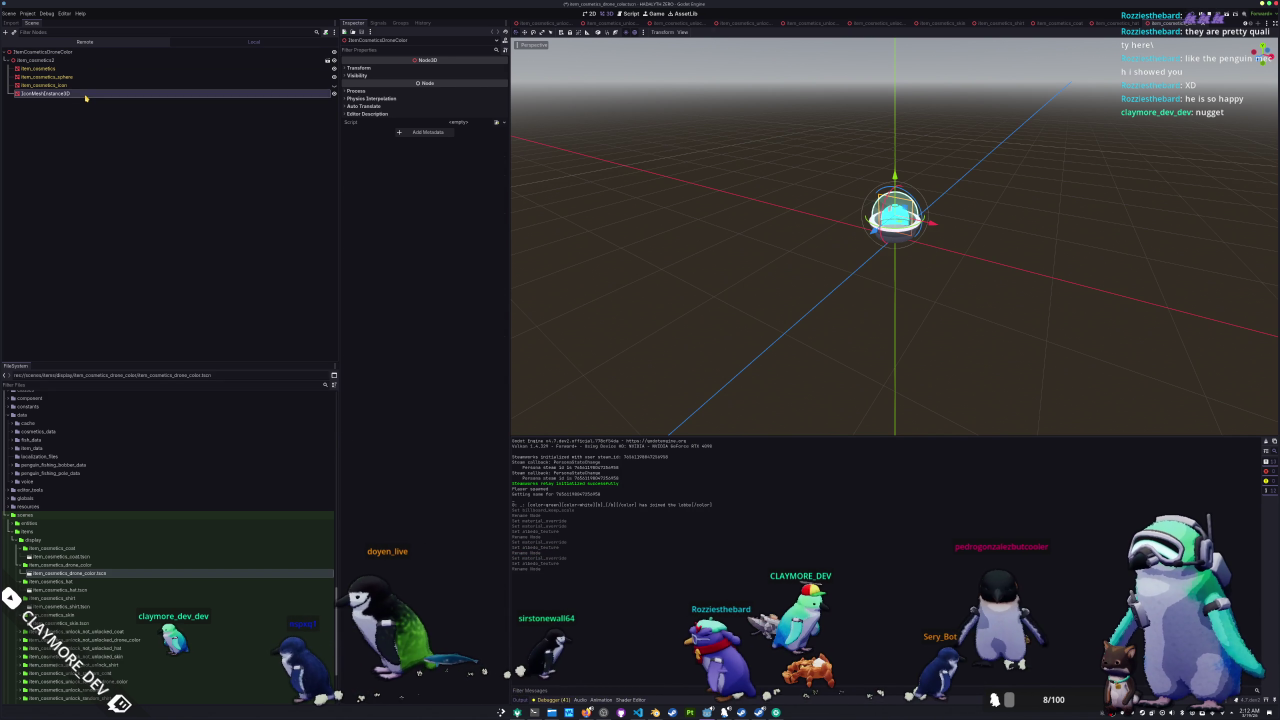
- Save the IconMeshInstance3D override material as its own drone material file
{"action": "left_click", "coordinate": [60, 93]}
{"action": "left_click", "coordinate": [438, 127]}
{"action": "left_click", "coordinate": [450, 233]}
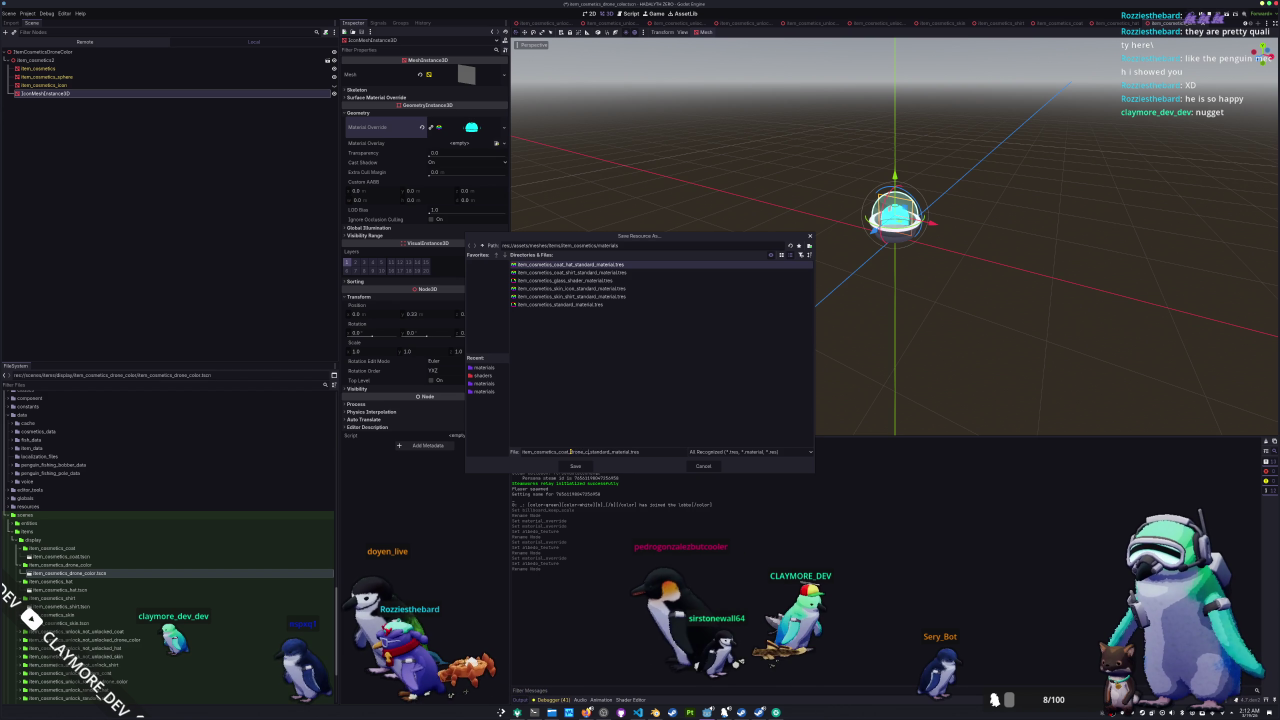
{"action": "key", "text": "Return"}
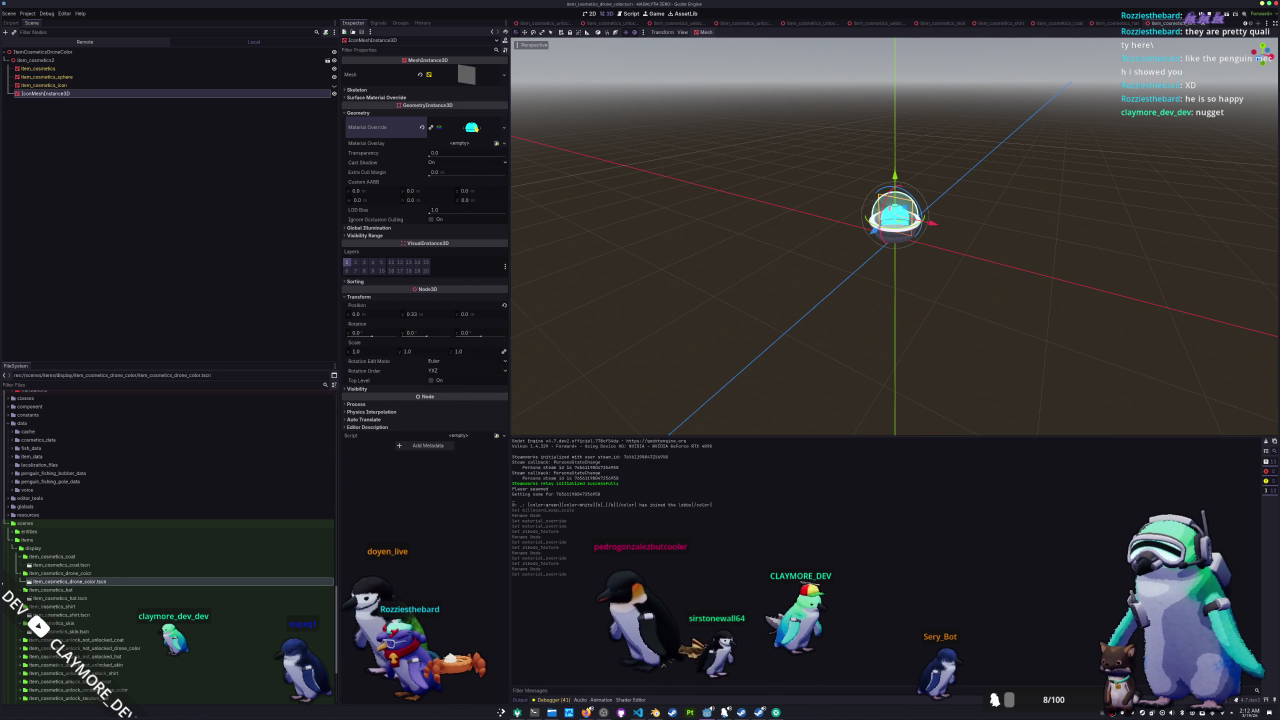
- Set the drone material's albedo texture to the white drone colour texture, then switch to item_data_skin.gd
{"action": "left_click", "coordinate": [468, 127]}
{"action": "left_click", "coordinate": [497, 297]}
{"action": "left_click", "coordinate": [451, 476]}
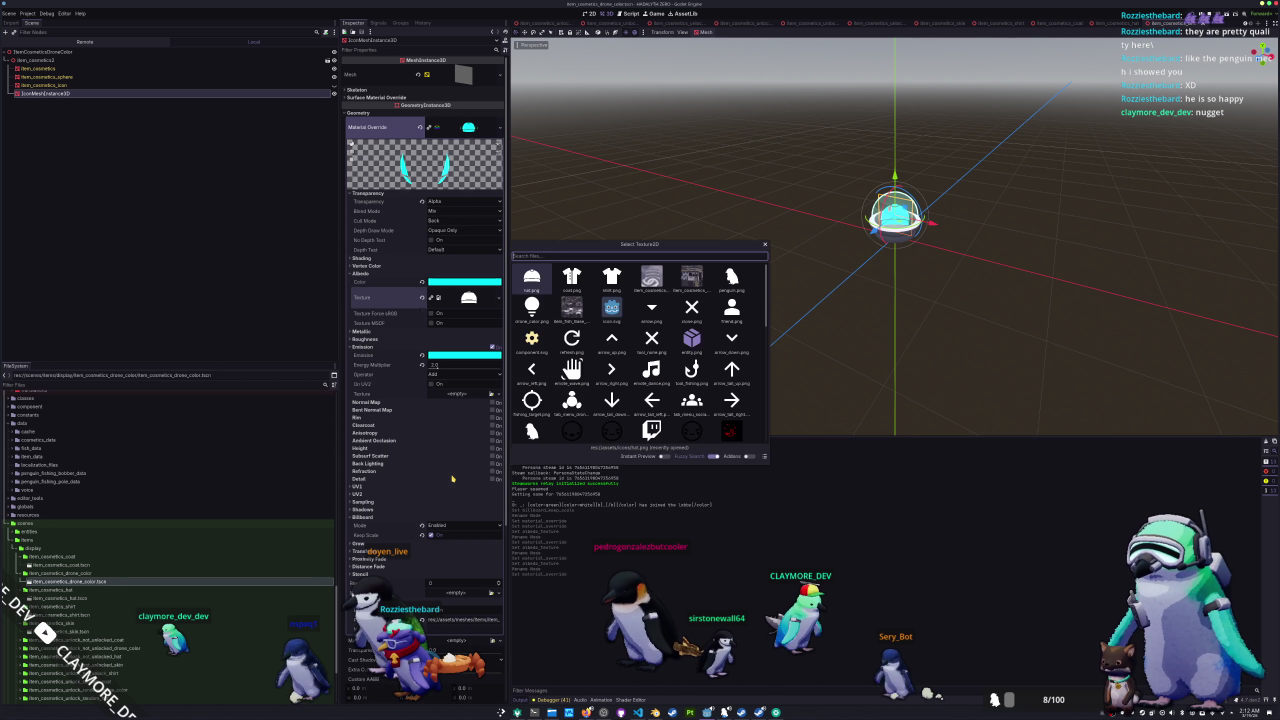
{"action": "type", "text": "color"}
{"action": "key", "text": "Return"}
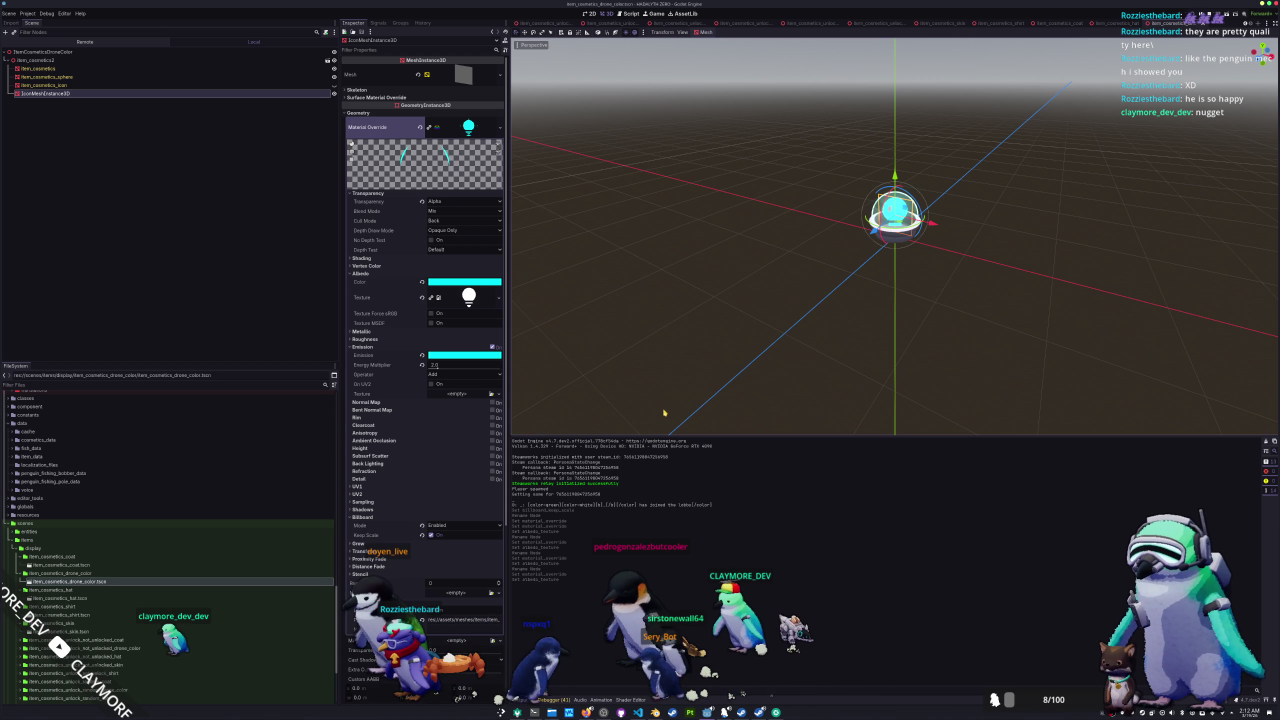
{"action": "key", "text": "alt+Tab"}
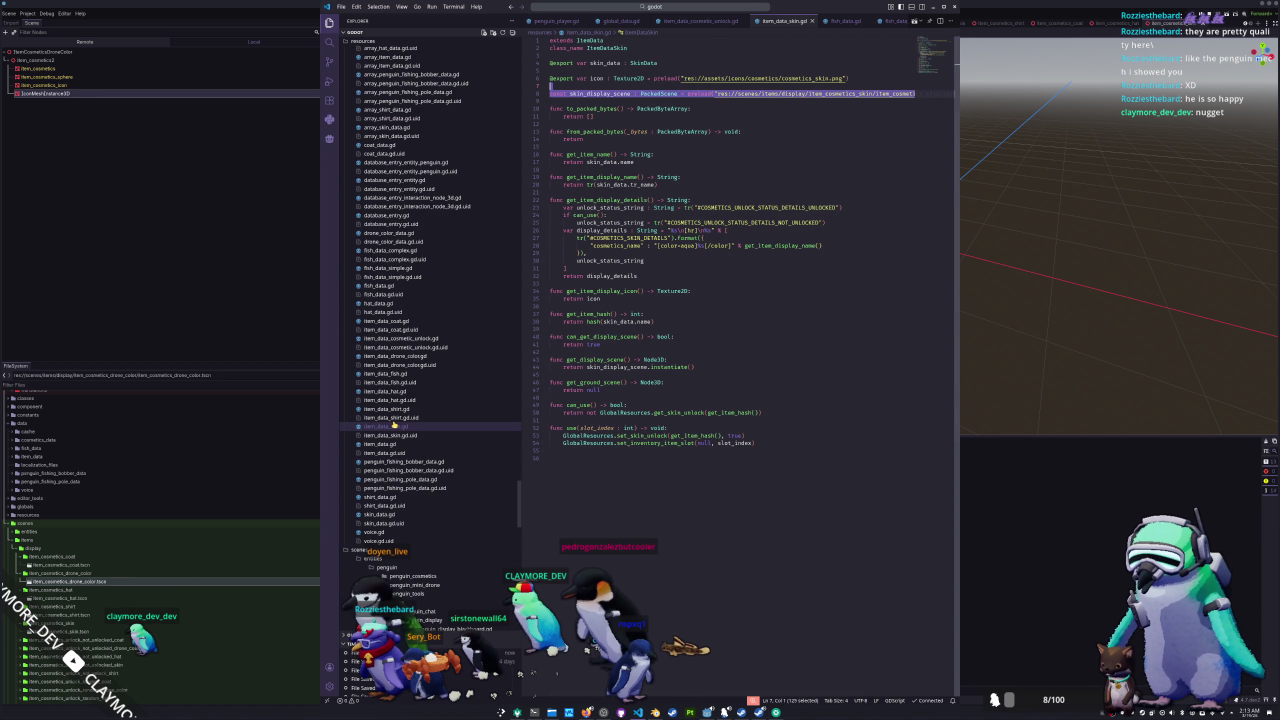
- Paste the display scene constant into item_data_shirt.gd and rename it shirt_display_scene
{"action": "left_click", "coordinate": [392, 514]}
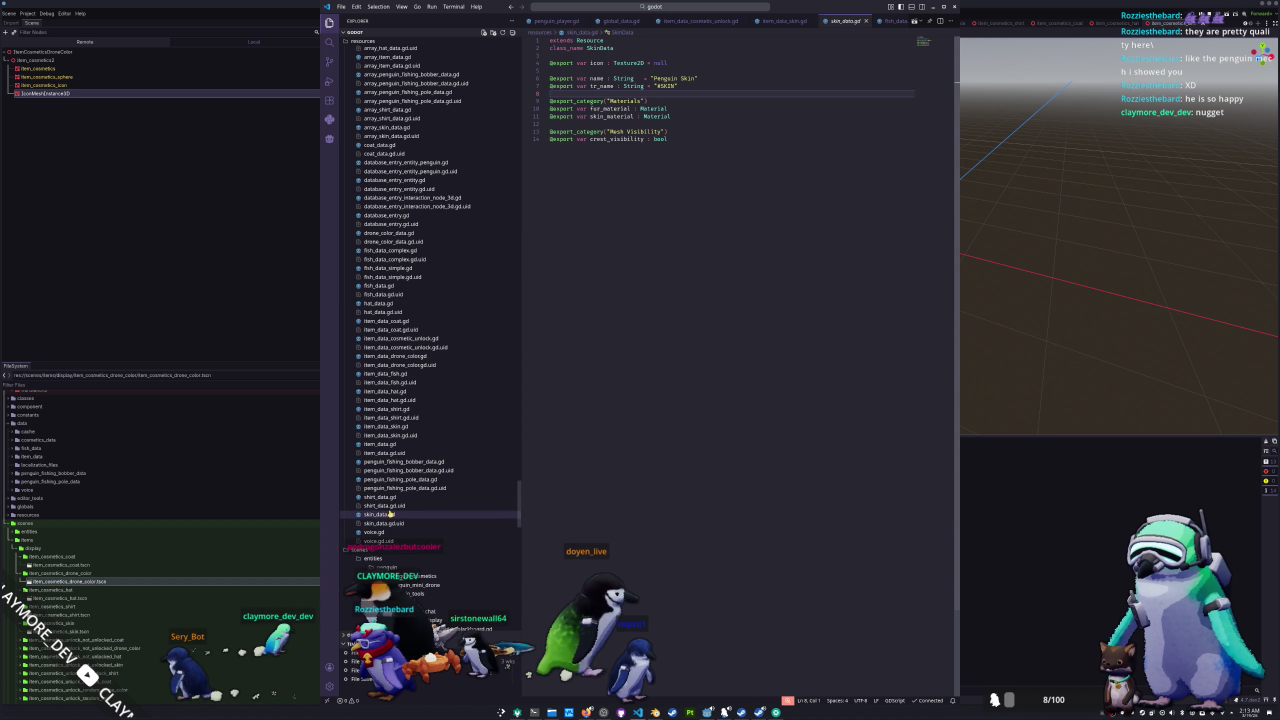
{"action": "left_click", "coordinate": [387, 426]}
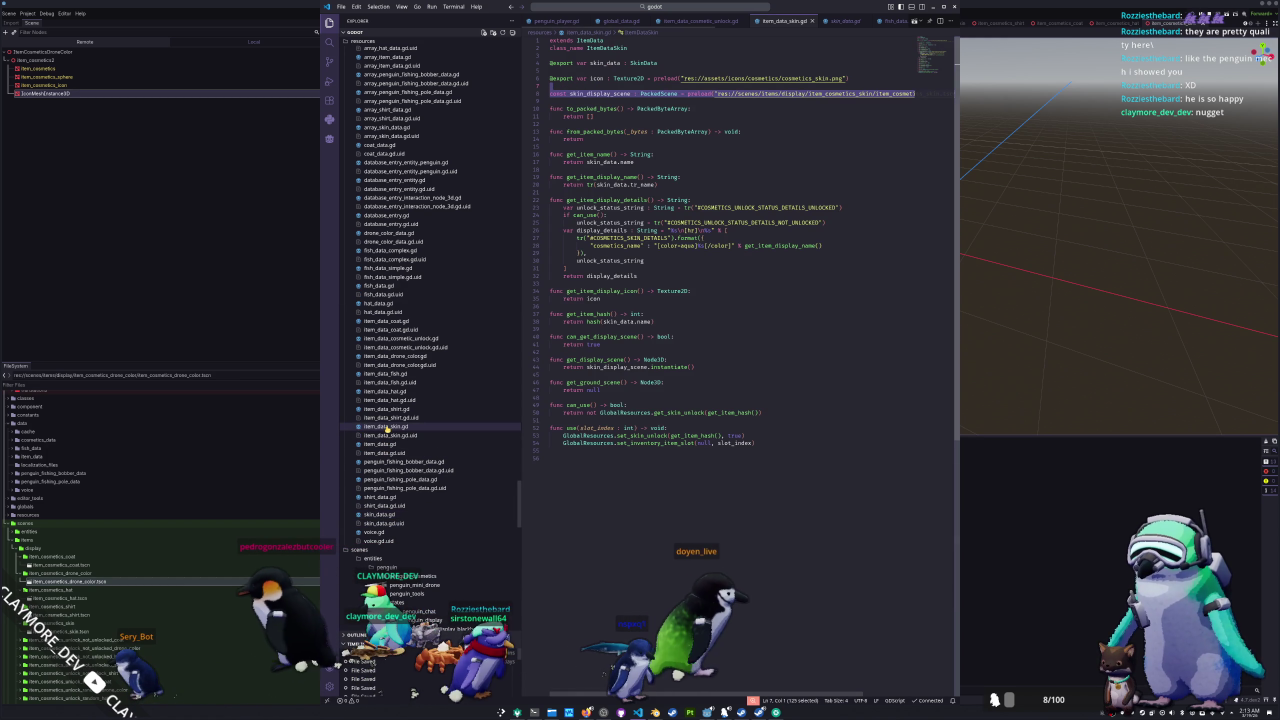
{"action": "left_click", "coordinate": [387, 408]}
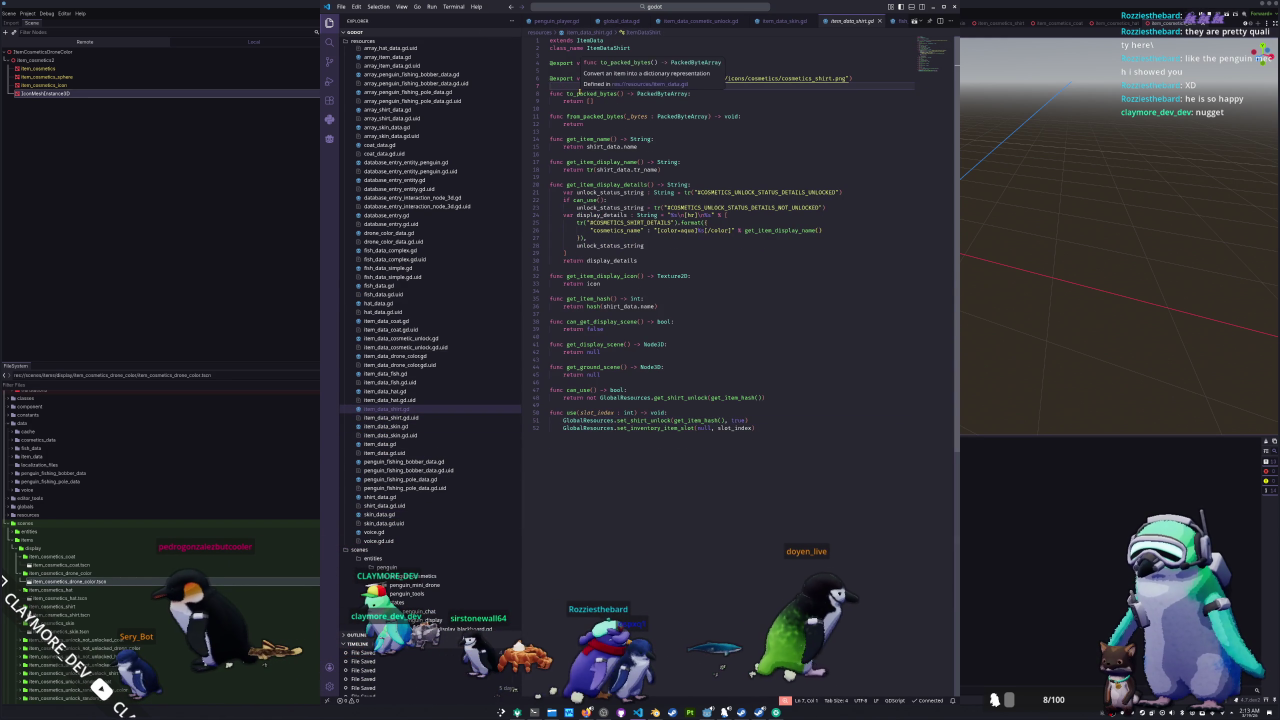
{"action": "key", "text": "ctrl+v"}
{"action": "double_click", "coordinate": [577, 93]}
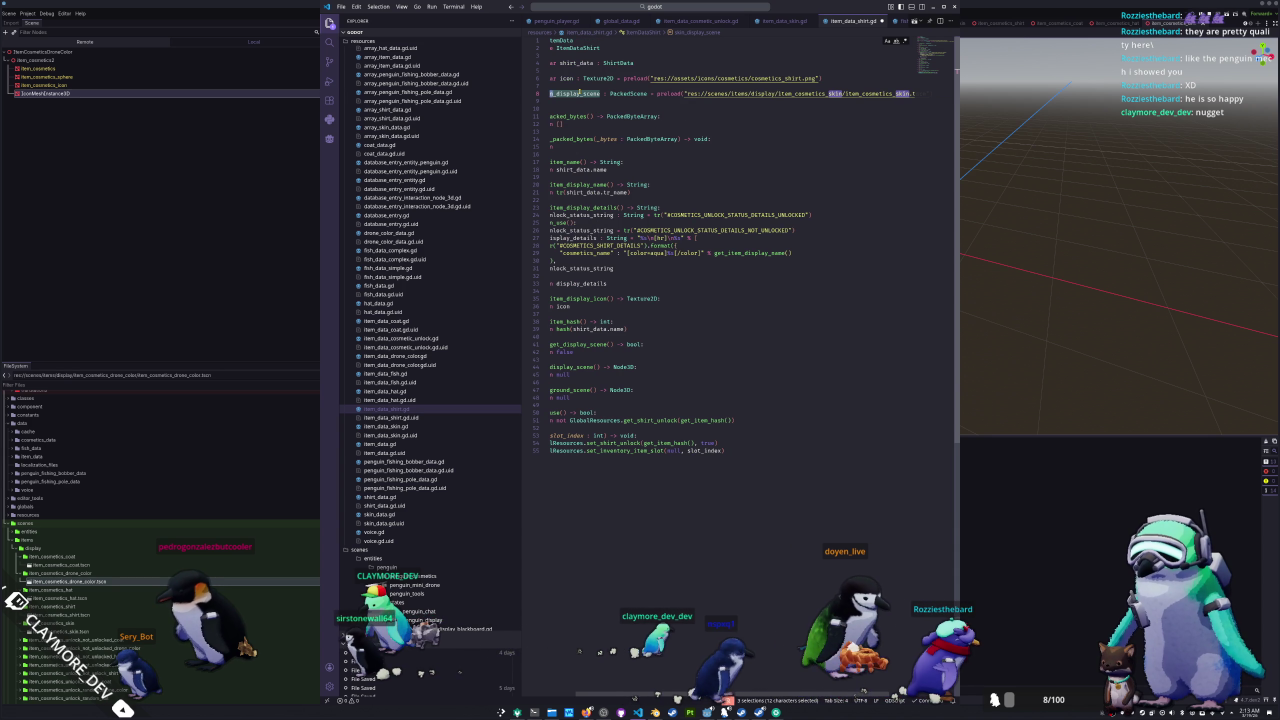
{"action": "type", "text": "shirt"}
{"action": "key", "text": "Escape"}
{"action": "key", "text": "Escape"}
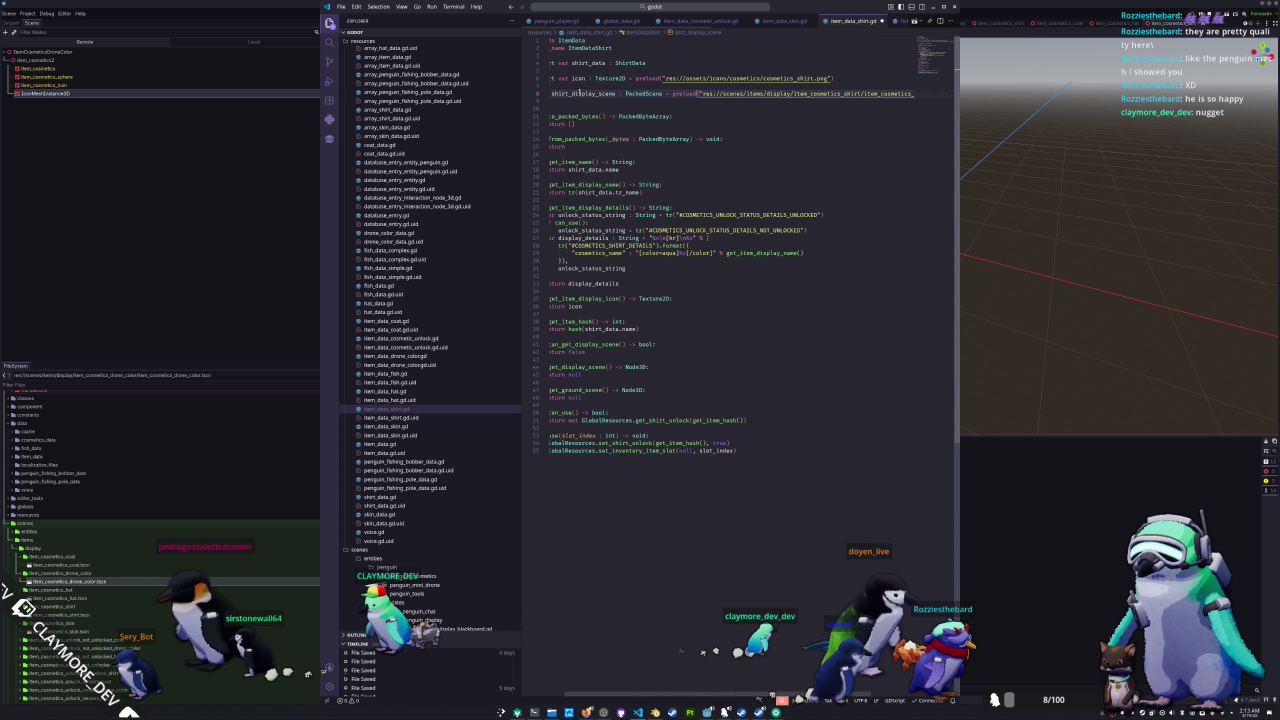
{"action": "double_click", "coordinate": [579, 93]}
{"action": "key", "text": "ctrl+c"}
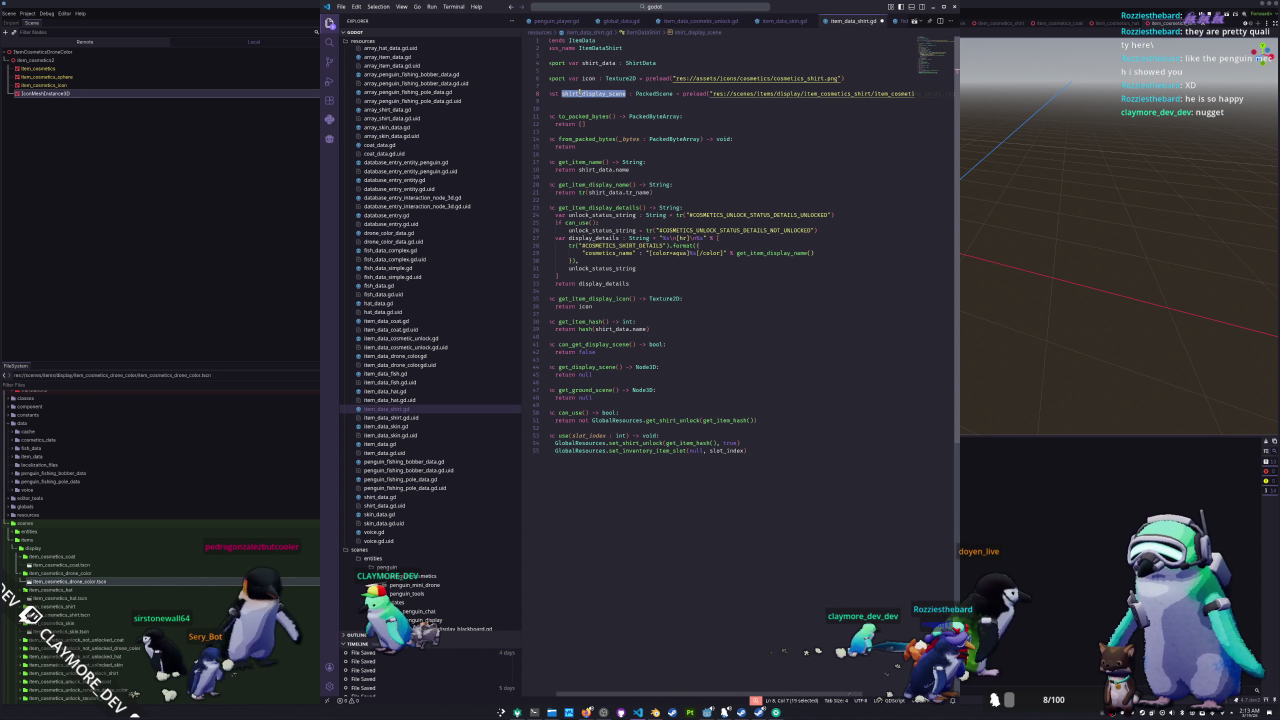
- Make can_get_display_scene return true and get_display_scene return shirt_display_scene.instantiate()
{"action": "double_click", "coordinate": [588, 352]}
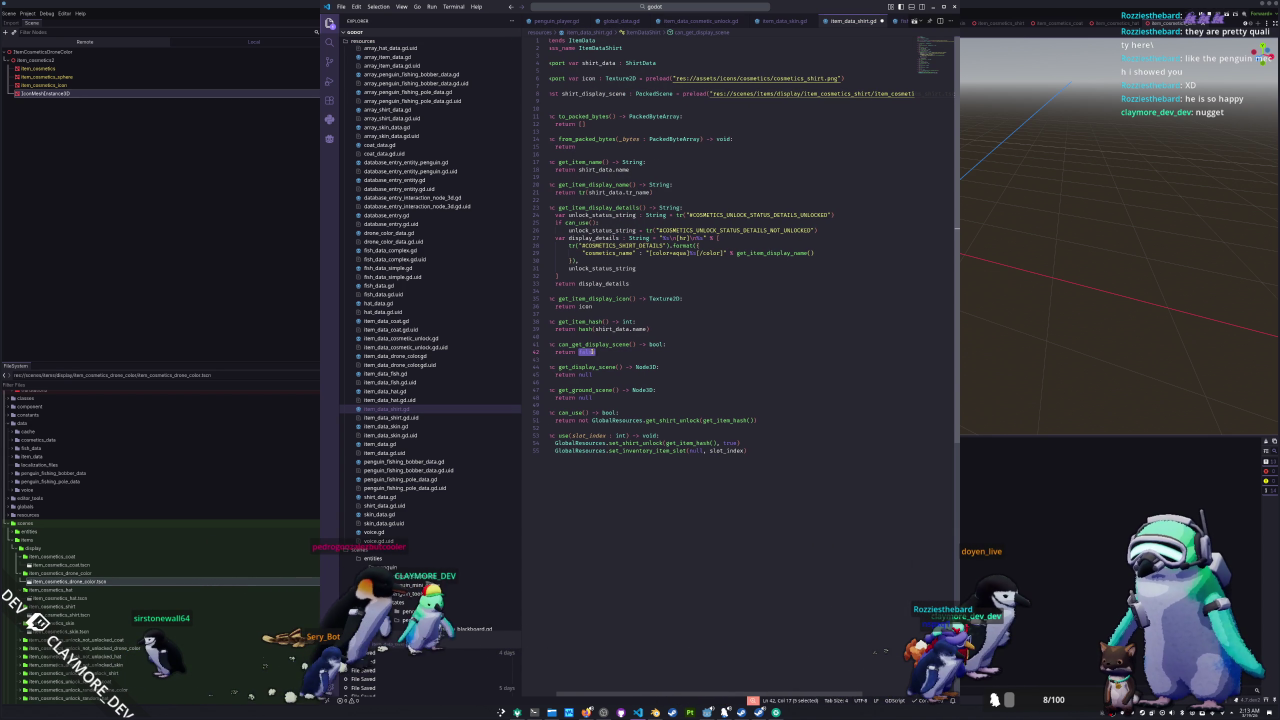
{"action": "type", "text": "true"}
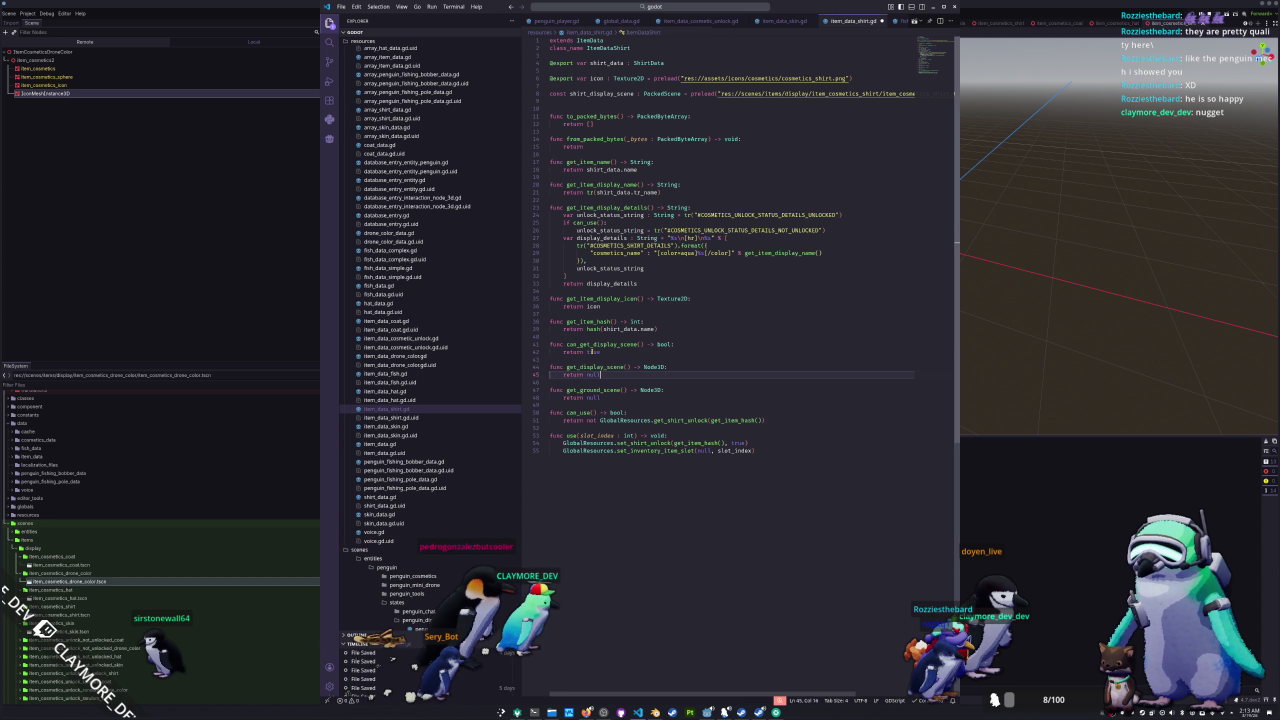
{"action": "key", "text": "ctrl+v"}
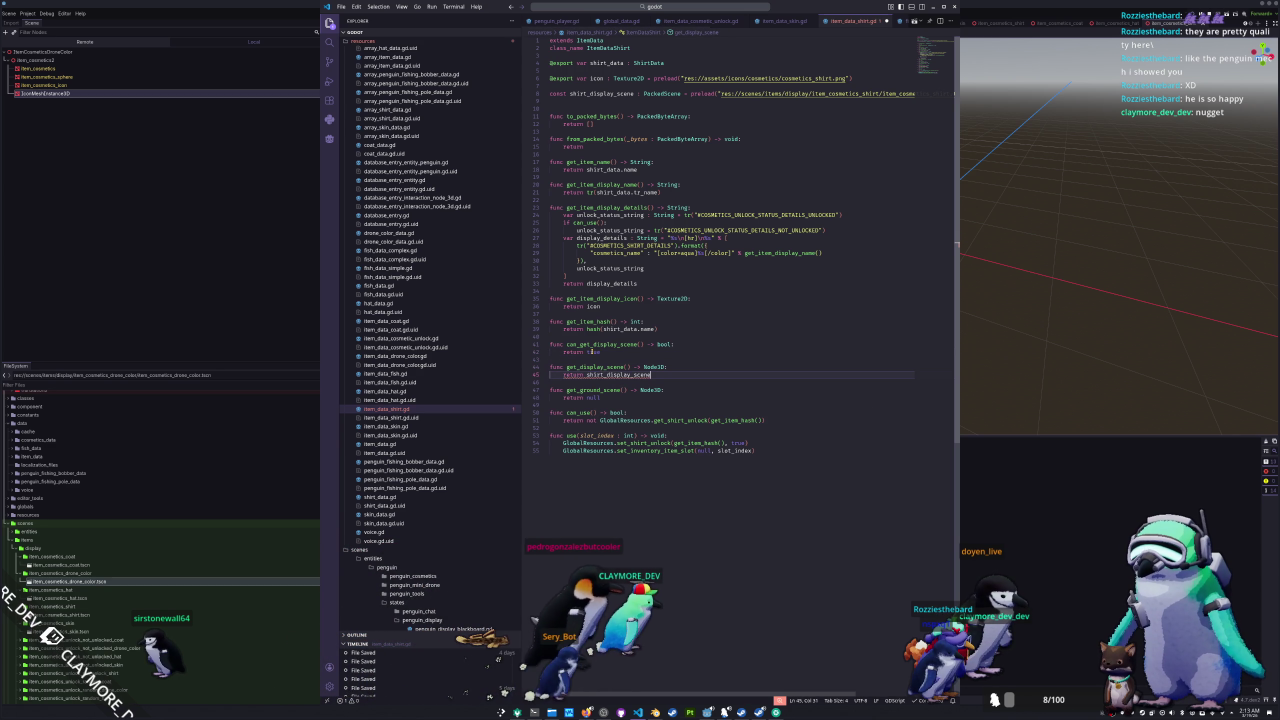
{"action": "type", "text": ".inst"}
{"action": "key", "text": "Return"}
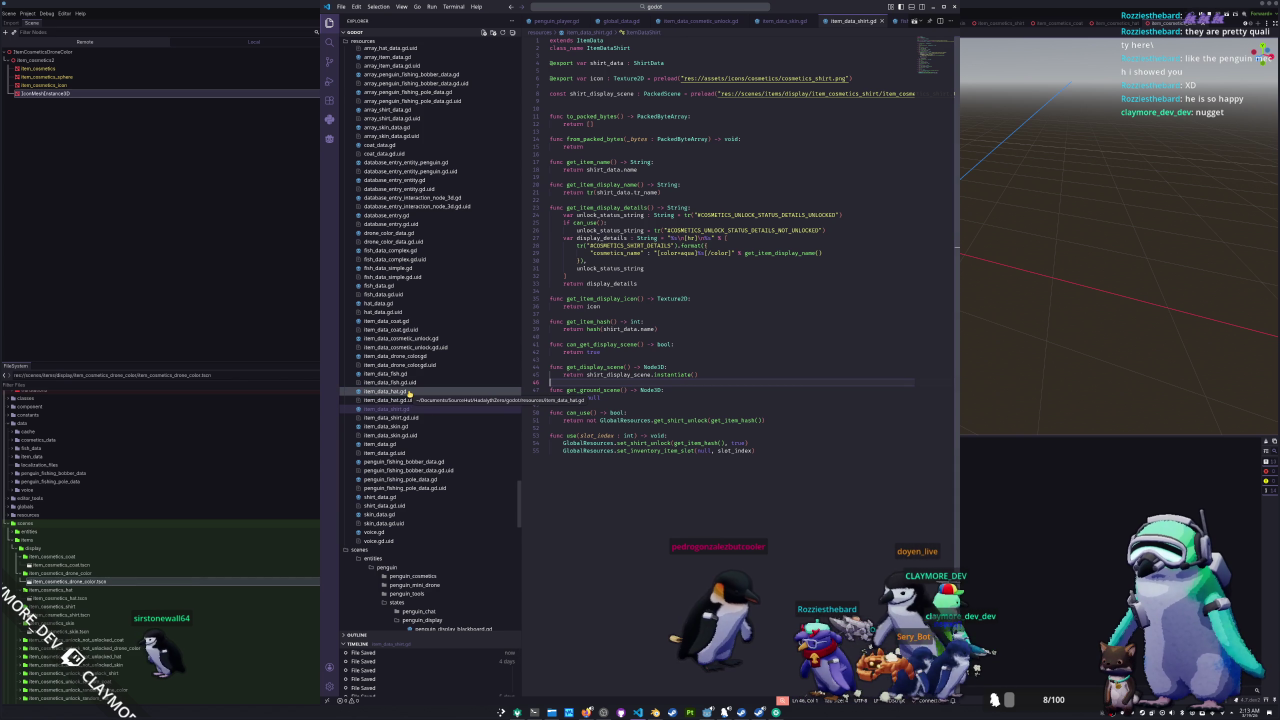
{"action": "left_click", "coordinate": [552, 108]}
{"action": "key", "text": "BackSpace"}
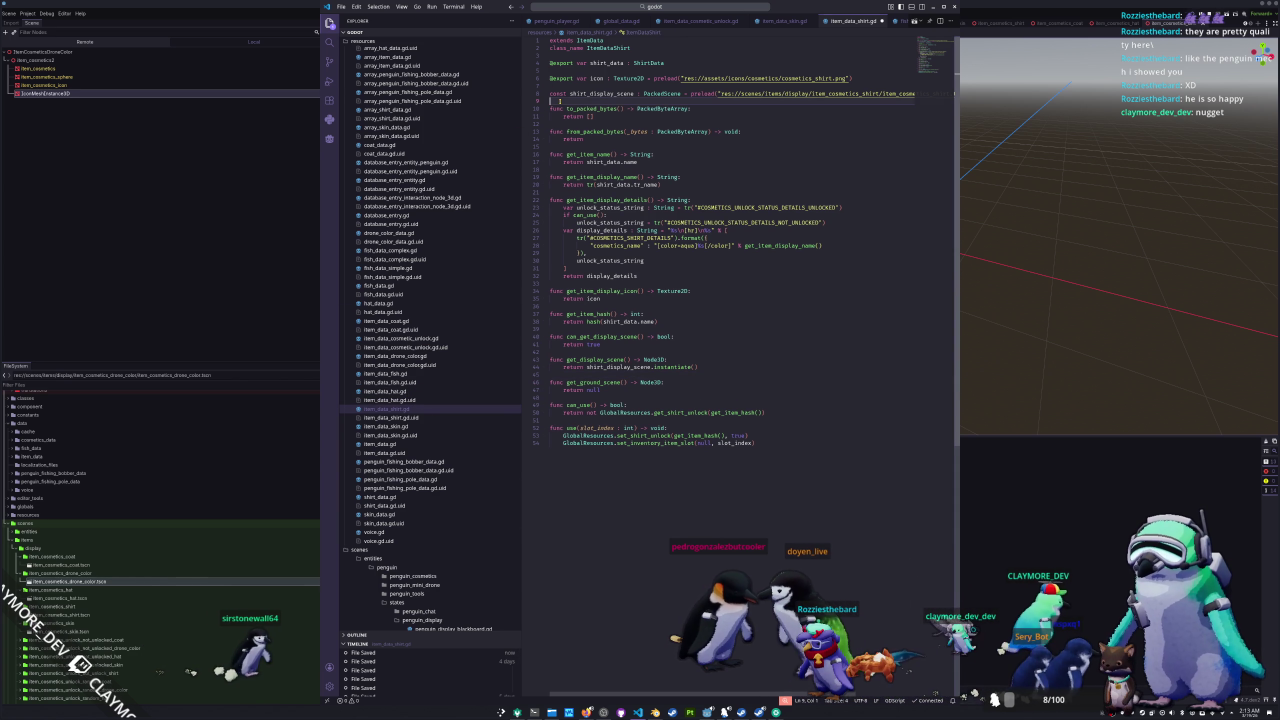
{"action": "left_click_drag", "start_coordinate": [549, 101], "coordinate": [548, 87]}
{"action": "key", "text": "ctrl+c"}
{"action": "left_click", "coordinate": [385, 391]}
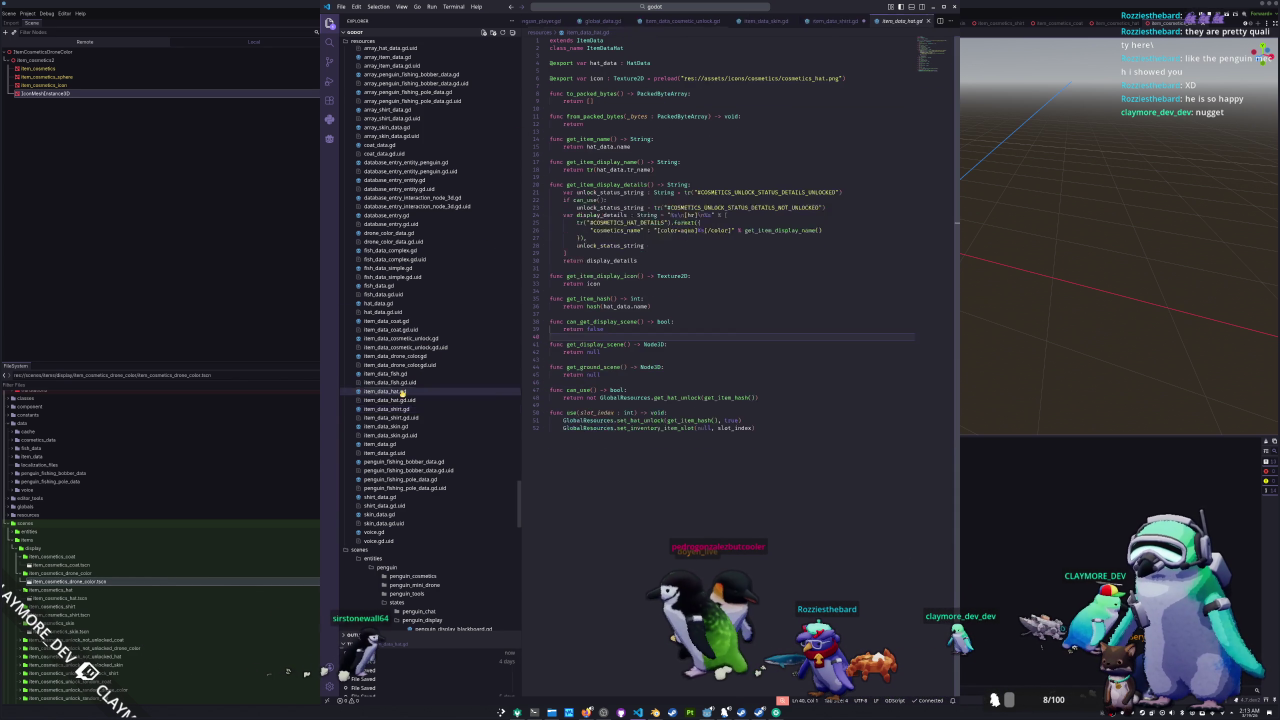
- Paste the display scene constant into item_data_hat.gd, renaming every shirt to hat
{"action": "key", "text": "ctrl+v"}
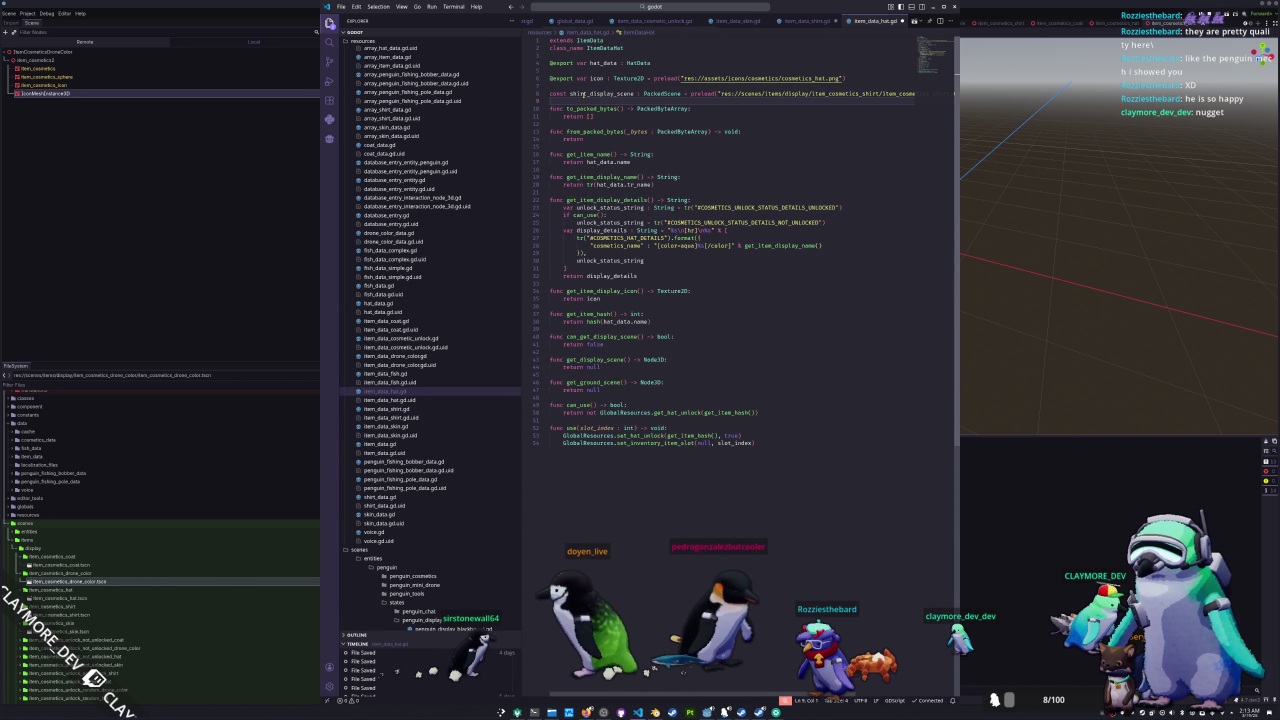
{"action": "left_click_drag", "start_coordinate": [591, 93], "coordinate": [570, 93]}
{"action": "key", "text": "ctrl+d"}
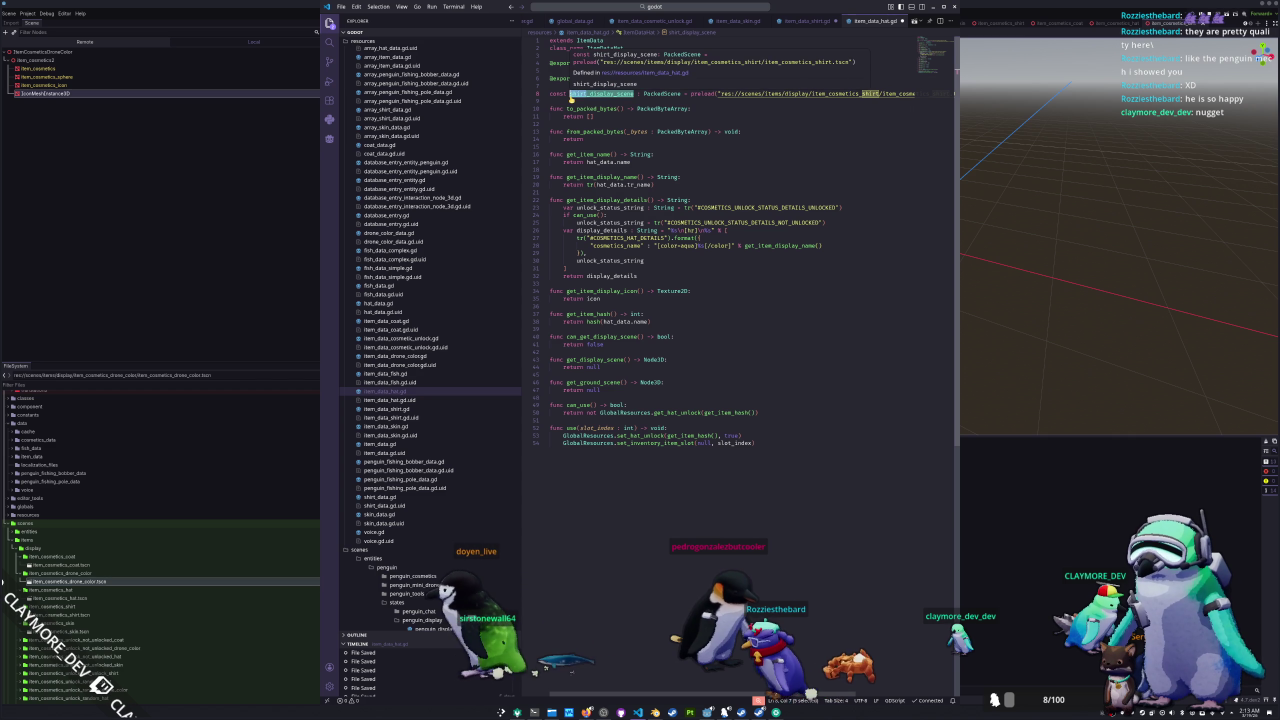
{"action": "key", "text": "ctrl+d"}
{"action": "type", "text": "hat"}
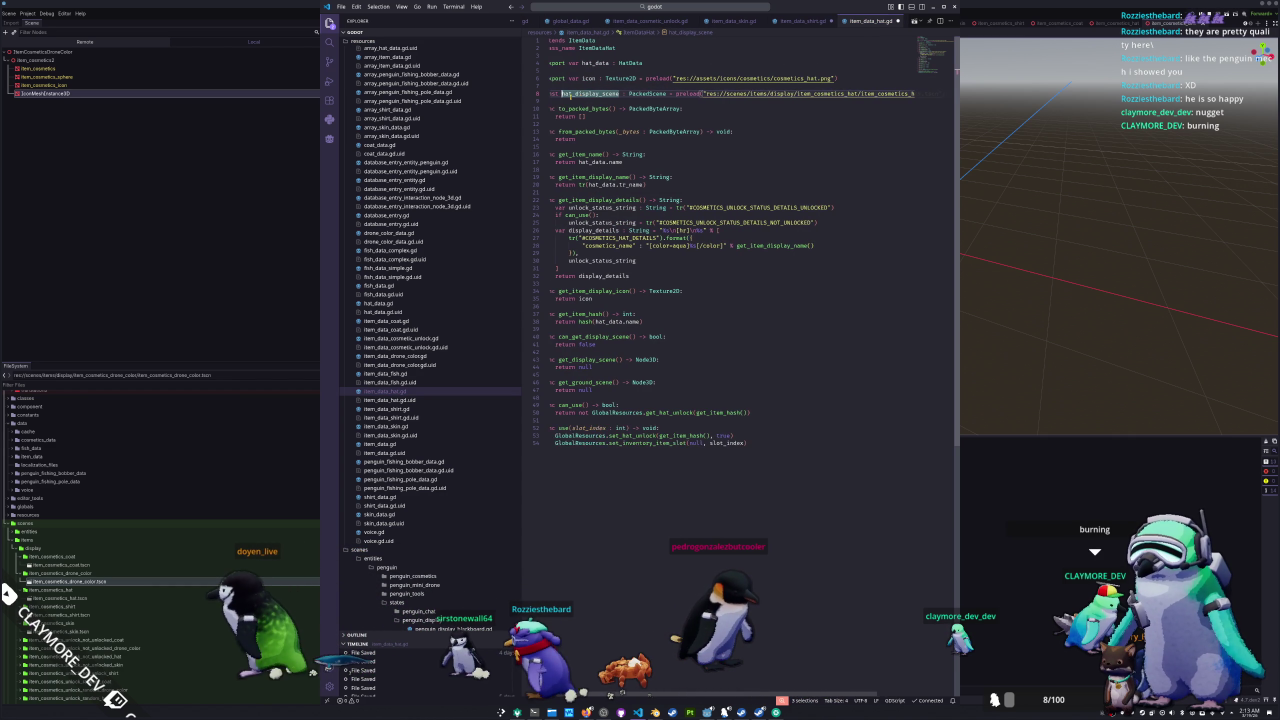
- Return hat_display_scene.instantiate() from get_display_scene and true from can_get_display_scene
{"action": "double_click", "coordinate": [580, 93]}
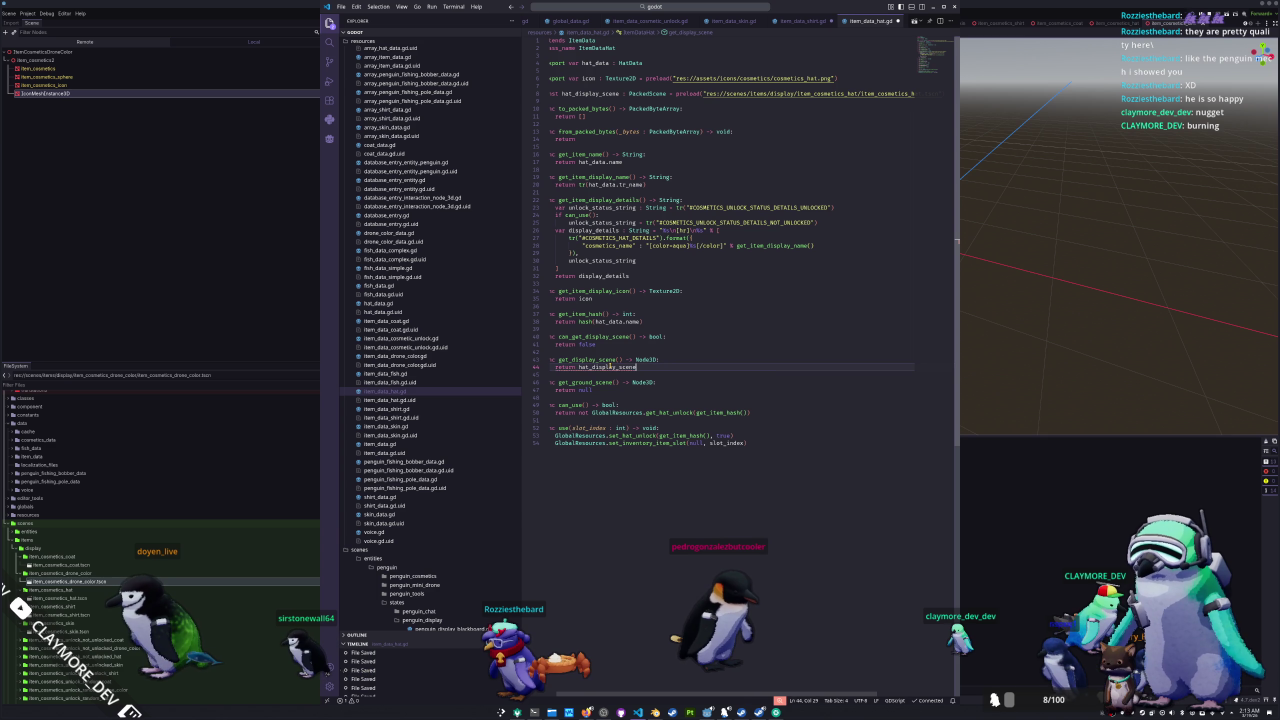
{"action": "type", "text": ".instantiate()"}
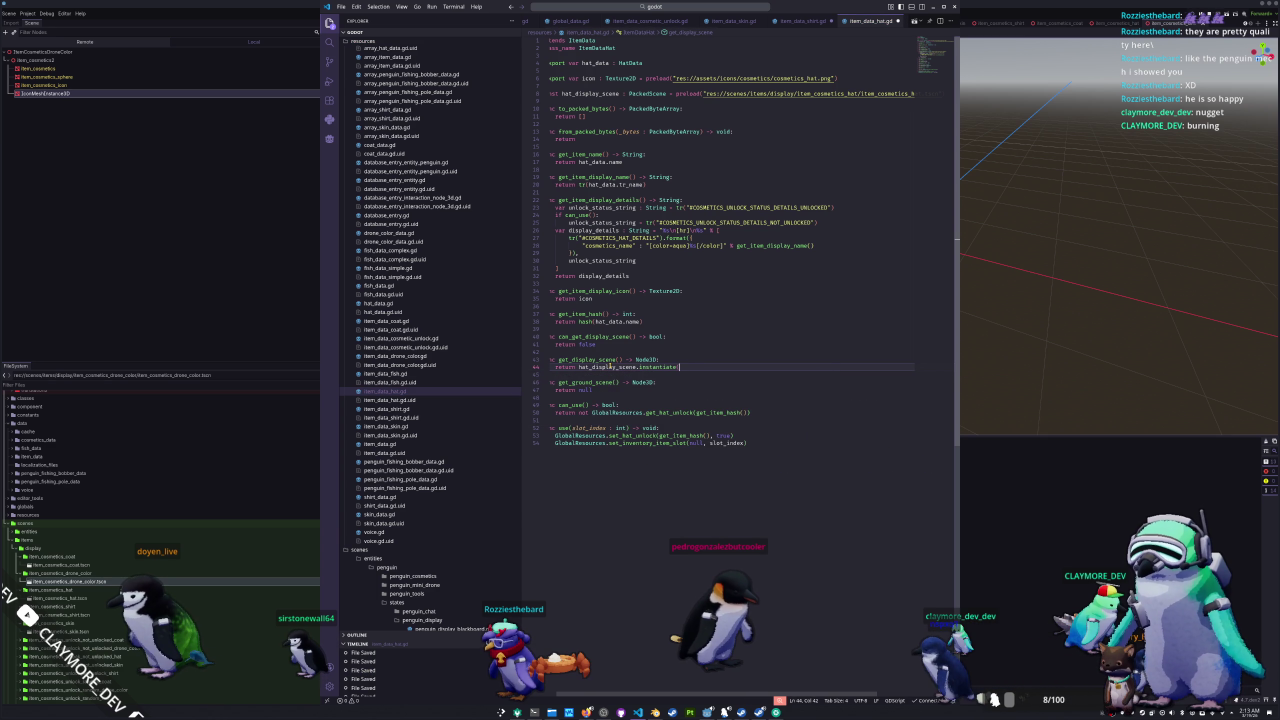
{"action": "key", "text": "Down"}
{"action": "key", "text": "Down"}
{"action": "key", "text": "Down"}
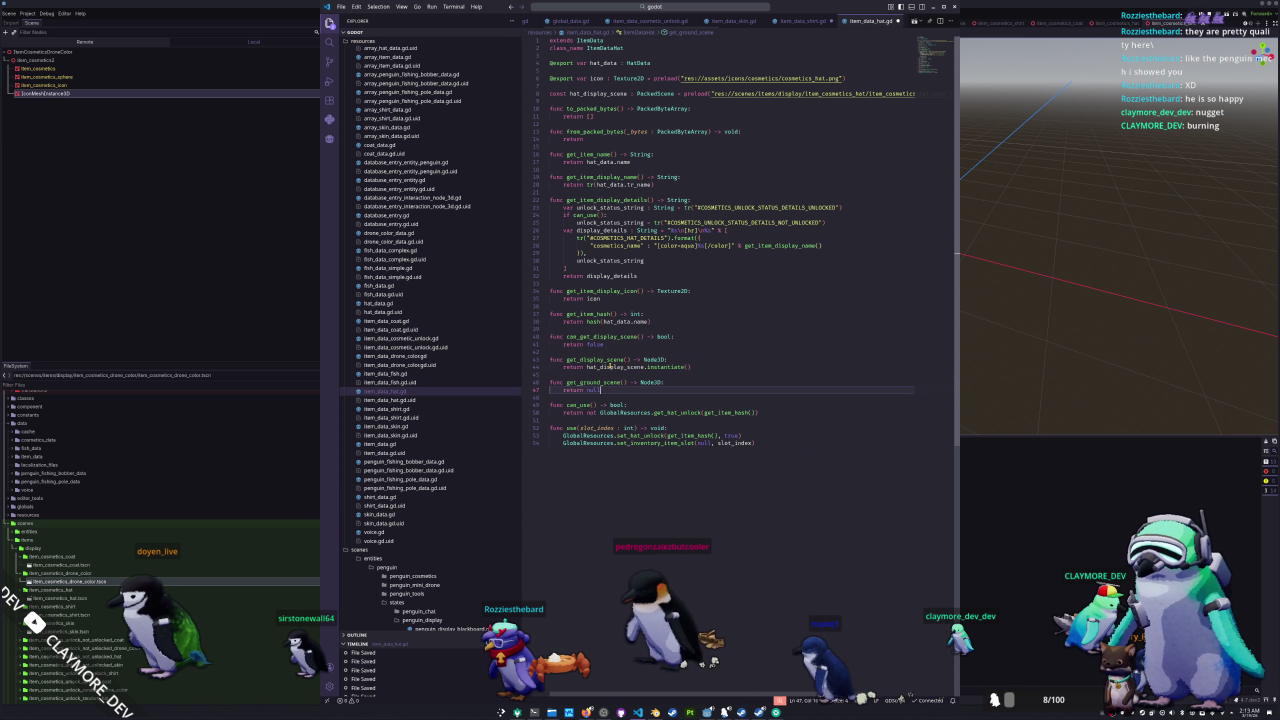
{"action": "key", "text": "Up"}
{"action": "key", "text": "Up"}
{"action": "key", "text": "Up"}
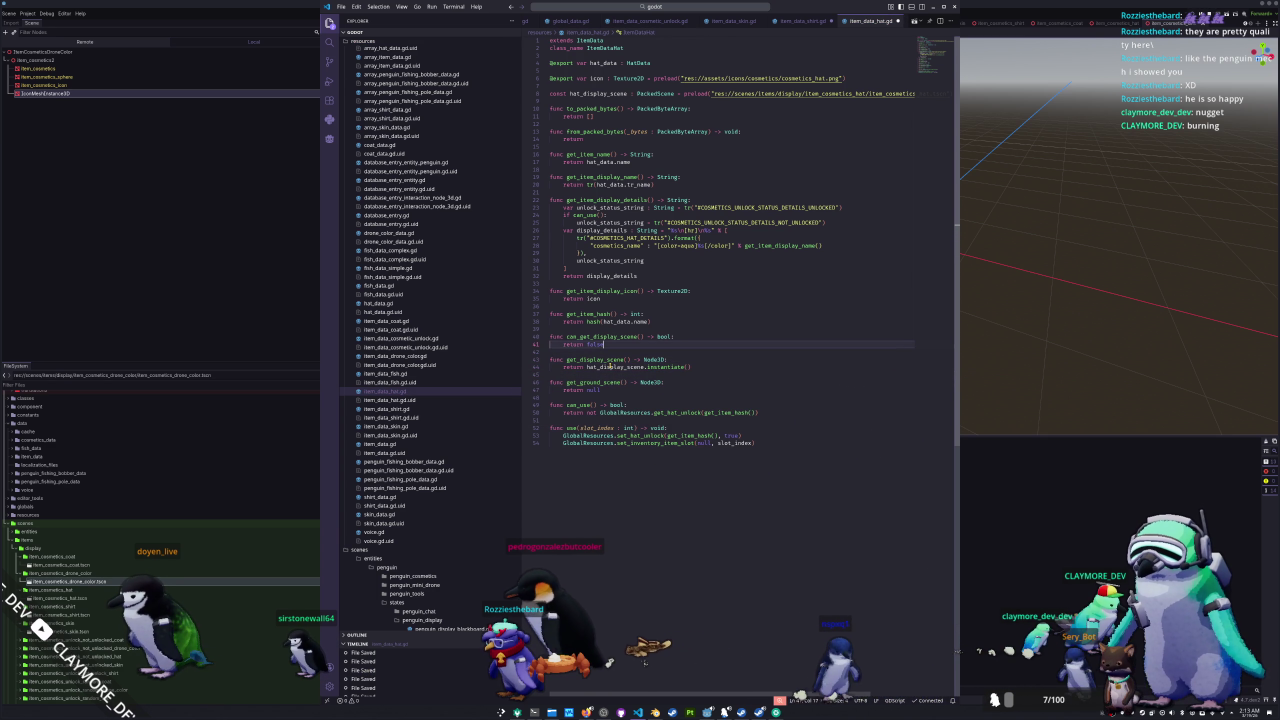
{"action": "key", "text": "End"}
{"action": "key", "text": "ctrl+shift+Left"}
{"action": "type", "text": "true"}
{"action": "key", "text": "Down"}
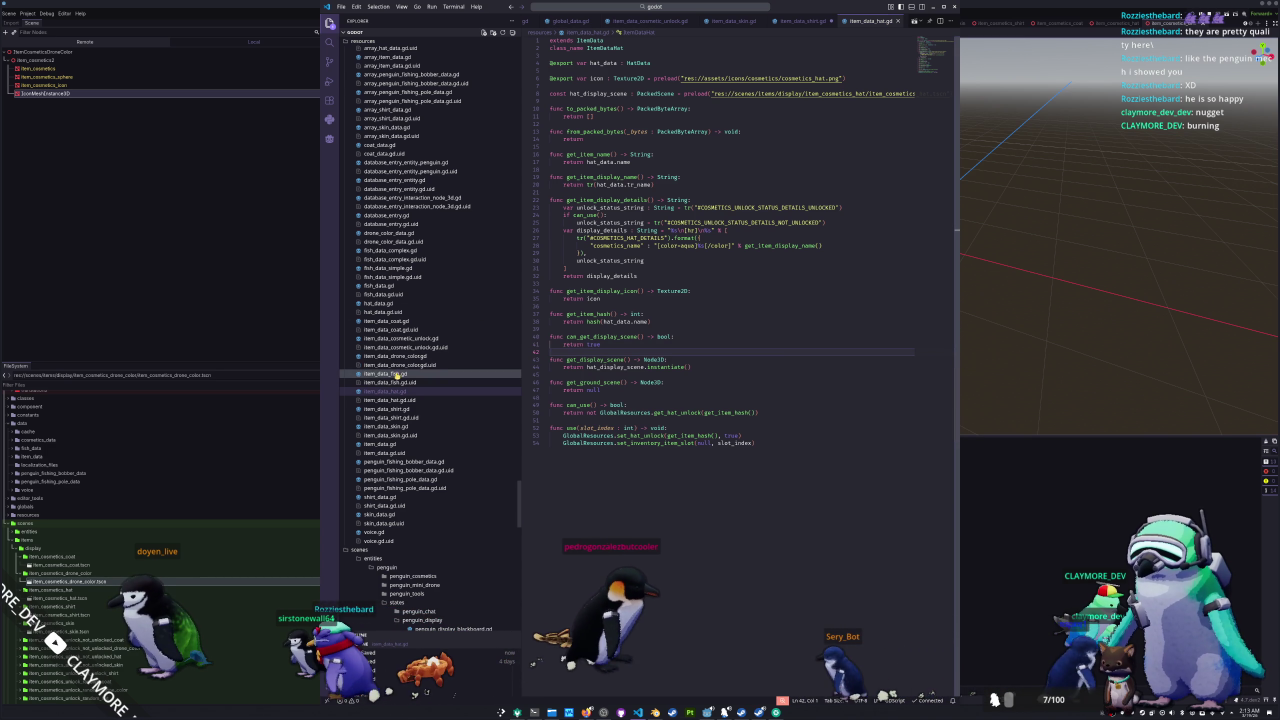
- Open item_data_drone_color.gd and tidy the blank lines around the display scene constant
{"action": "left_click", "coordinate": [418, 356]}
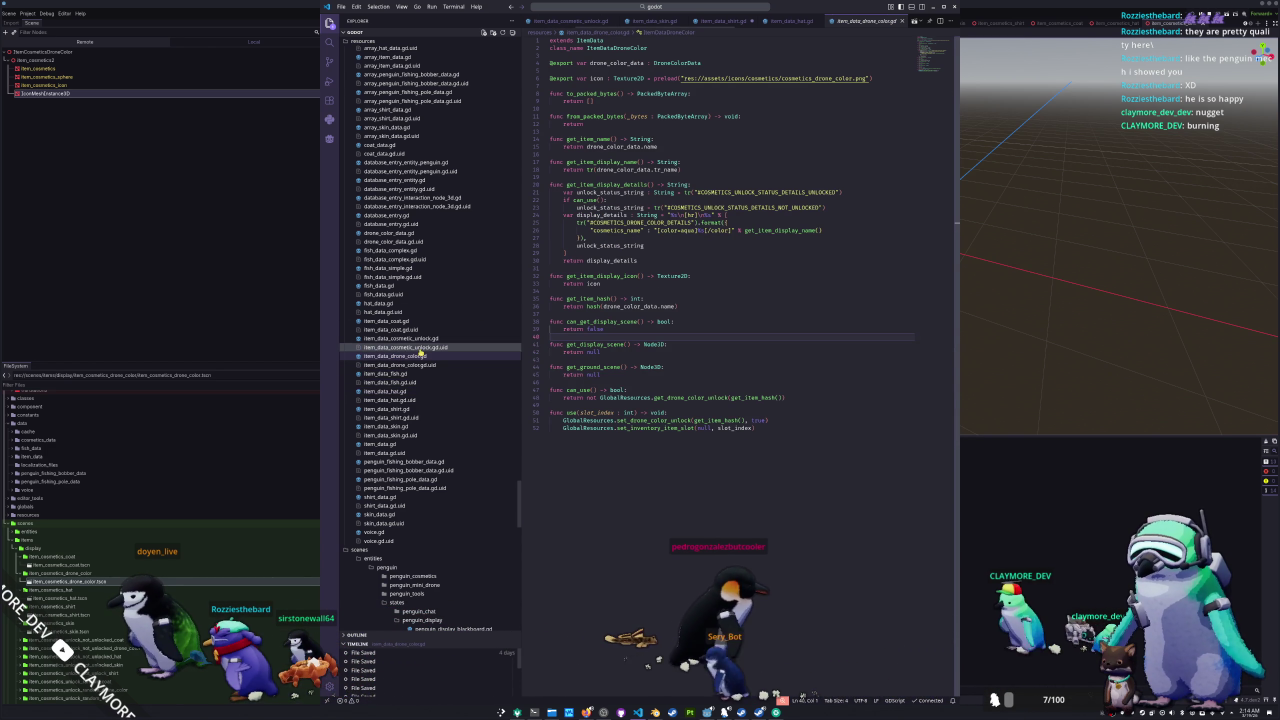
{"action": "left_click", "coordinate": [564, 87]}
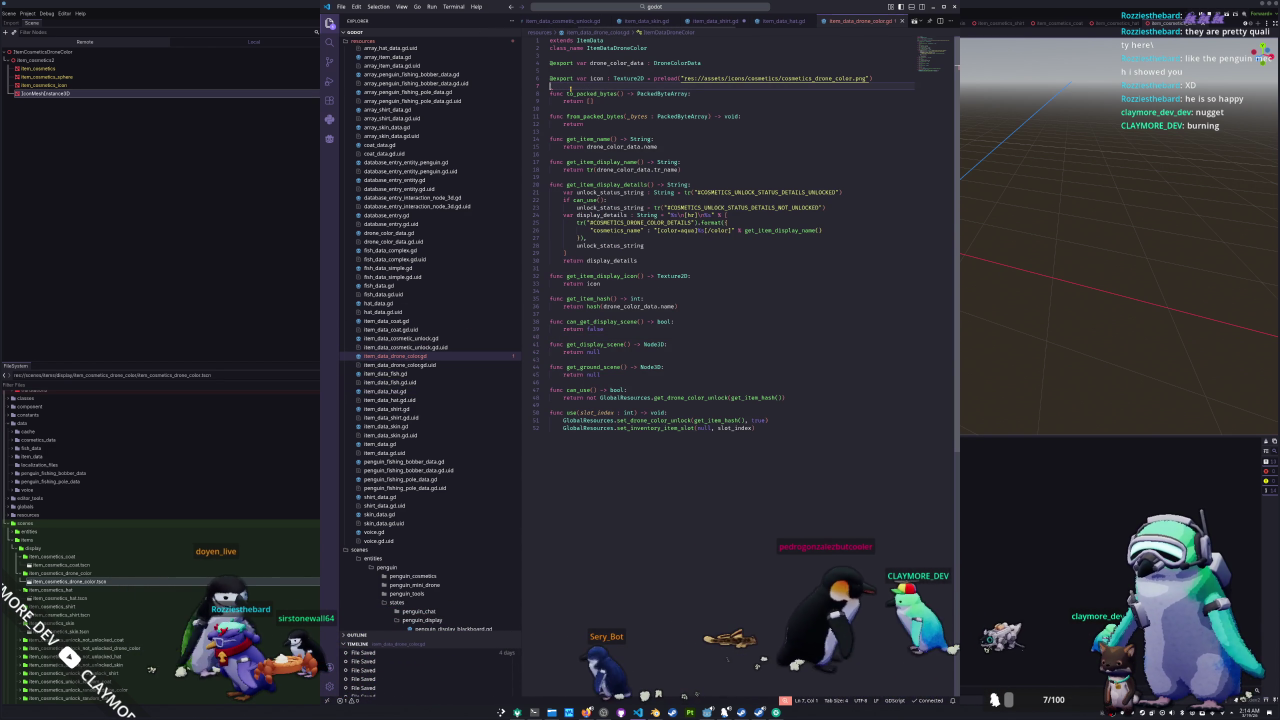
{"action": "key", "text": "Return"}
{"action": "key", "text": "Return"}
{"action": "key", "text": "Up"}
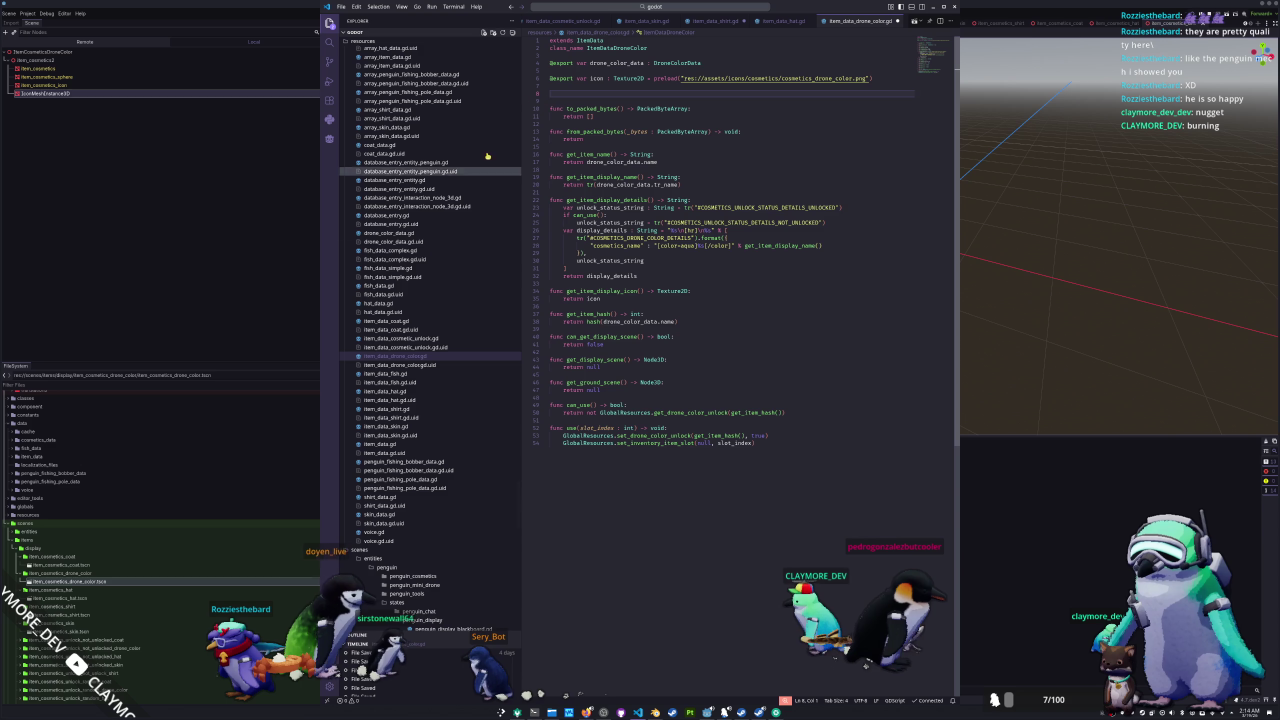
{"action": "left_click", "coordinate": [385, 373]}
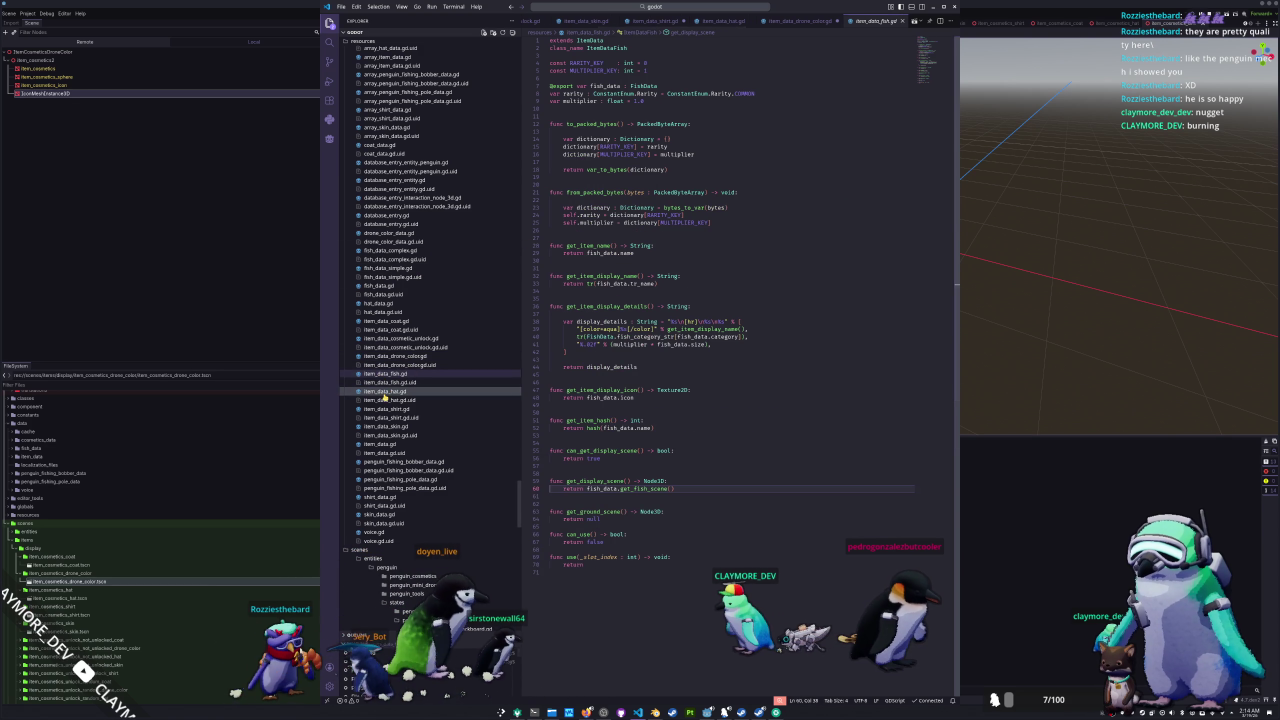
{"action": "left_click", "coordinate": [385, 391]}
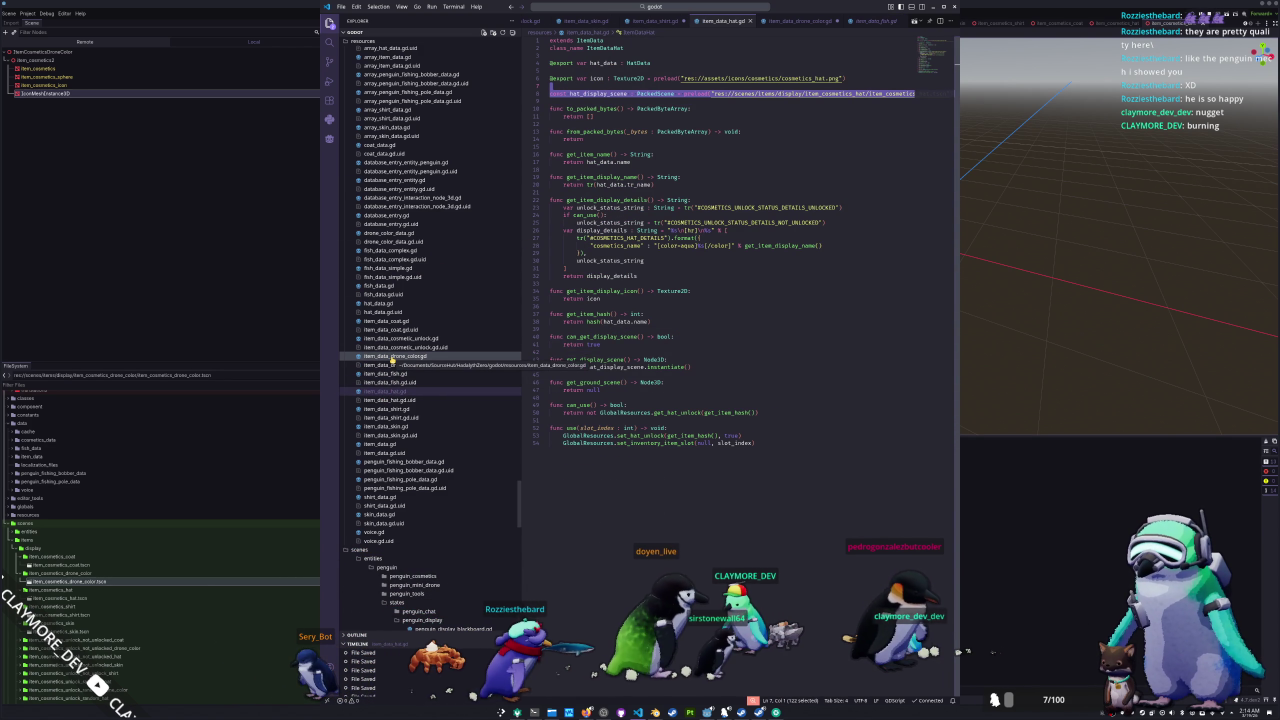
{"action": "left_click", "coordinate": [392, 357]}
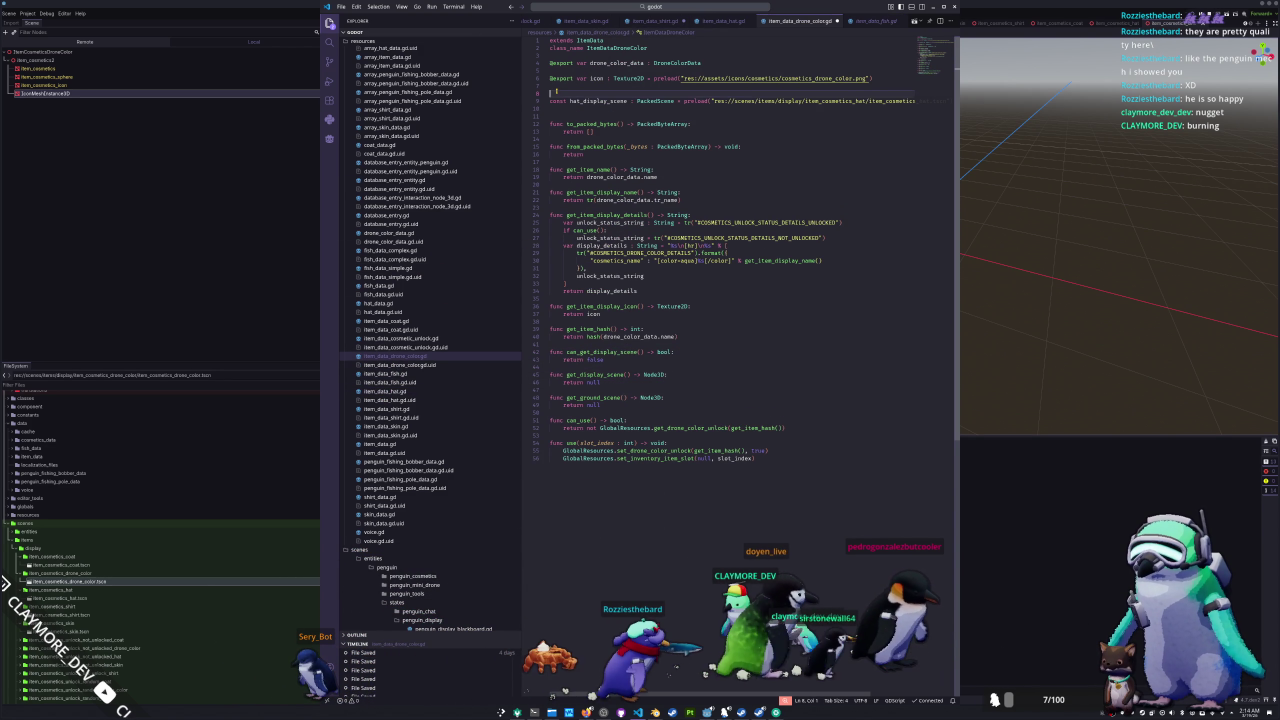
{"action": "key", "text": "ctrl+shift+k"}
{"action": "key", "text": "Down"}
{"action": "key", "text": "Down"}
{"action": "key", "text": "ctrl+shift+k"}
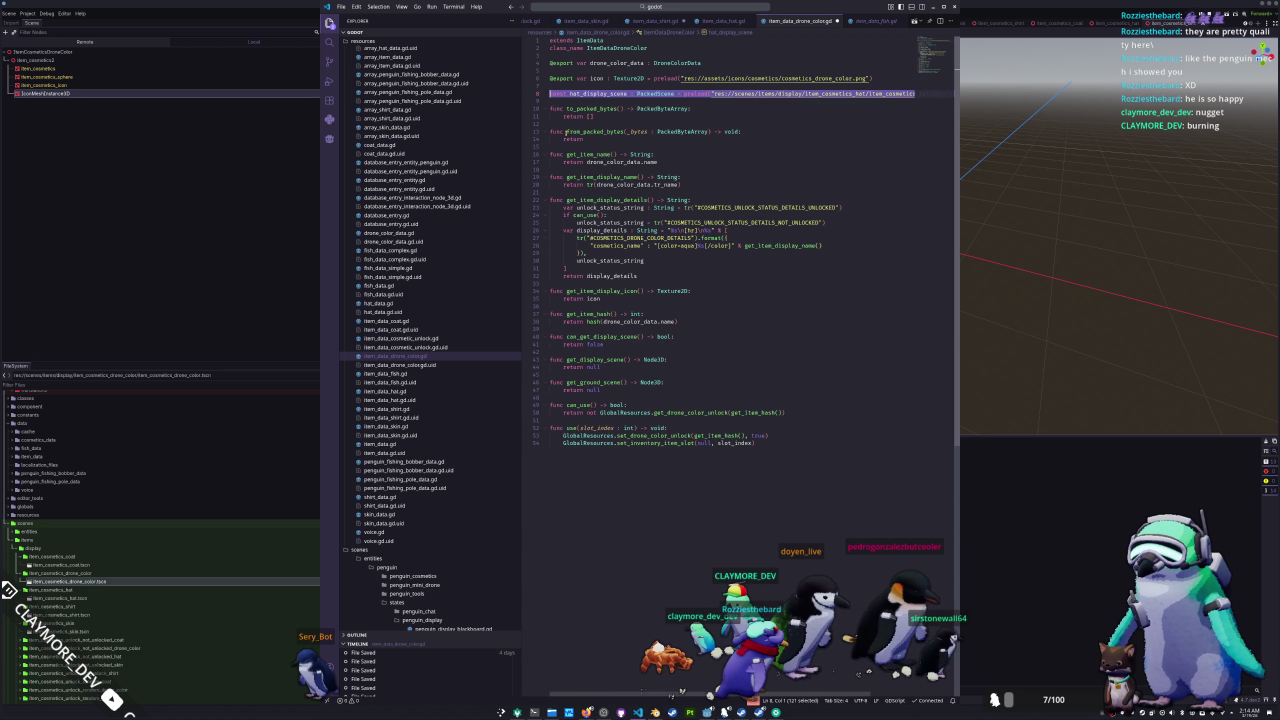
- Rename every hat on the constant line to drone_color, making drone_color_display_scene
{"action": "double_click", "coordinate": [574, 93]}
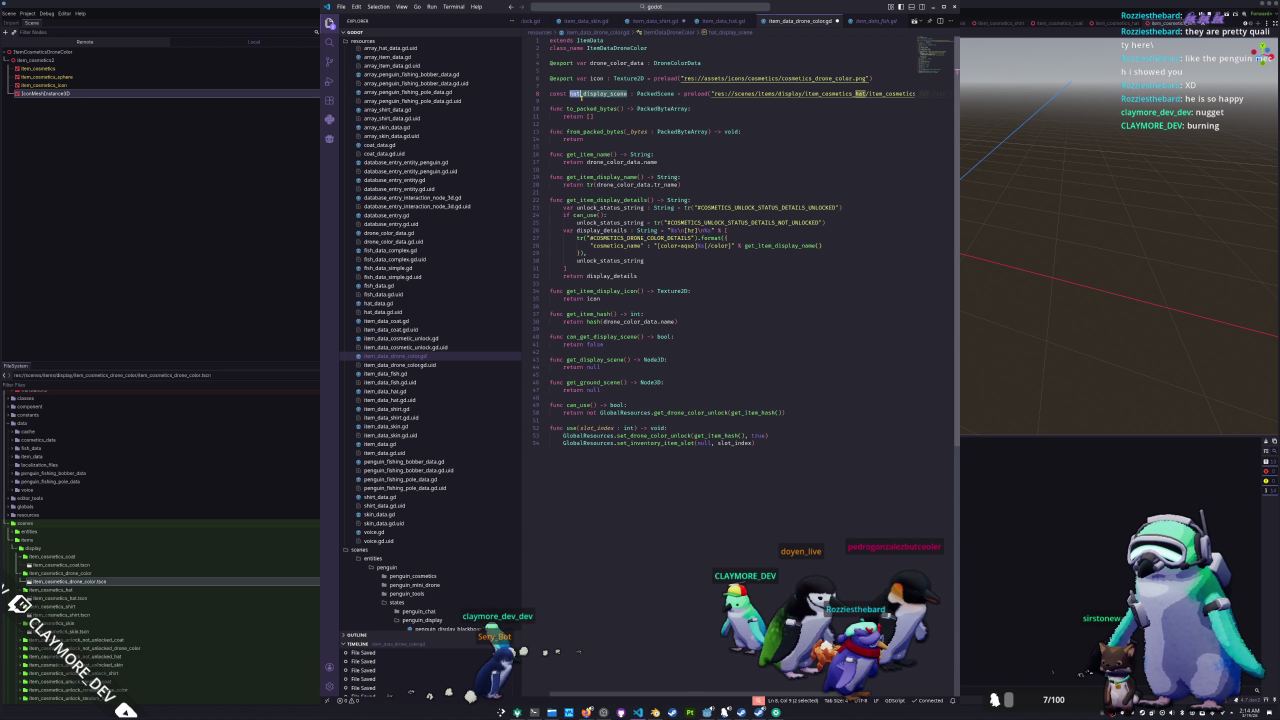
{"action": "key", "text": "ctrl+d"}
{"action": "type", "text": "dro"}
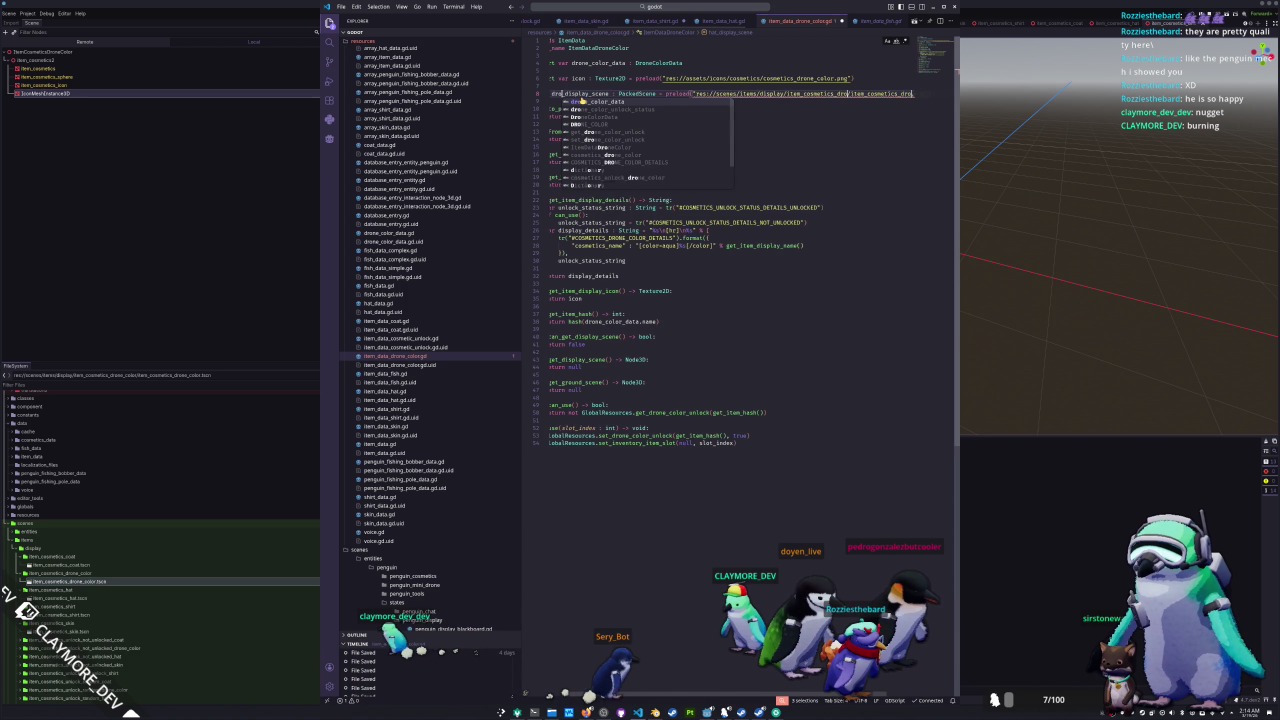
{"action": "type", "text": "ne_color"}
{"action": "key", "text": "Escape"}
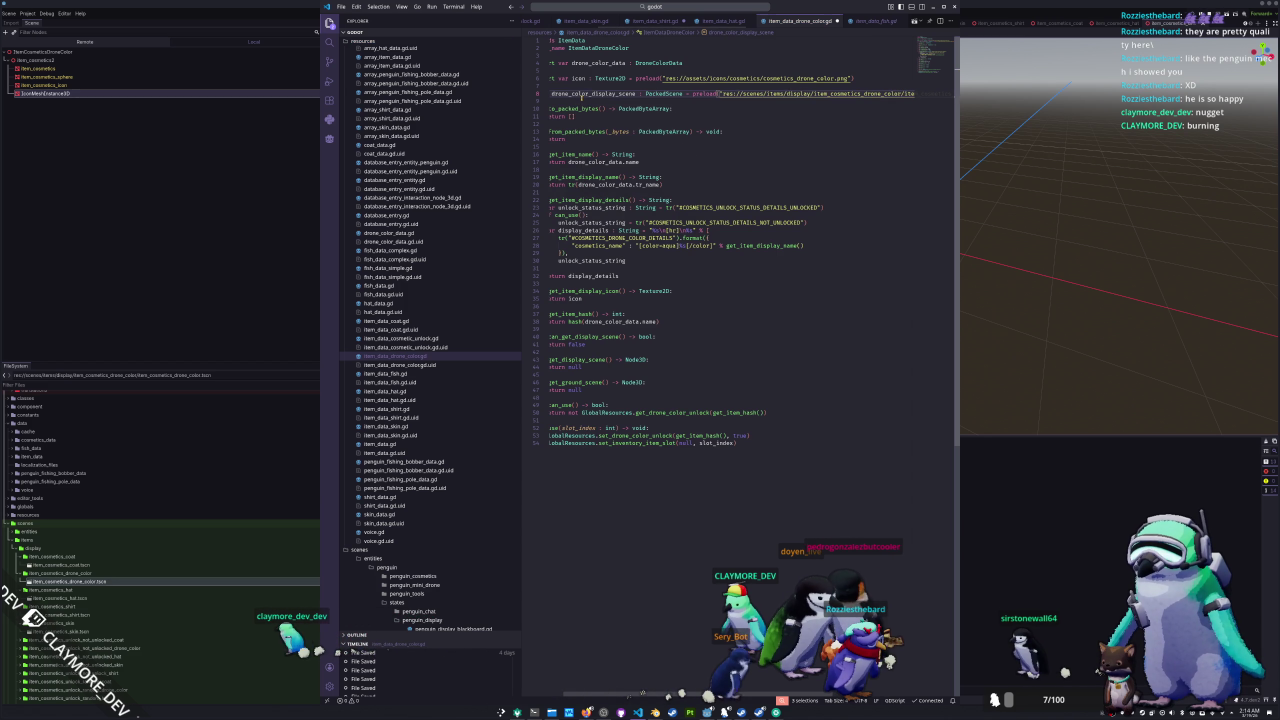
{"action": "left_click", "coordinate": [582, 98]}
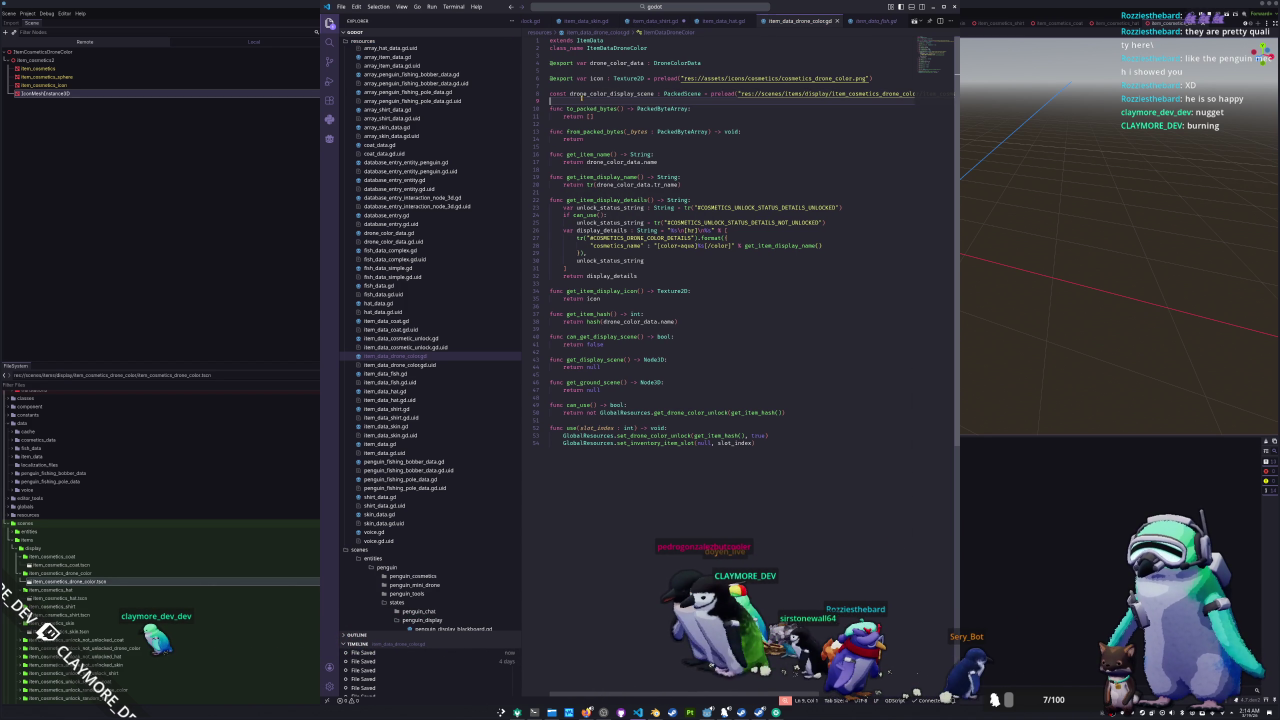
- Make can_get_display_scene return true and get_display_scene return drone_color_display_scene.instantiate()
{"action": "key", "text": "Down"}
{"action": "key", "text": "Down"}
{"action": "key", "text": "Down"}
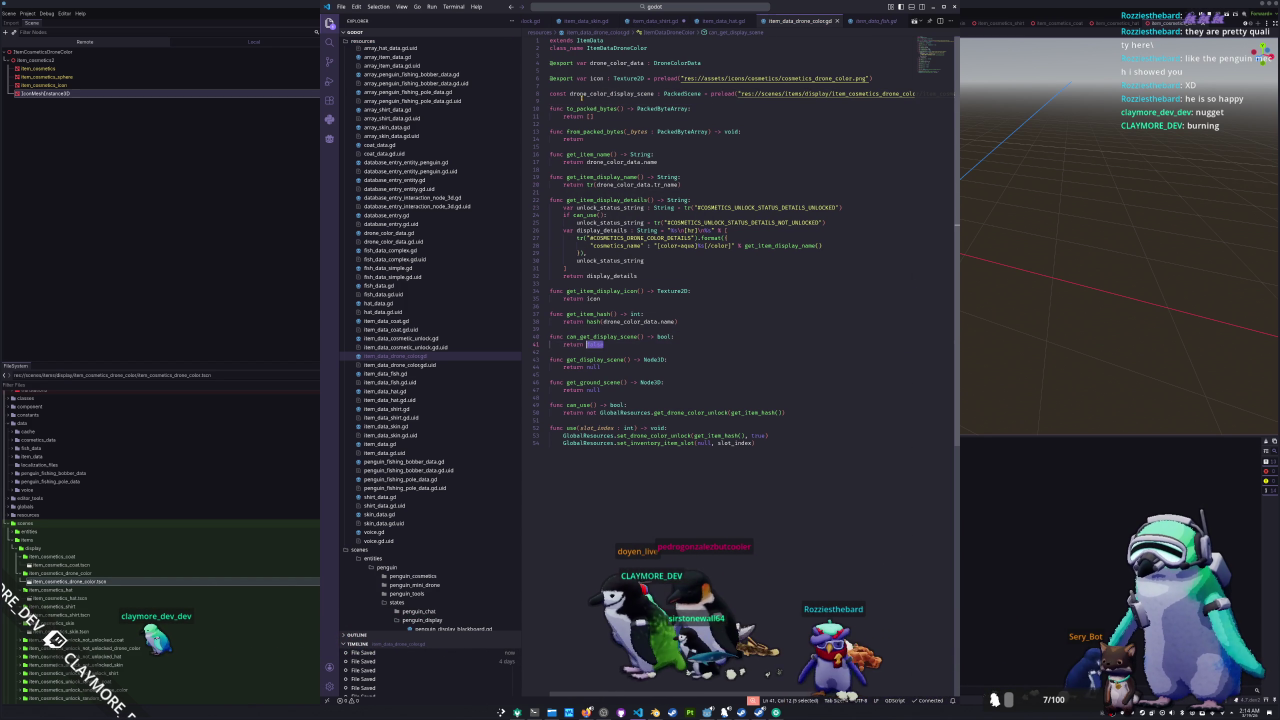
{"action": "type", "text": "rue"}
{"action": "key", "text": "Down"}
{"action": "key", "text": "Down"}
{"action": "key", "text": "Home"}
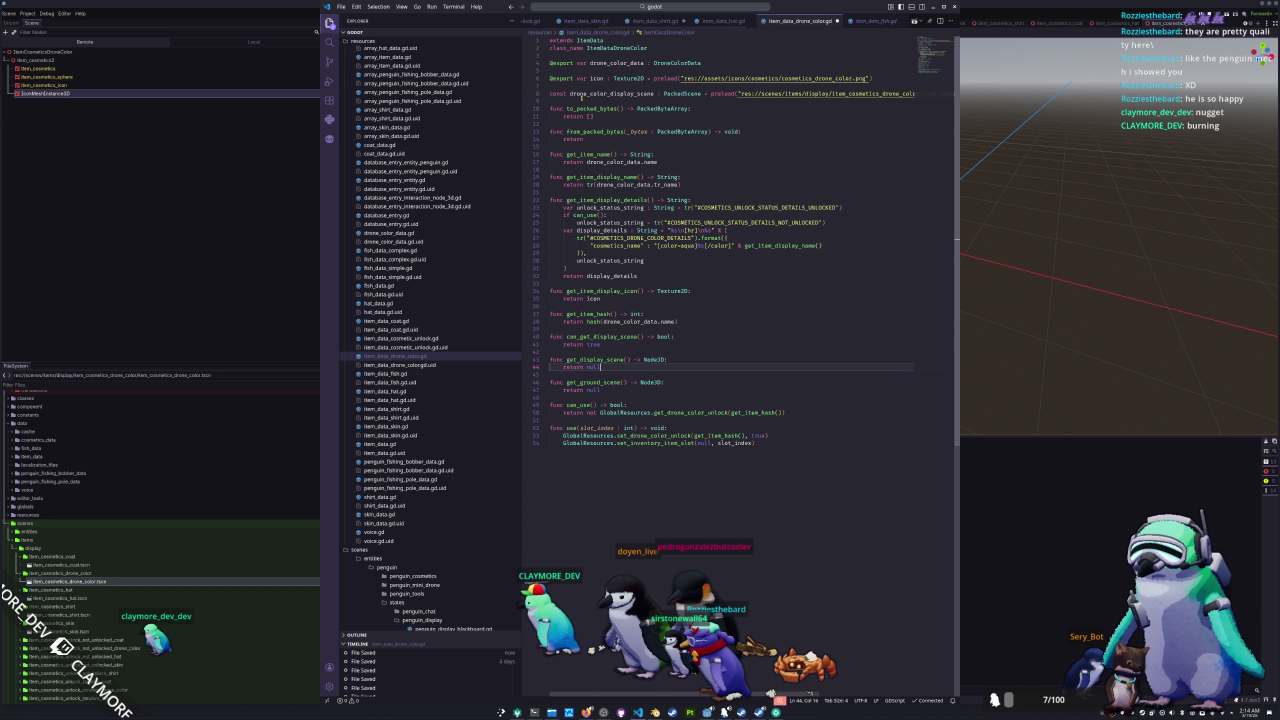
{"action": "type", "text": ".inst"}
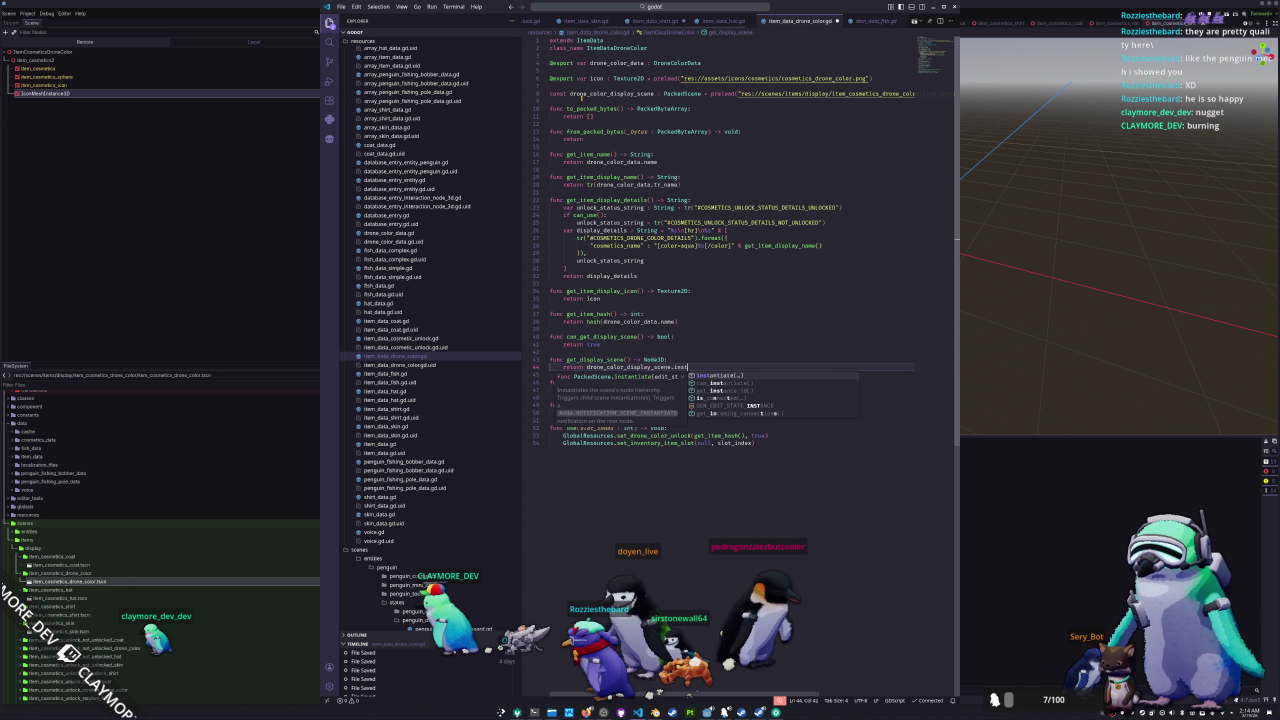
{"action": "key", "text": "Return"}
{"action": "type", "text": "()"}
{"action": "key", "text": "Down"}
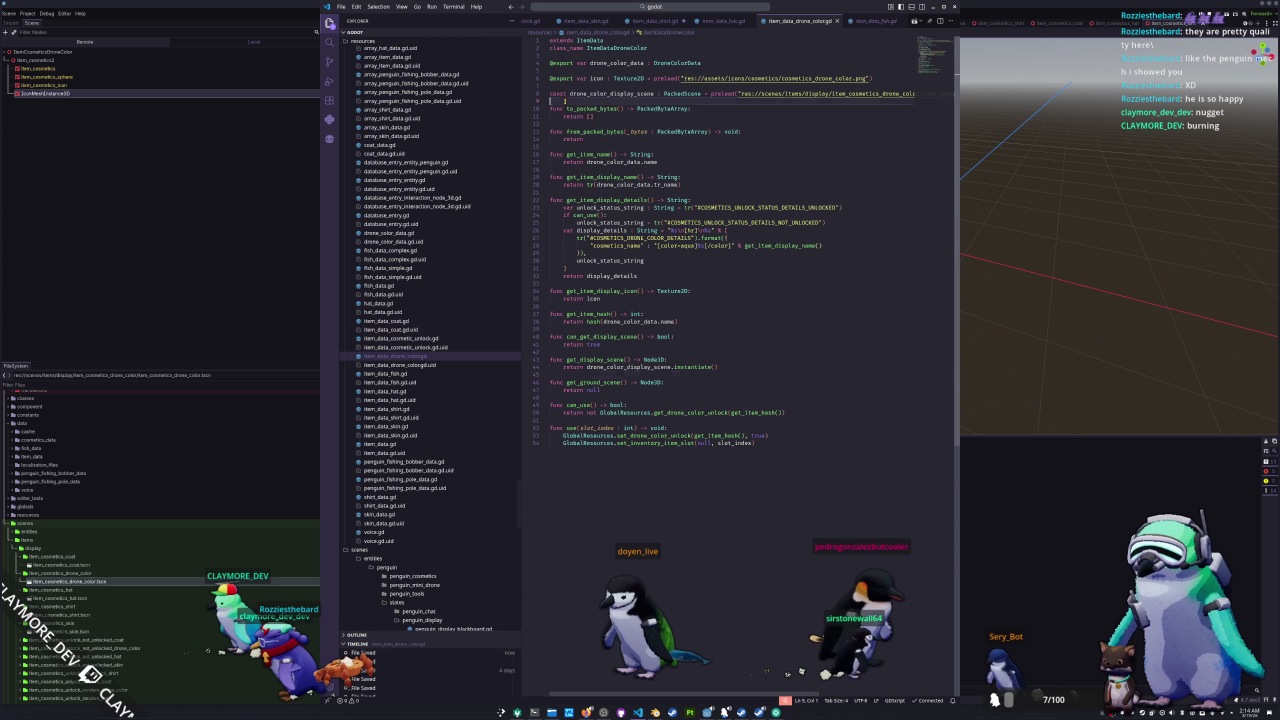
{"action": "left_click_drag", "start_coordinate": [551, 101], "coordinate": [551, 87]}
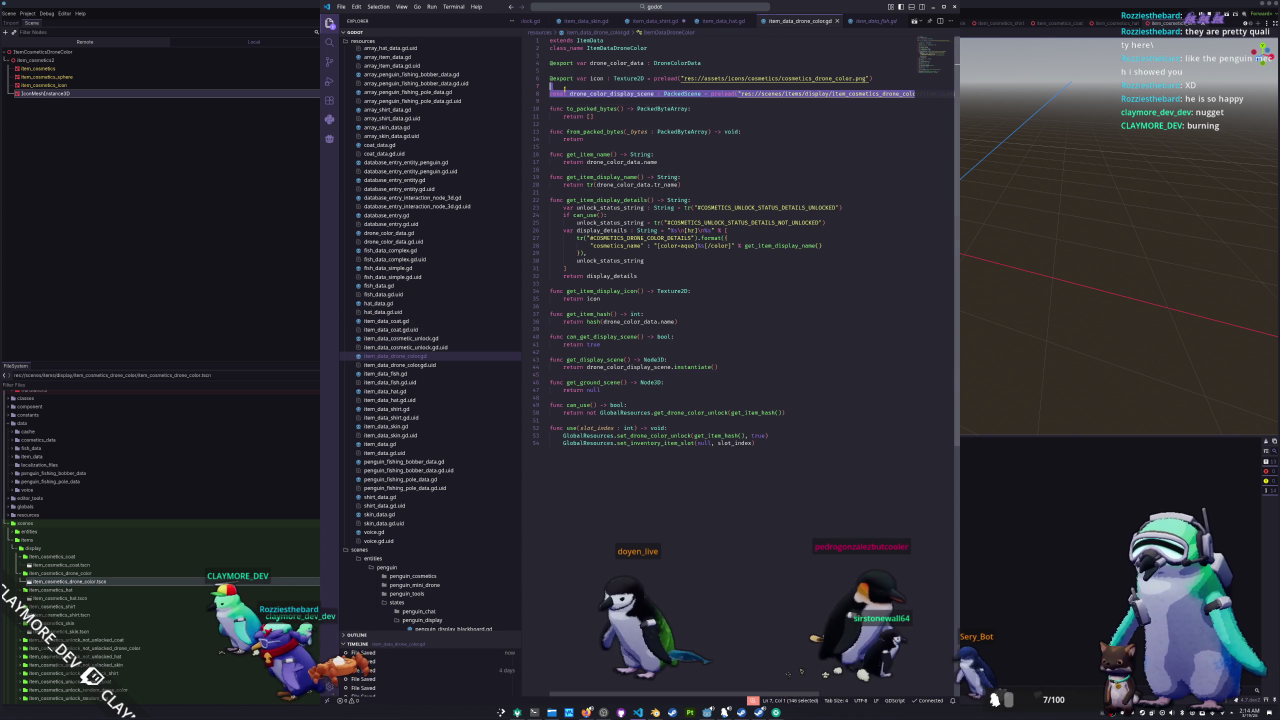
- Paste the display scene constant into item_data_coat.gd and rename it coat_display_scene
{"action": "left_click", "coordinate": [386, 305]}
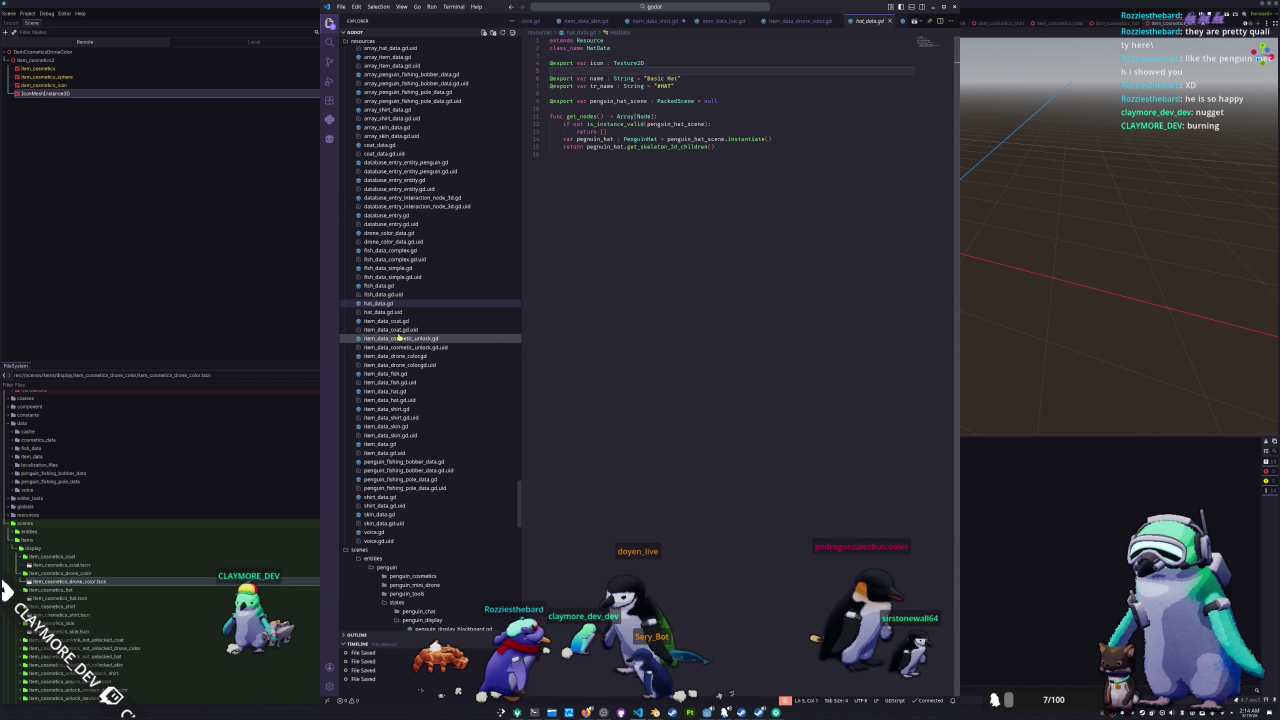
{"action": "left_click", "coordinate": [397, 321]}
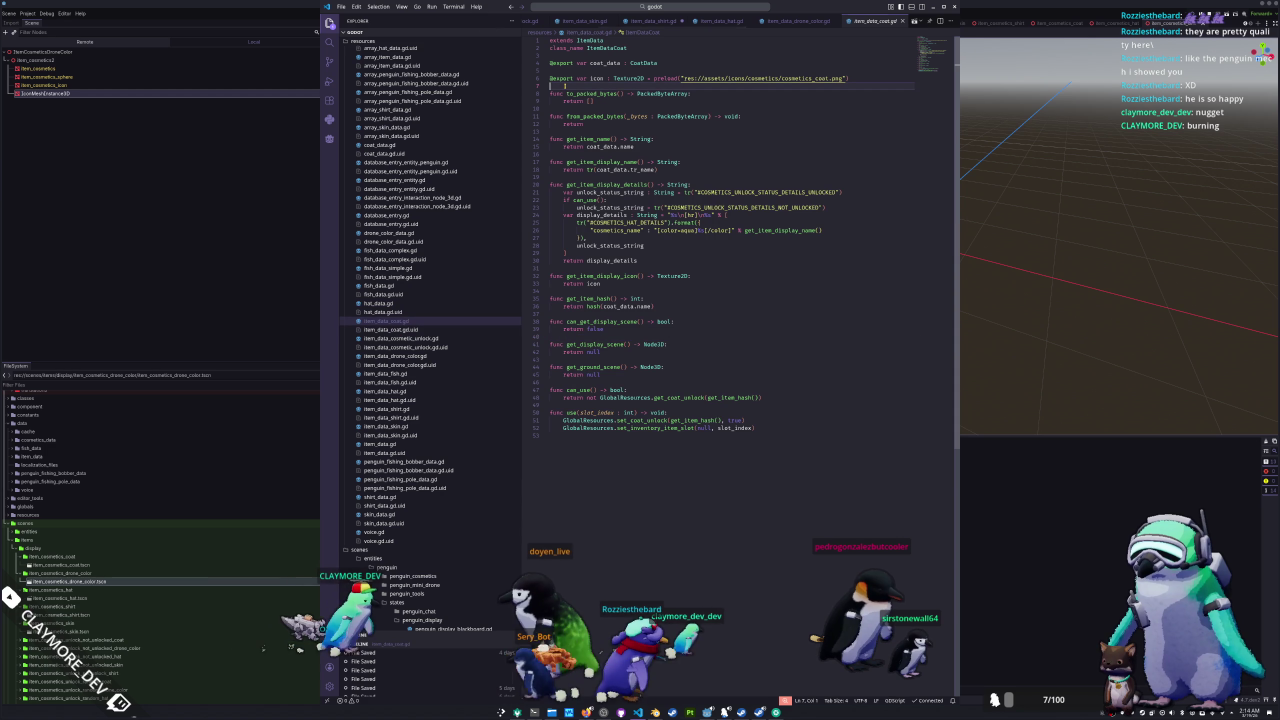
{"action": "key", "text": "ctrl+v"}
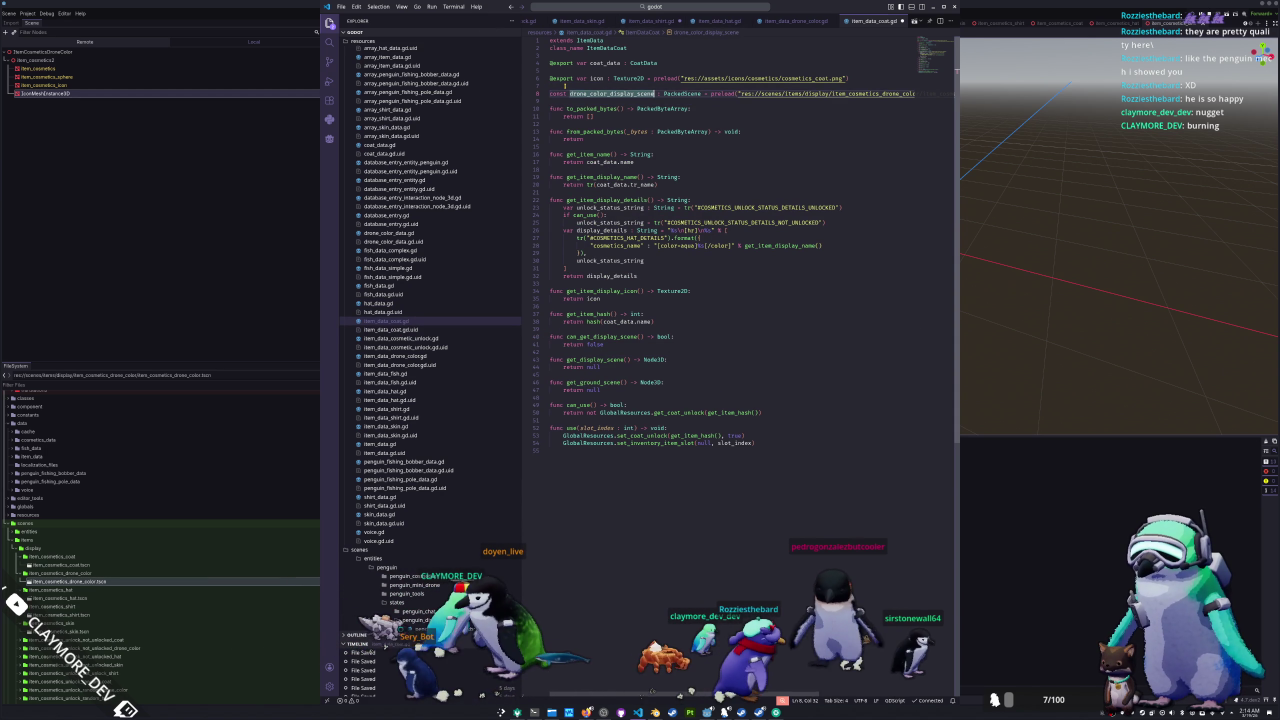
{"action": "left_click", "coordinate": [611, 93]}
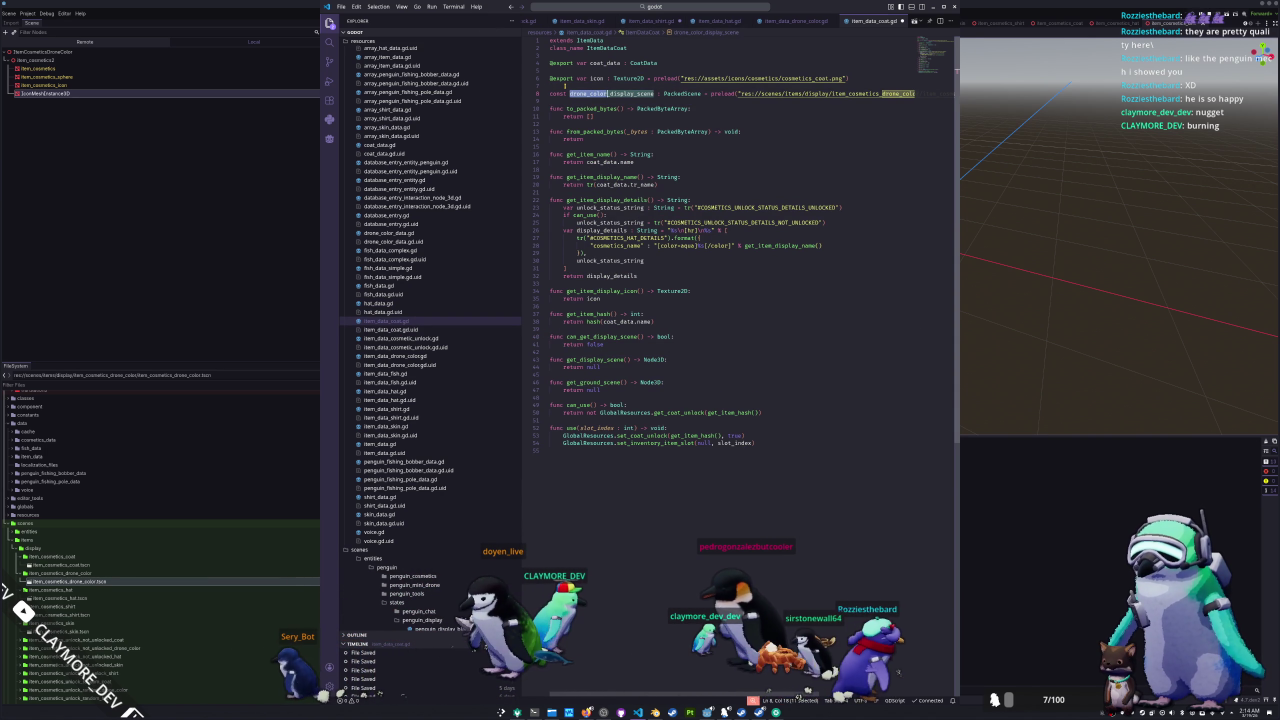
{"action": "key", "text": "ctrl+d"}
{"action": "key", "text": "ctrl+d"}
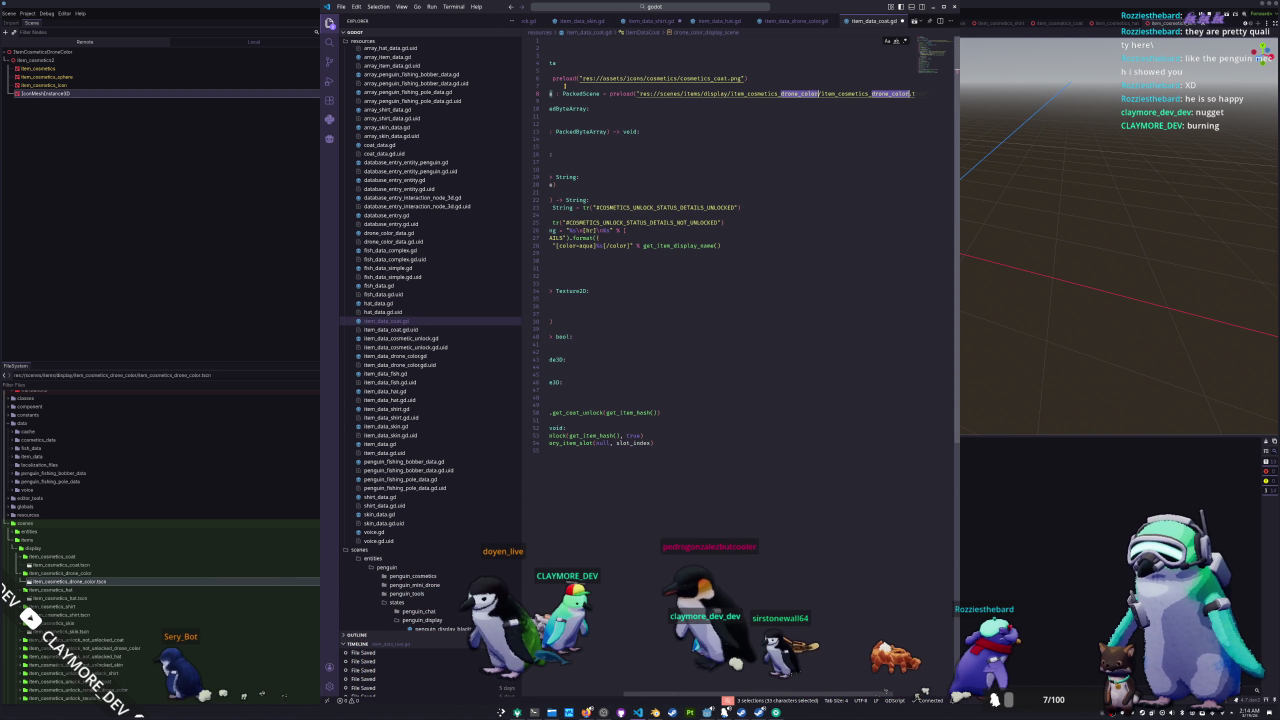
{"action": "type", "text": "coat_display_scene"}
{"action": "key", "text": "Escape"}
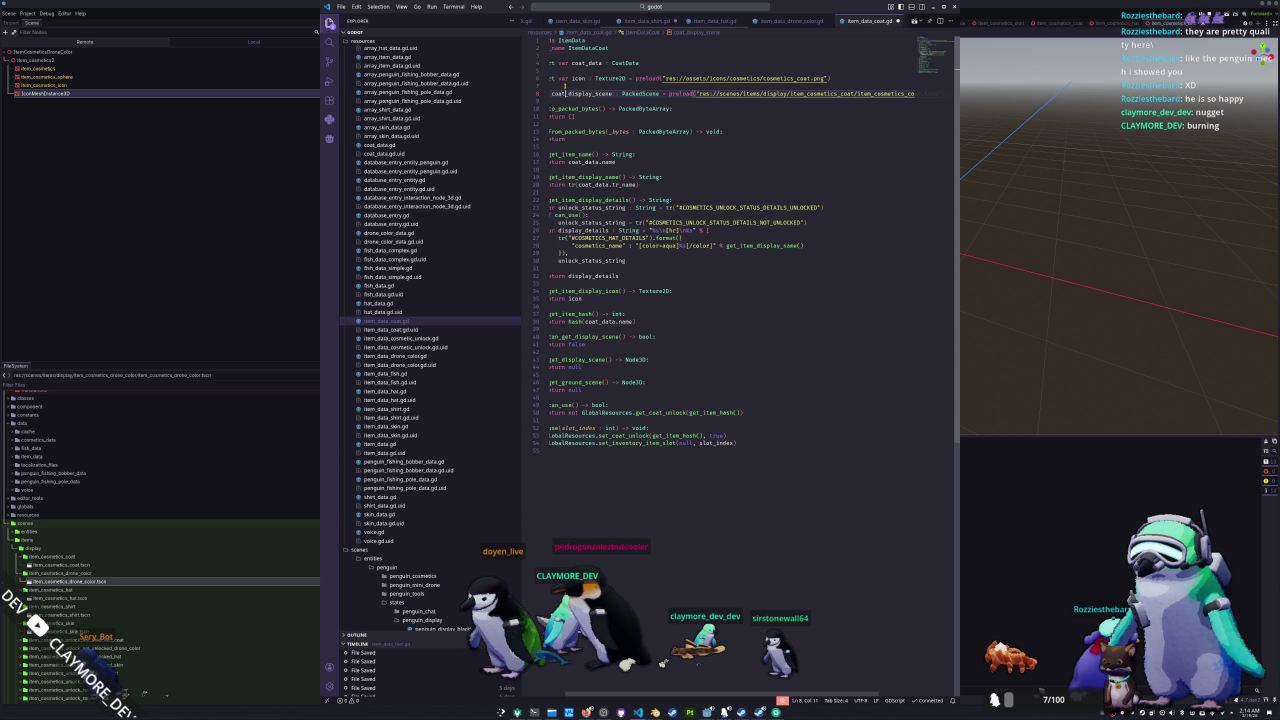
{"action": "key", "text": "ctrl+d"}
{"action": "key", "text": "Down"}
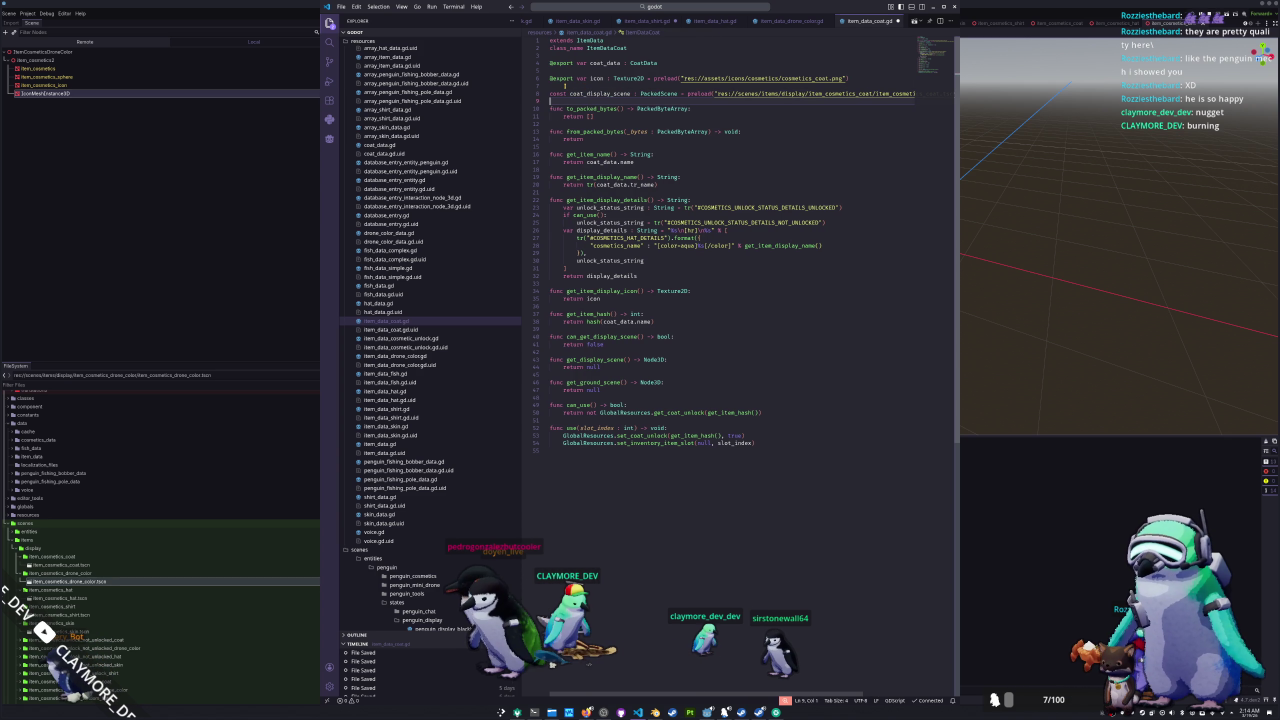
- Make can_get_display_scene return true and get_display_scene return coat_display_scene.instantiate()
{"action": "double_click", "coordinate": [596, 344]}
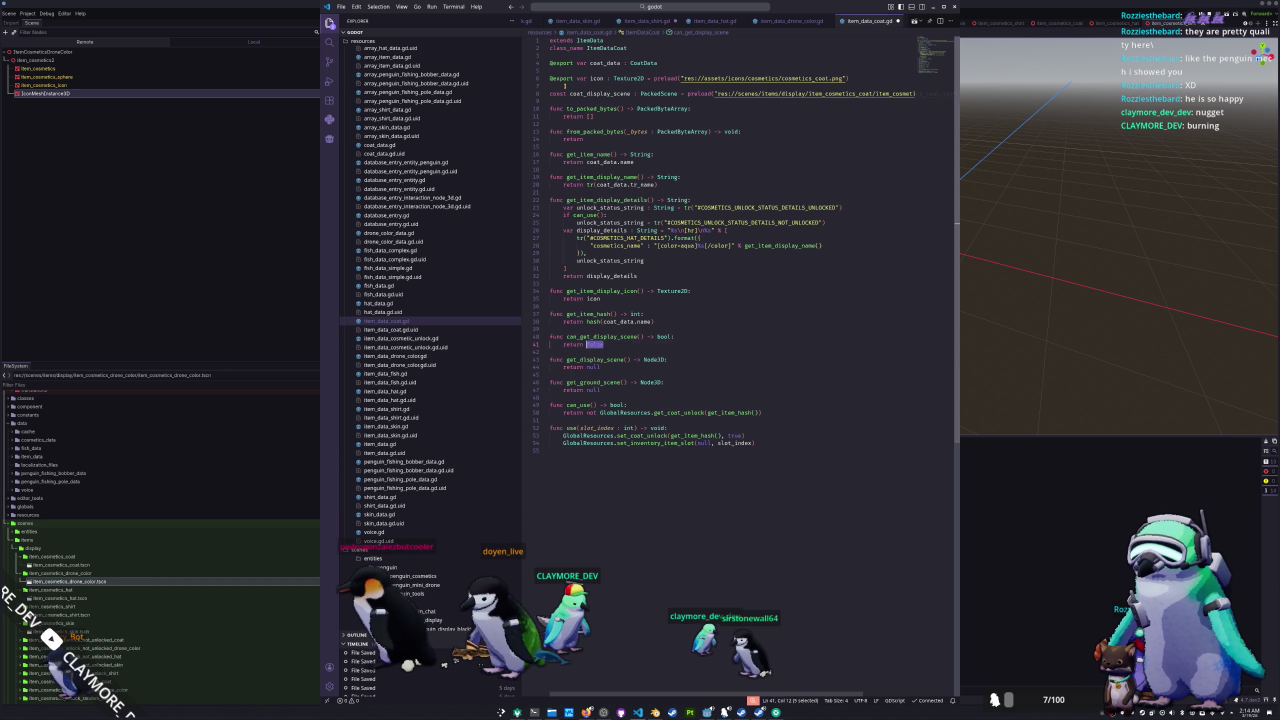
{"action": "type", "text": "true"}
{"action": "double_click", "coordinate": [596, 367]}
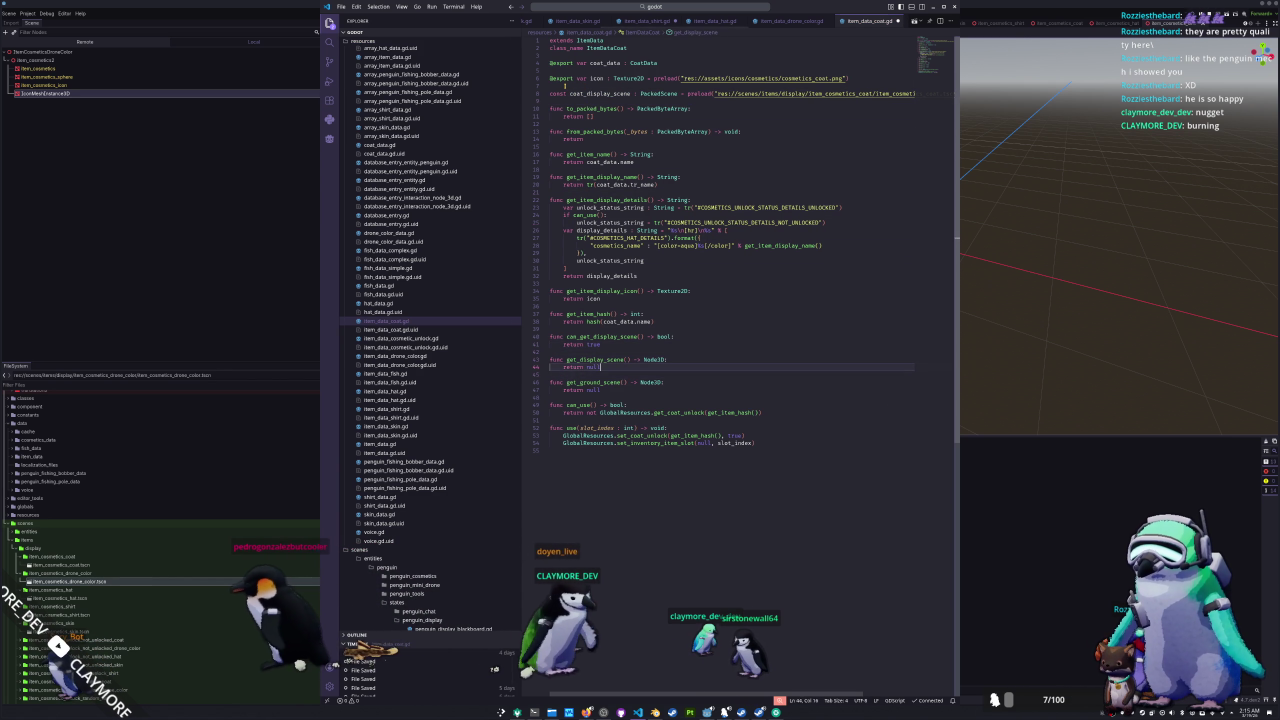
{"action": "type", "text": "coat_display_scene"}
{"action": "type", "text": ".inst"}
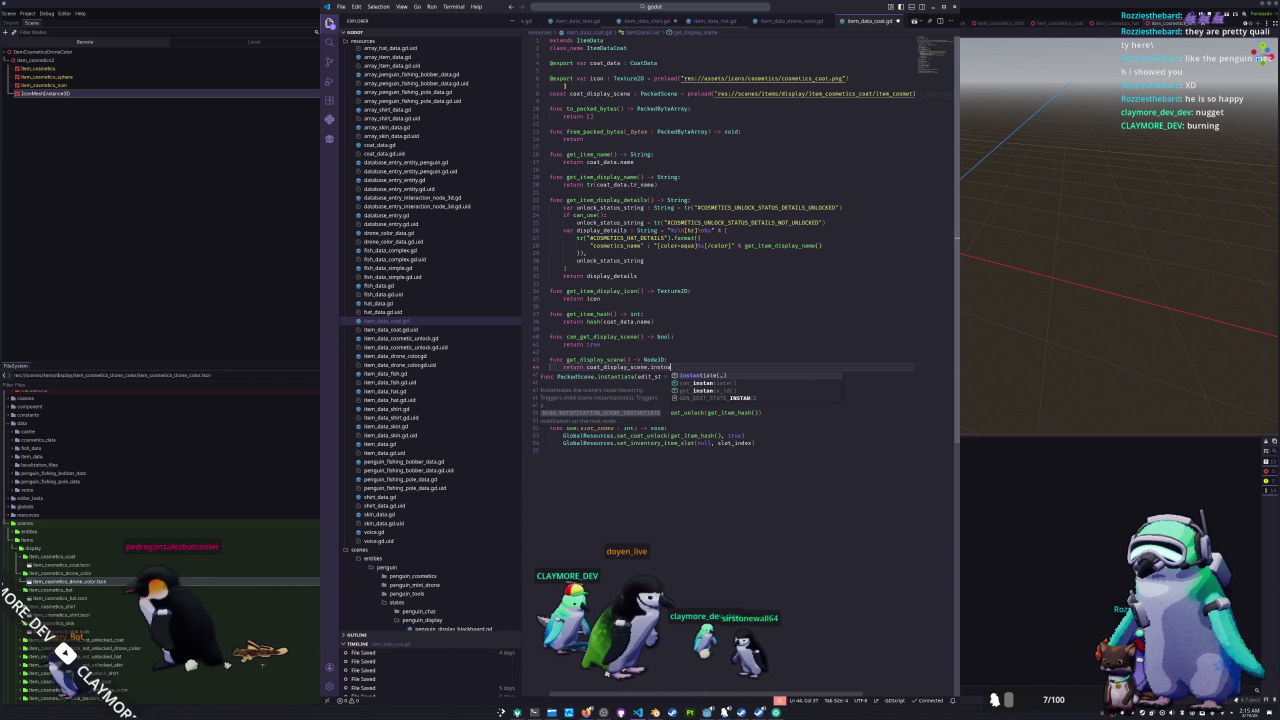
{"action": "key", "text": "Return"}
{"action": "key", "text": "Down"}
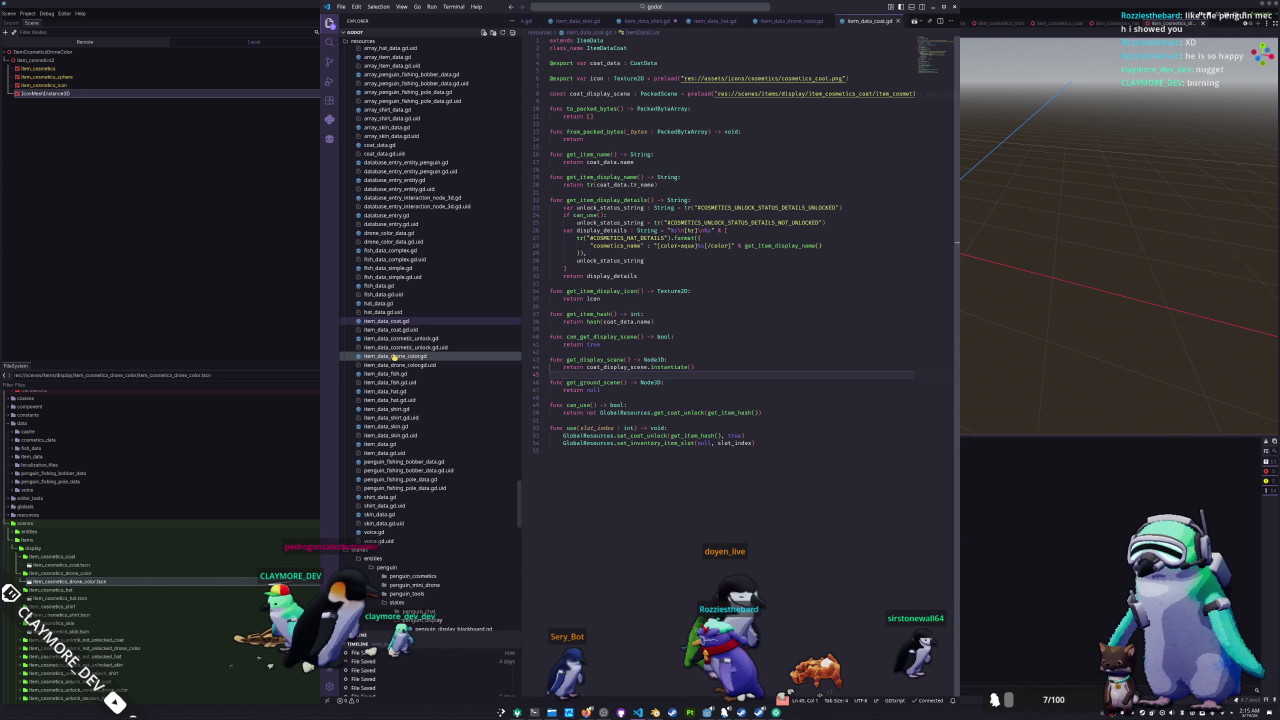
- Review the drone colour, hat, shirt and skin item data scripts, then return to Godot
{"action": "left_click", "coordinate": [394, 356]}
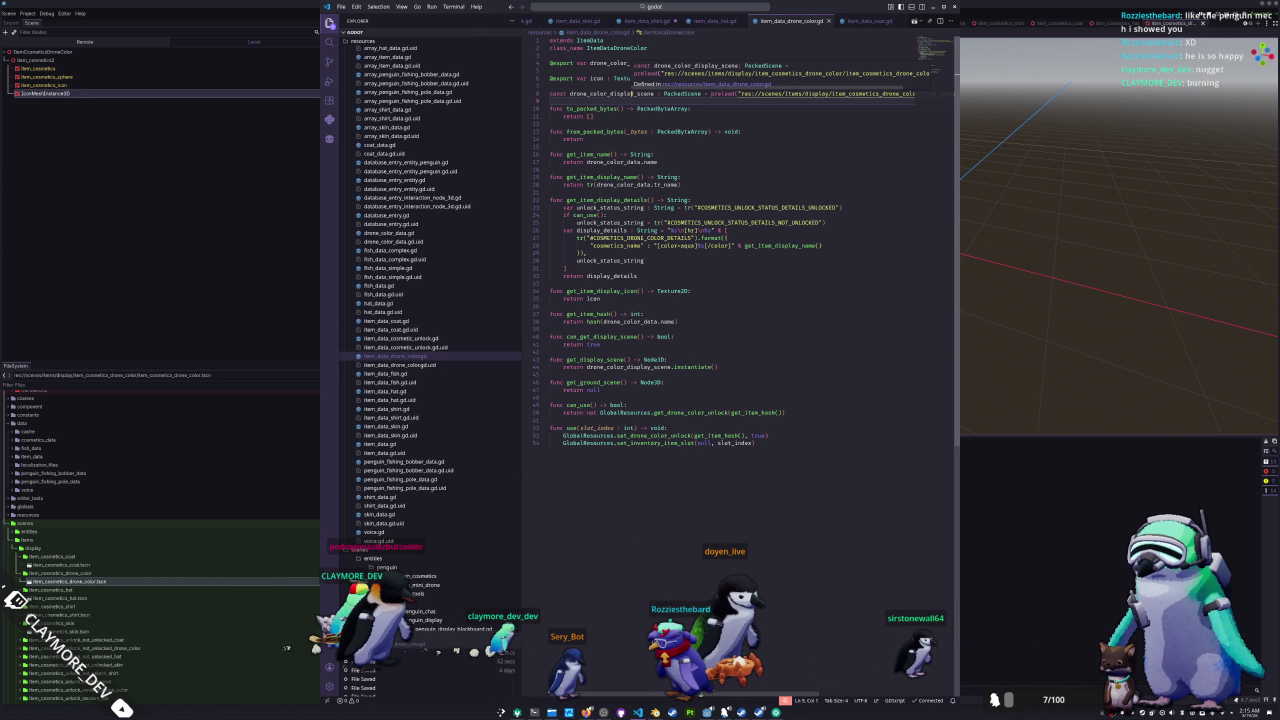
{"action": "left_click", "coordinate": [612, 367]}
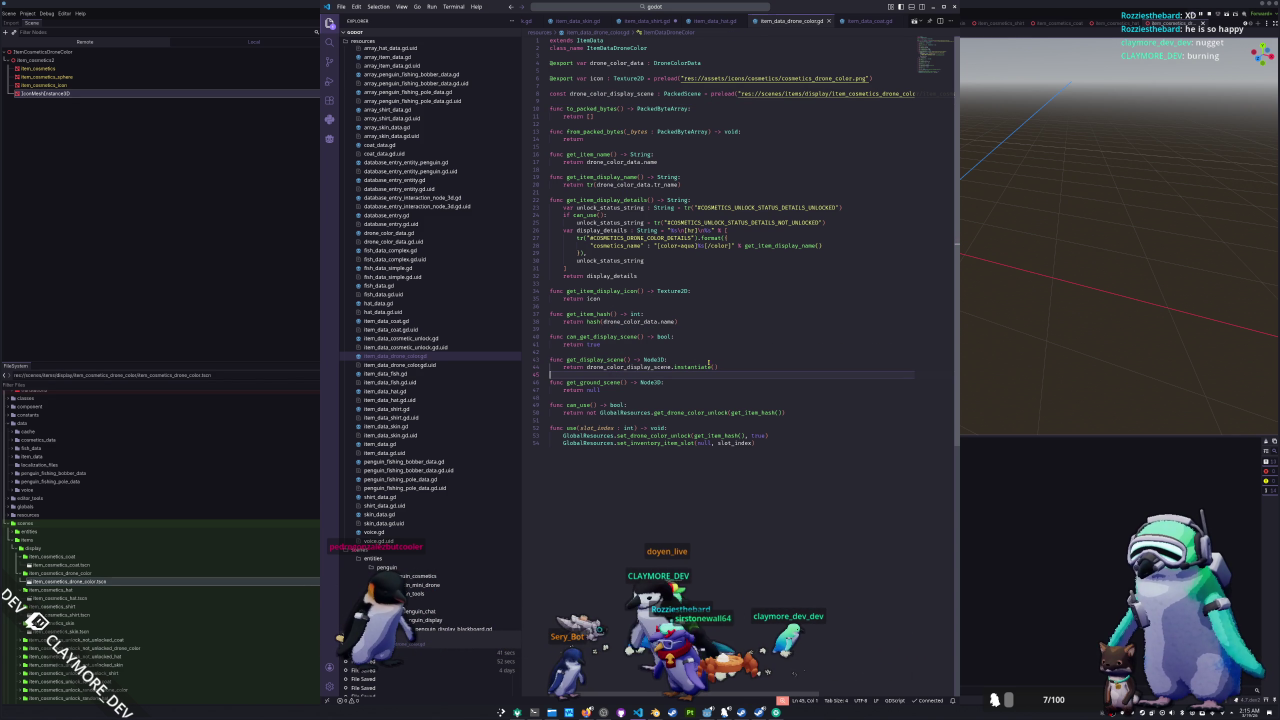
{"action": "left_click", "coordinate": [407, 392]}
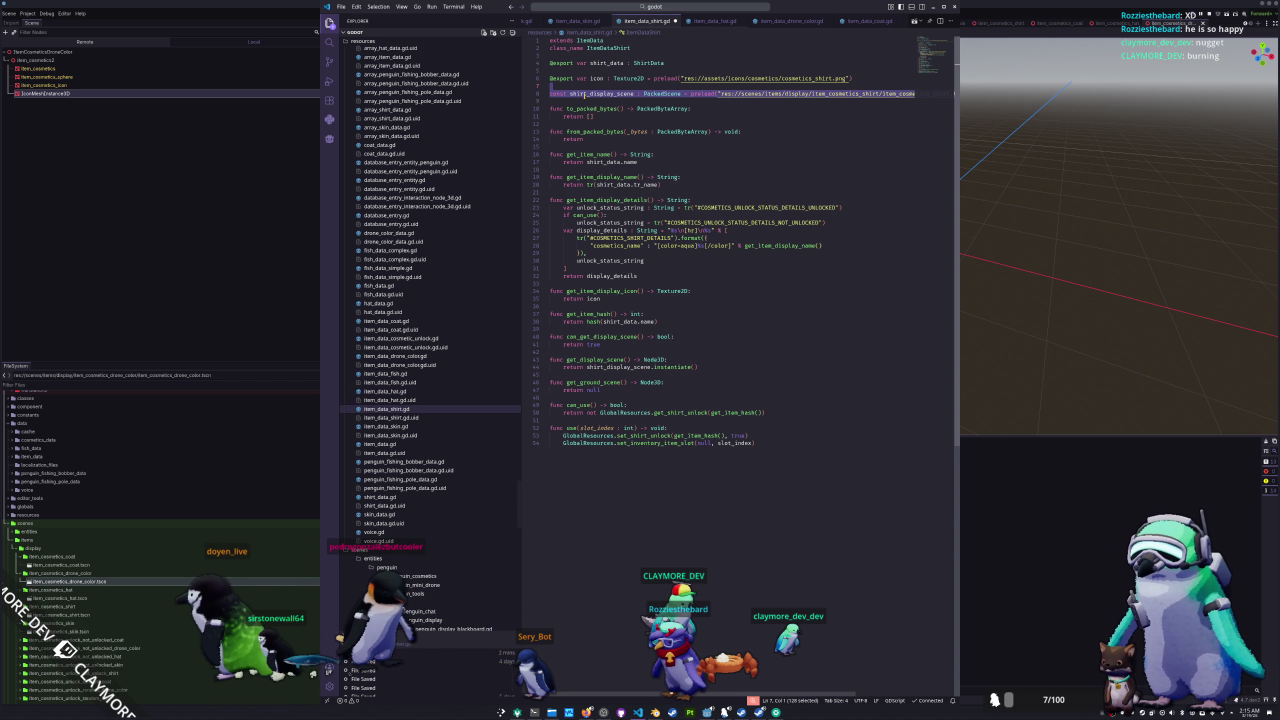
{"action": "left_click", "coordinate": [407, 410]}
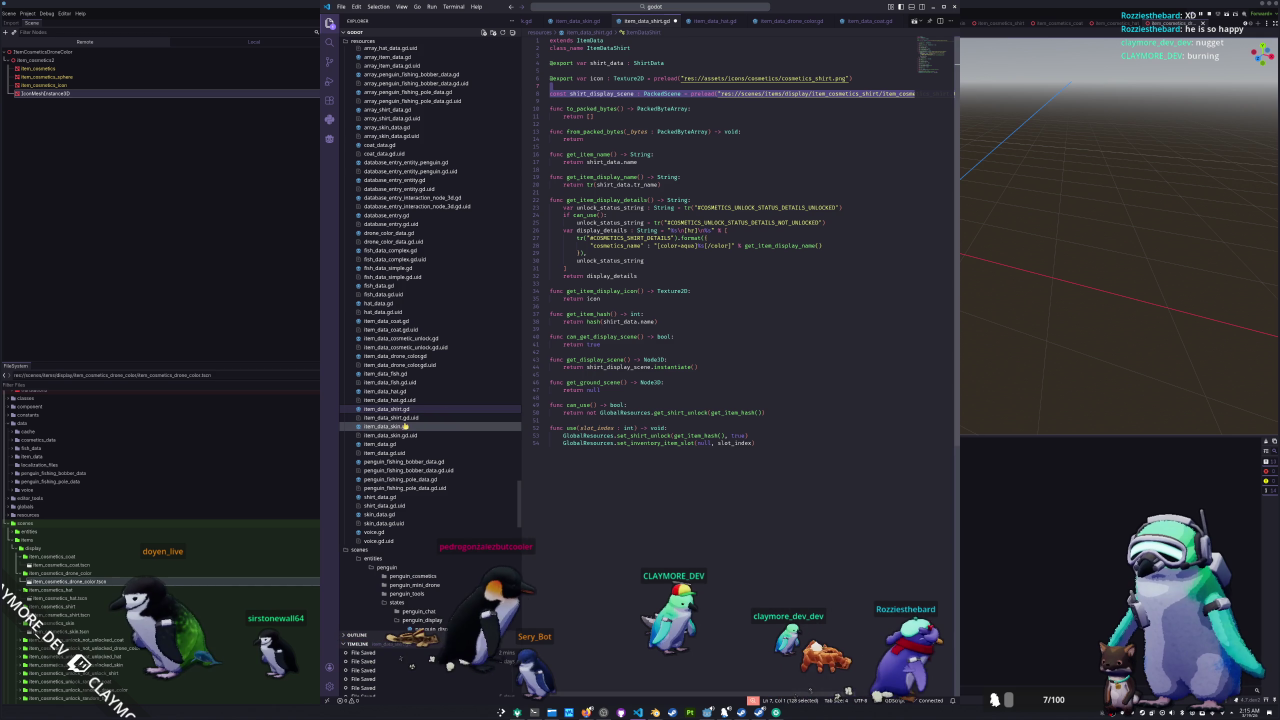
{"action": "left_click", "coordinate": [395, 427]}
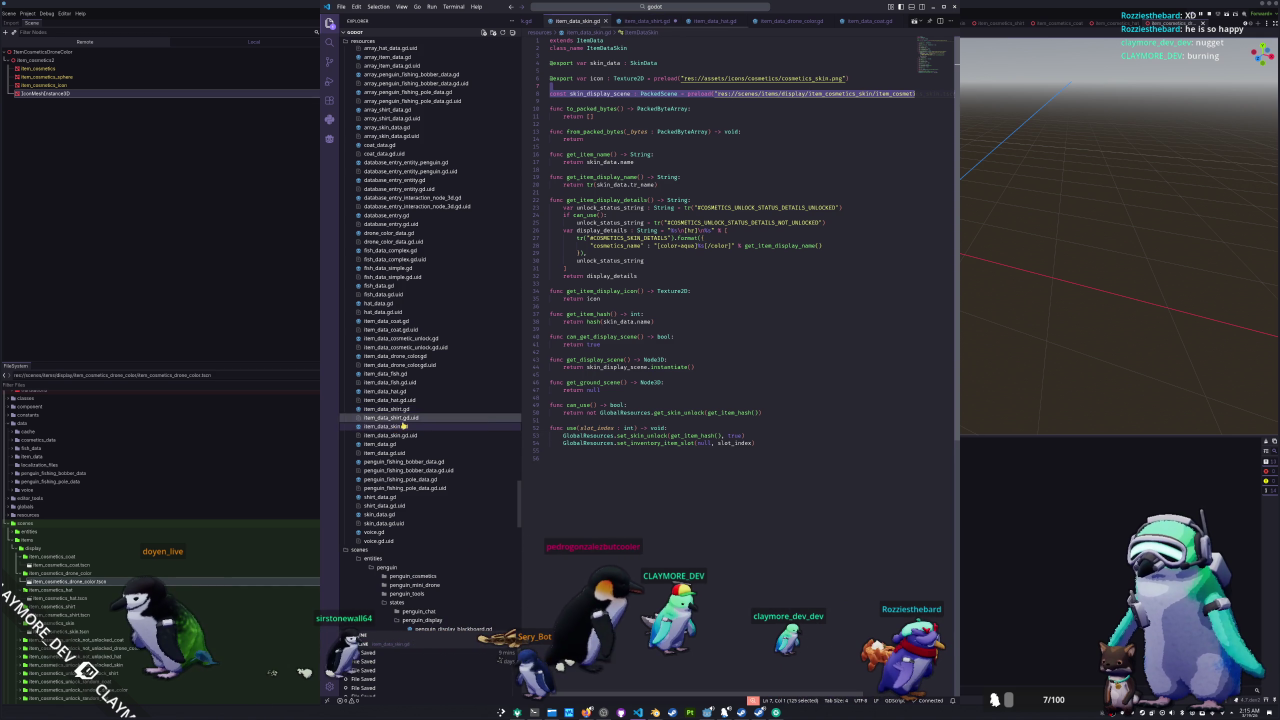
{"action": "mouse_move", "coordinate": [853, 93]}
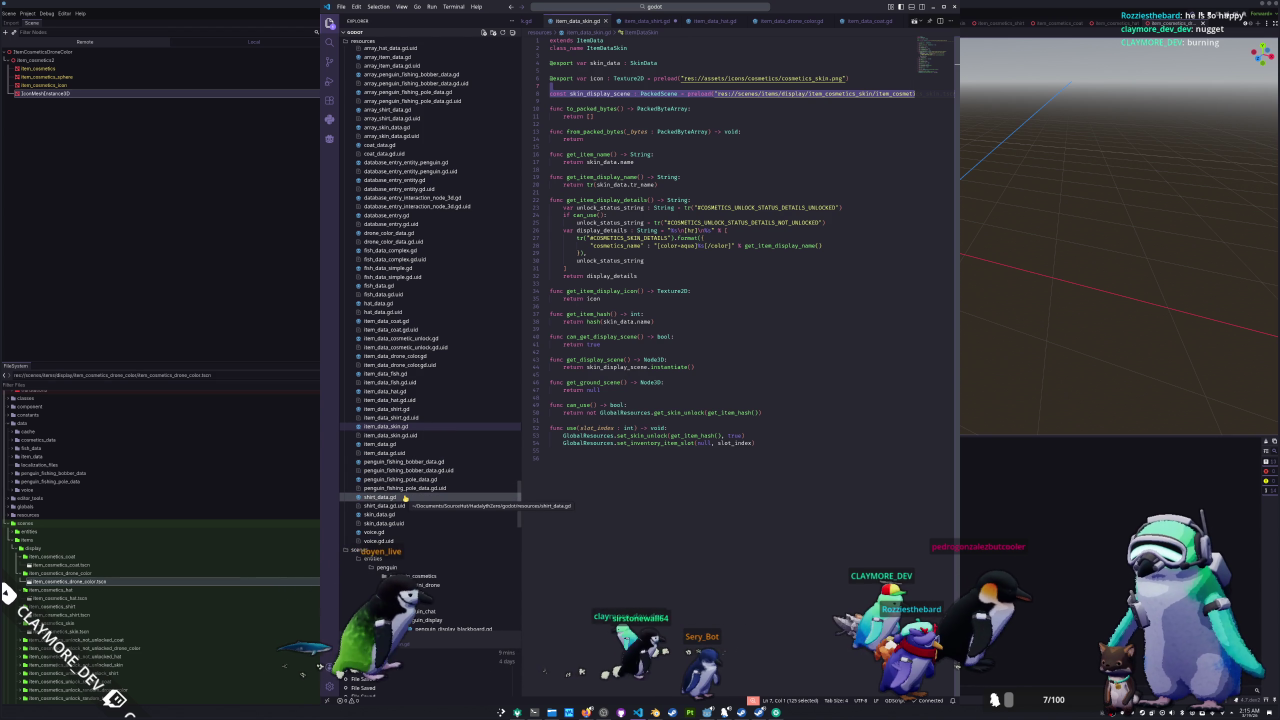
{"action": "left_click", "coordinate": [286, 331]}
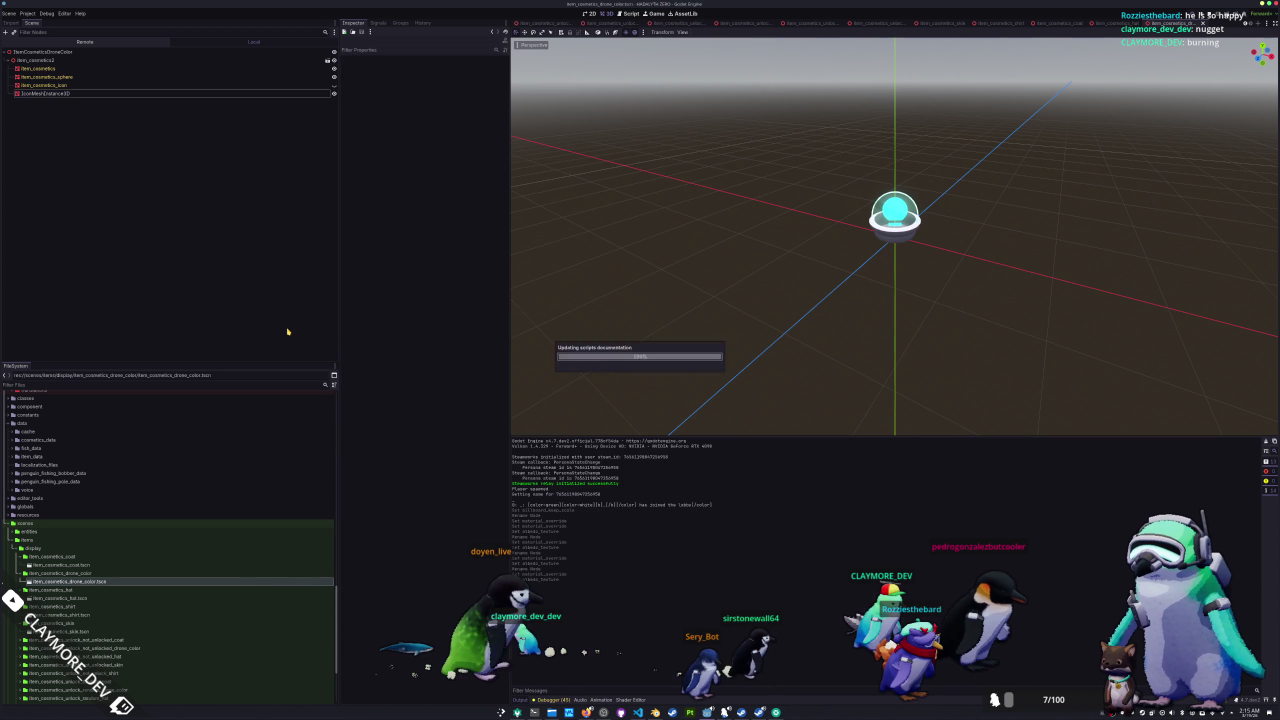
- Launch the game in Singleplayer, walk the penguin through the village and open its inventory
{"action": "key", "text": "F5"}
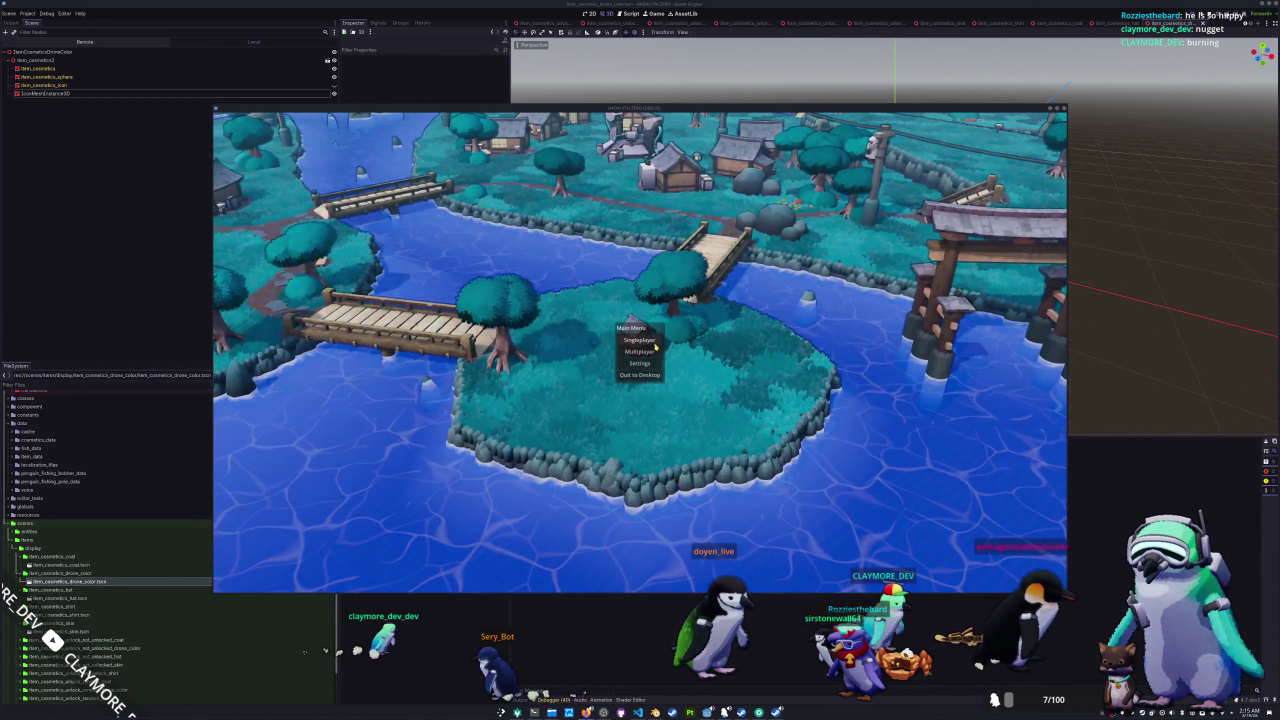
{"action": "left_click", "coordinate": [652, 342]}
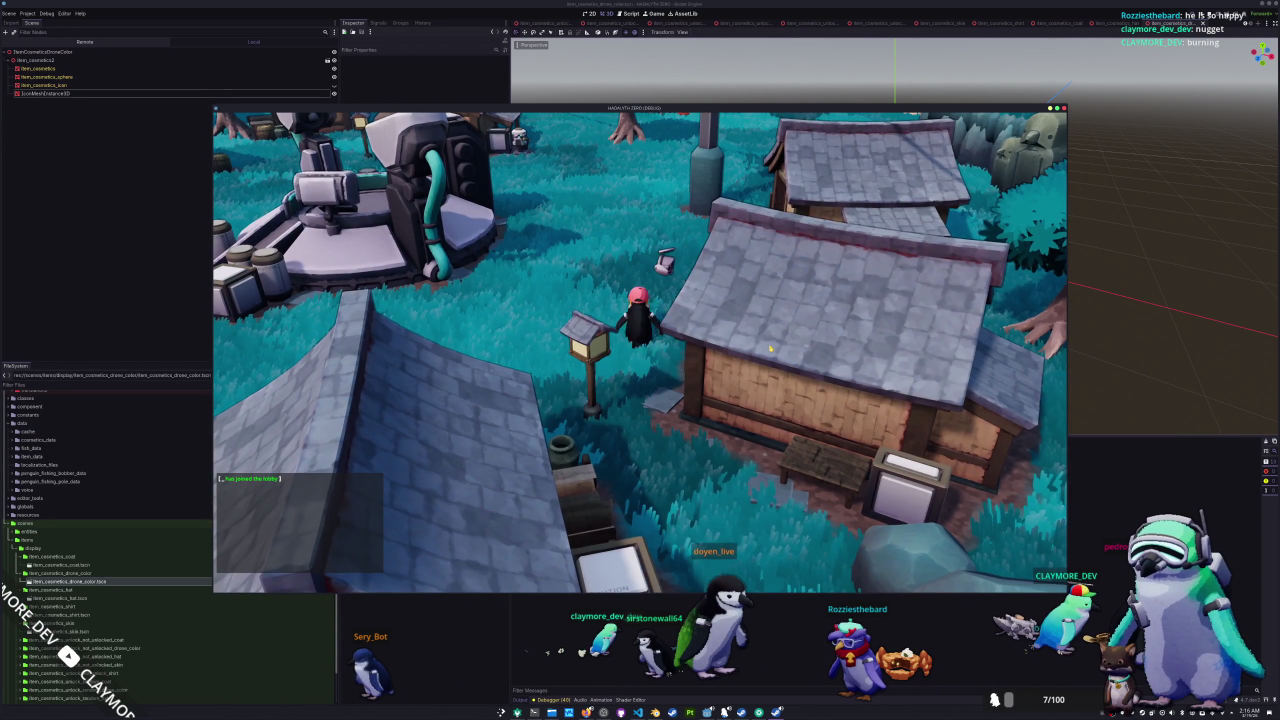
{"action": "key", "text": "w"}
{"action": "key", "text": "a"}
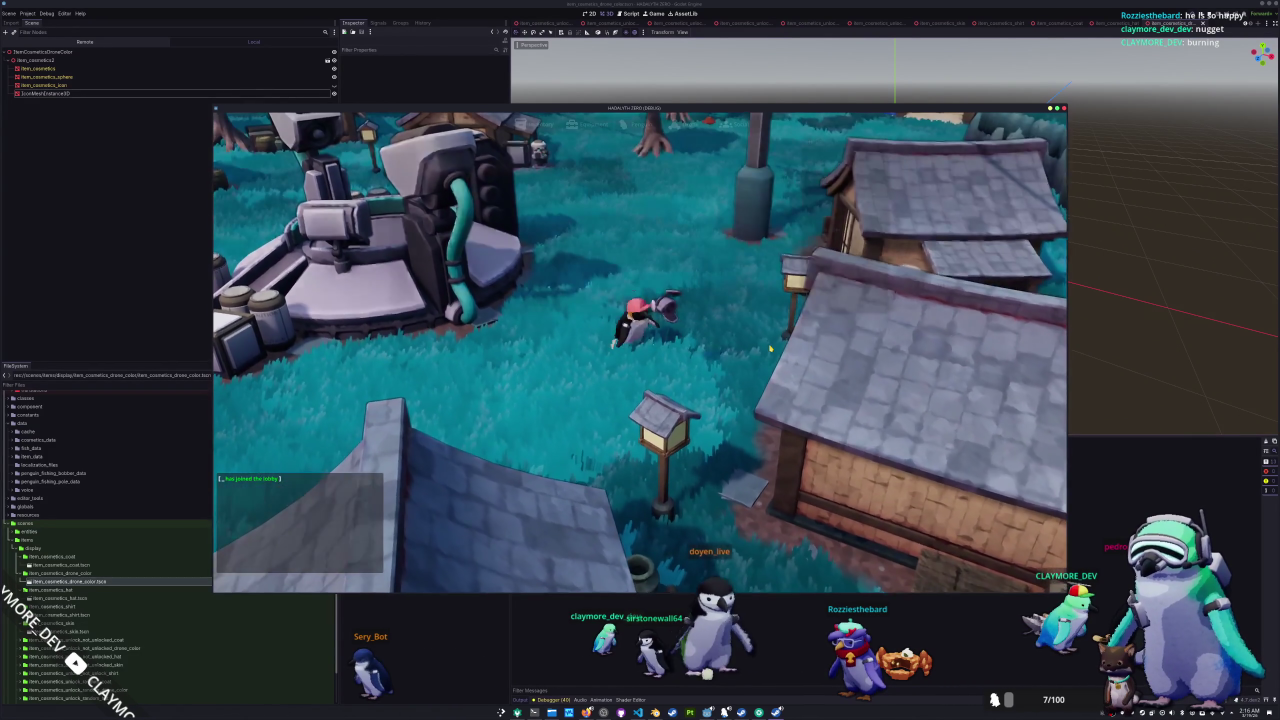
{"action": "key", "text": "i"}
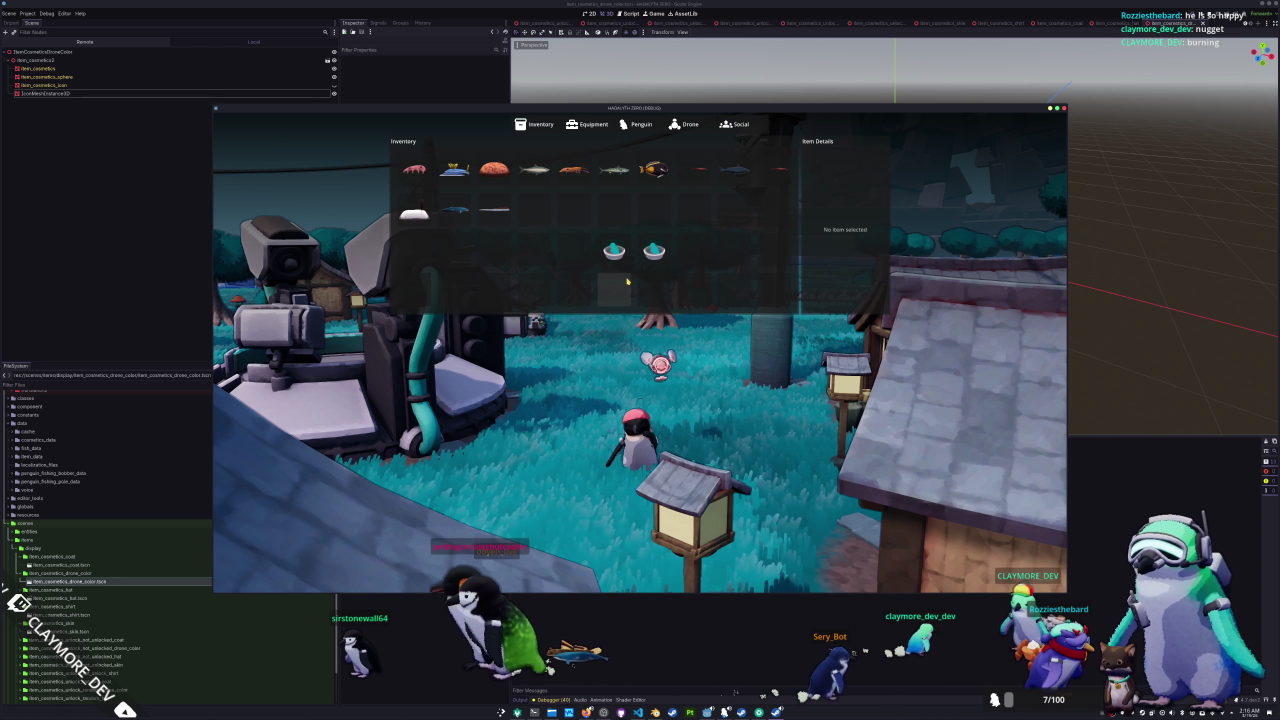
- Add the Basic Coat Amber via the dev console and have the penguin display it from the inventory
{"action": "key", "text": "grave"}
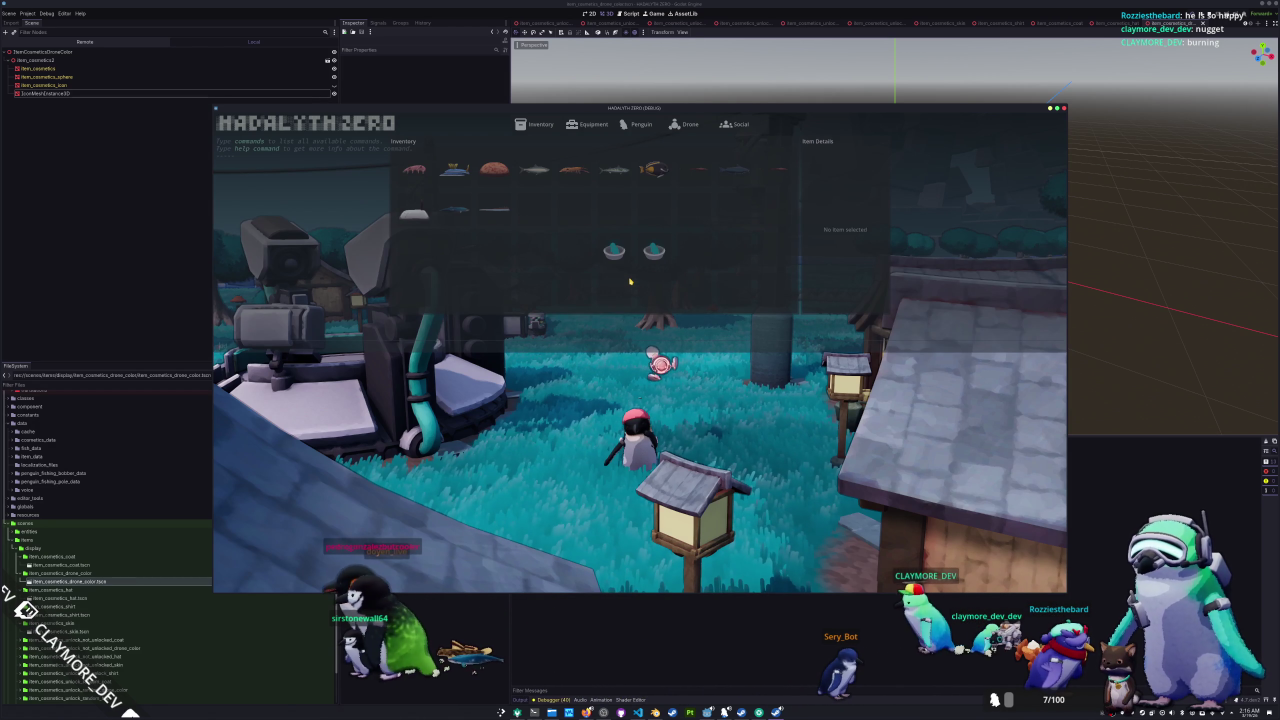
{"action": "key", "text": "Escape"}
{"action": "type", "text": "add inventory_item \"Basic Coa"}
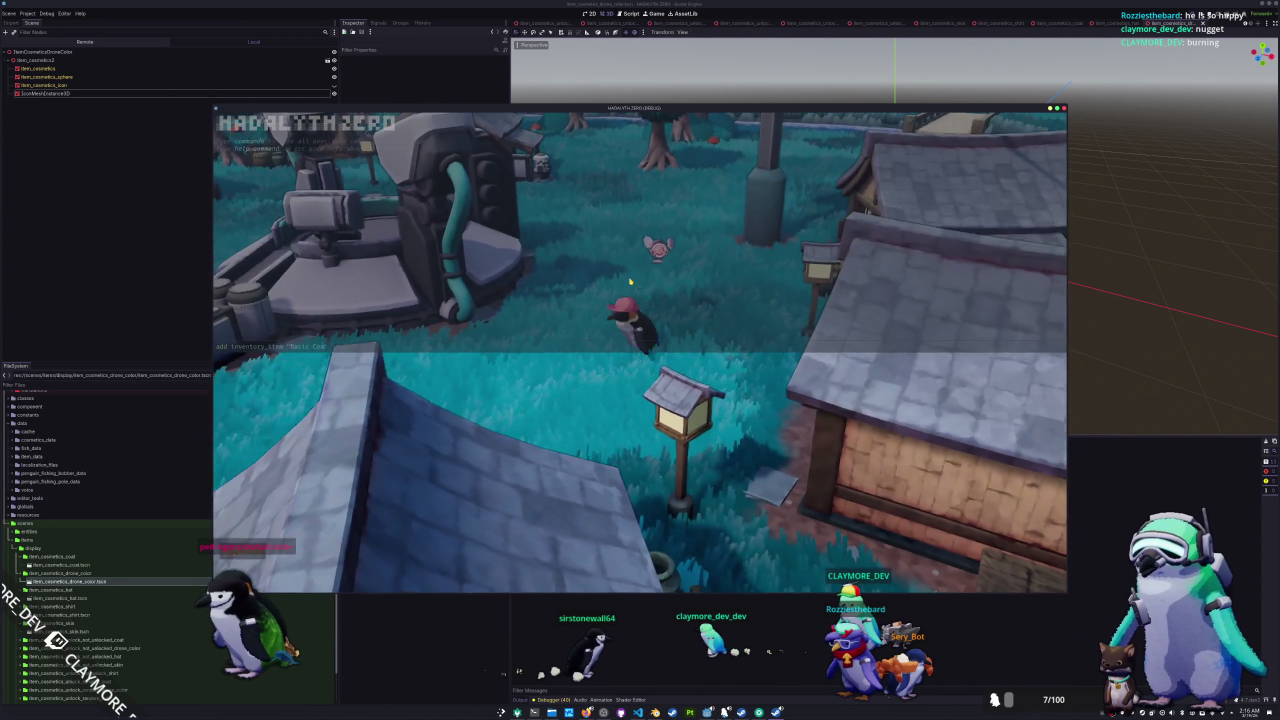
{"action": "key", "text": "Tab"}
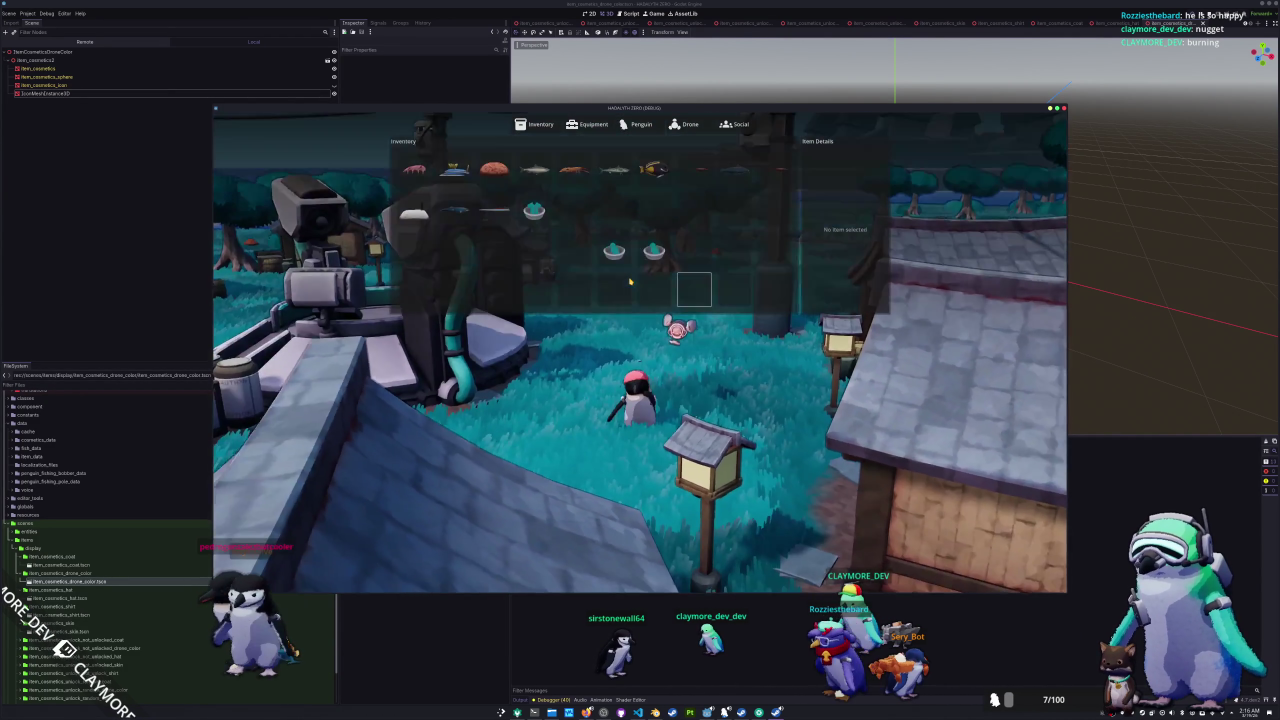
{"action": "left_click", "coordinate": [534, 210]}
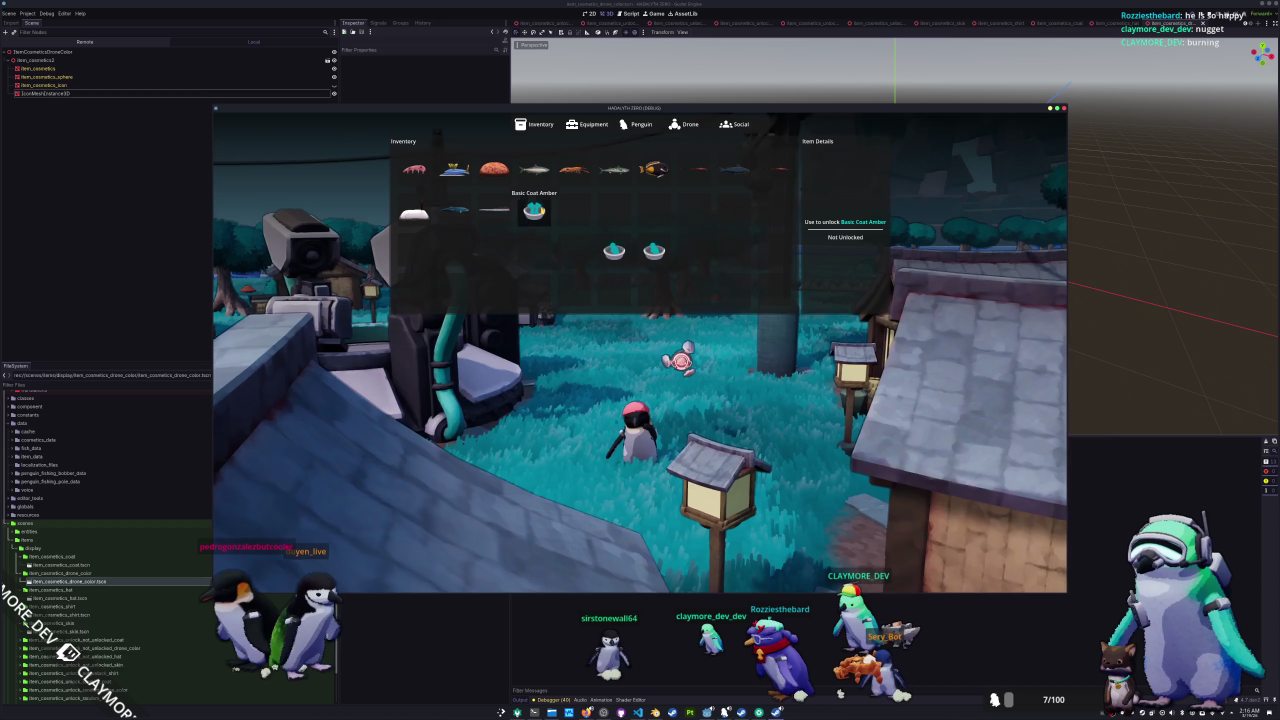
{"action": "left_click", "coordinate": [551, 237]}
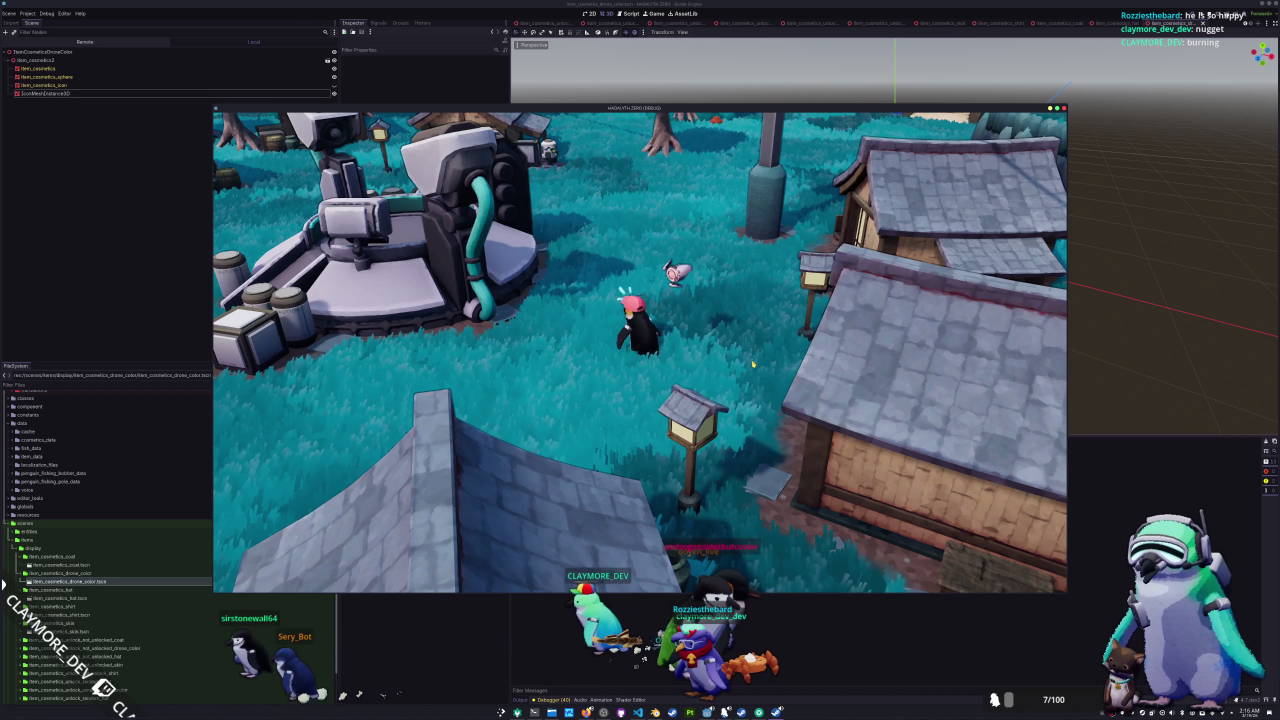
{"action": "key", "text": "alt+Tab"}
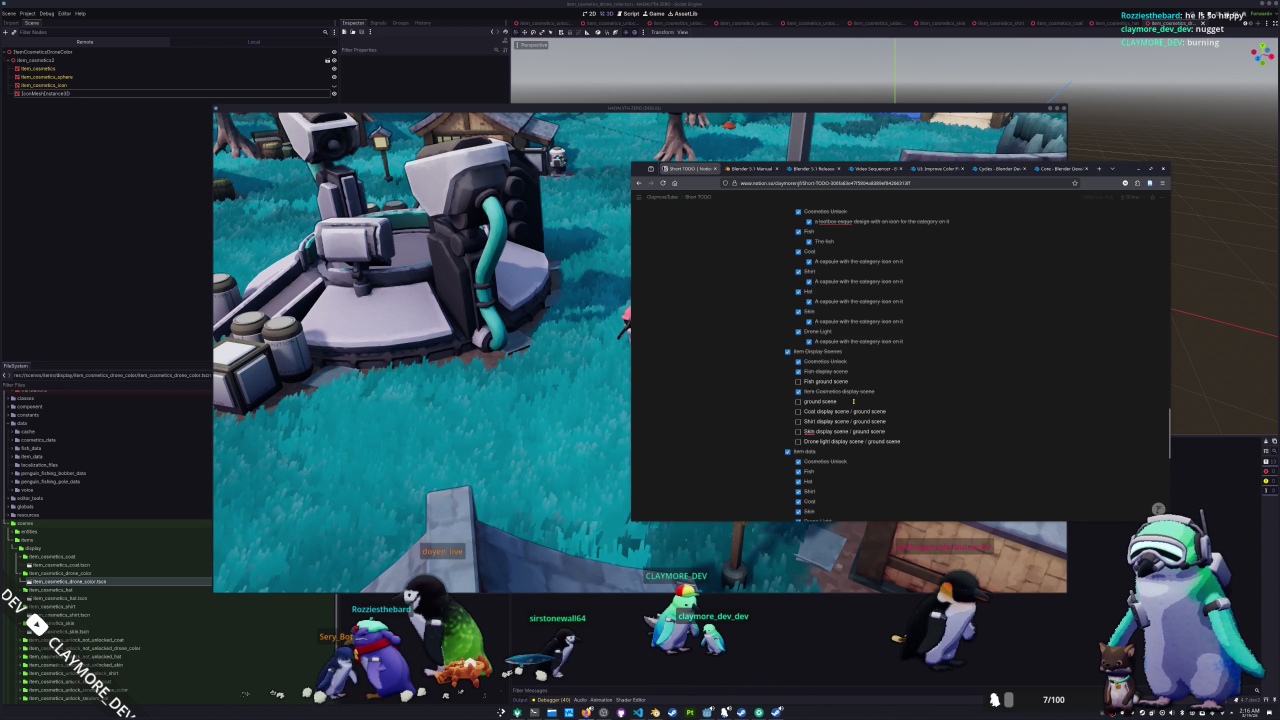
- Retype 'Item Cosmetics' and split the Coat to-do into display scene and ground scene lines
{"action": "type", "text": "tem Cos"}
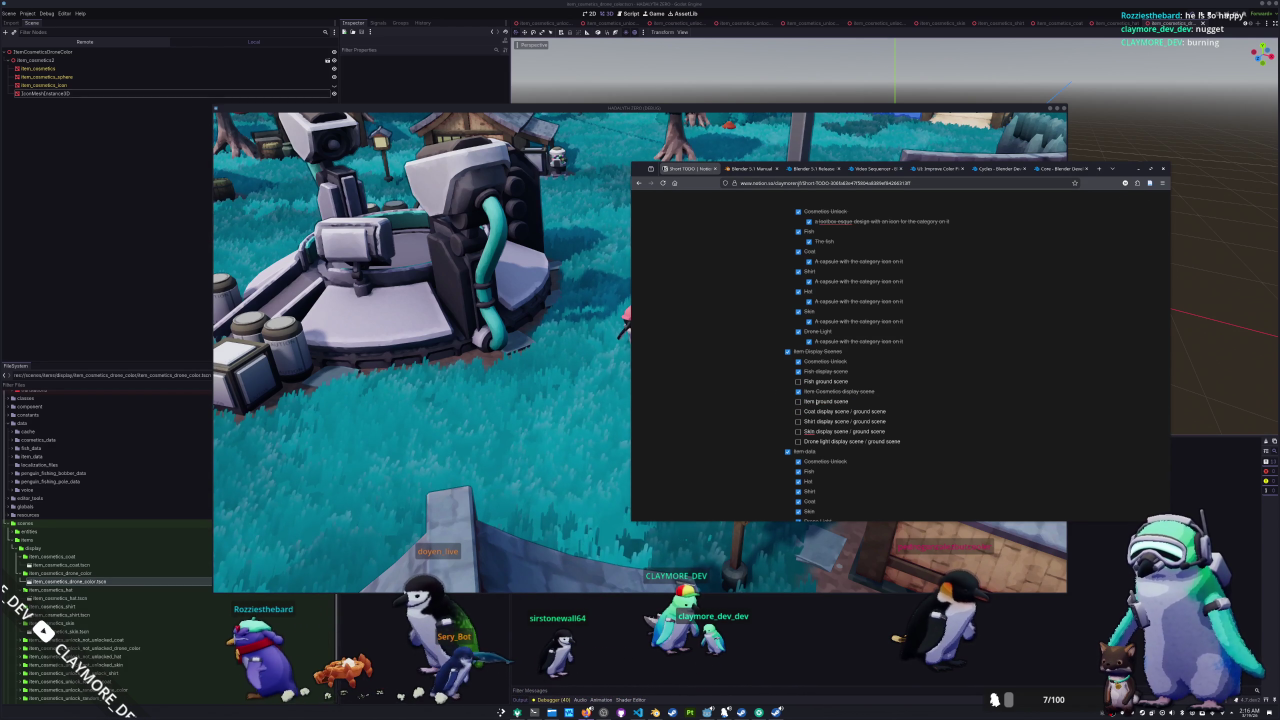
{"action": "type", "text": "metics"}
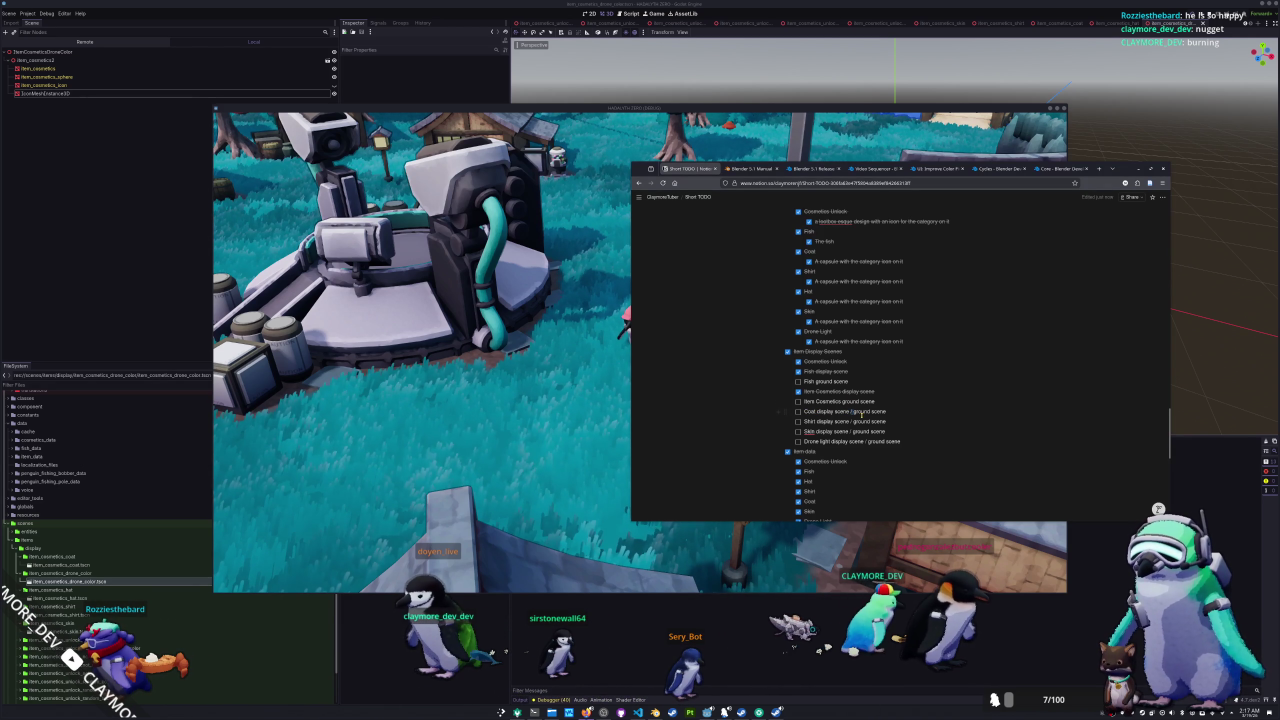
{"action": "key", "text": "BackSpace"}
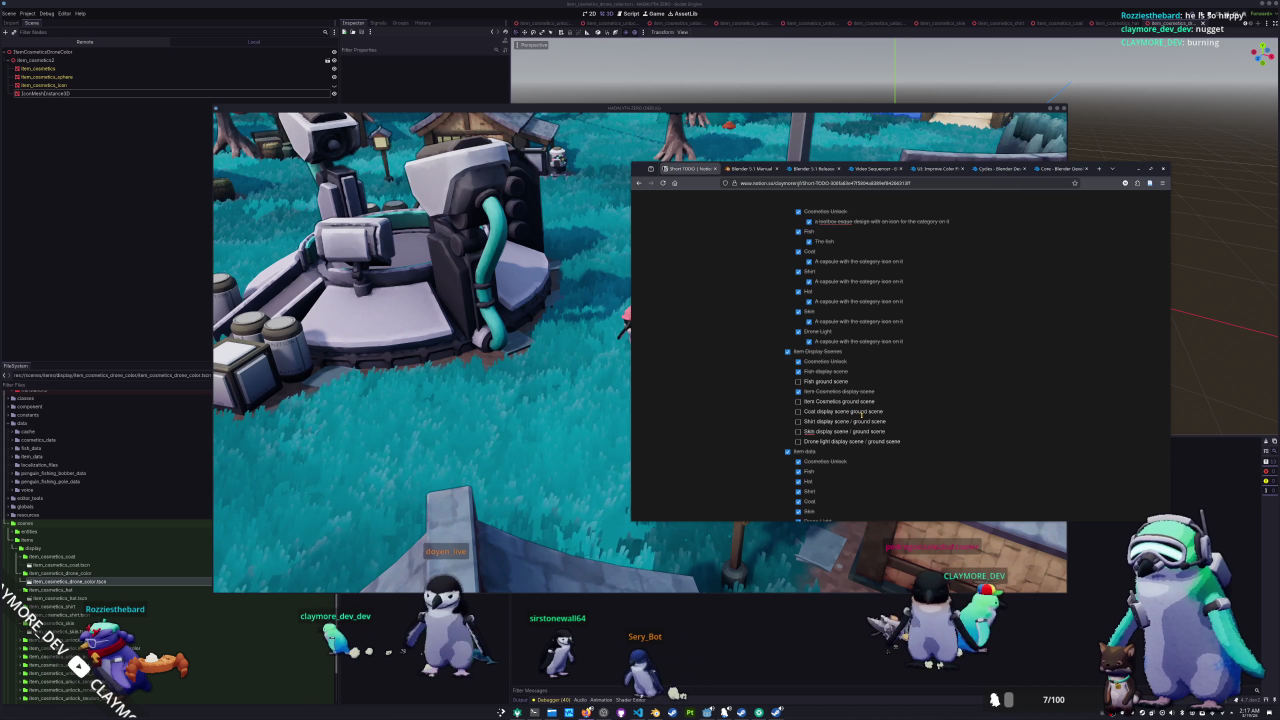
{"action": "key", "text": "Return"}
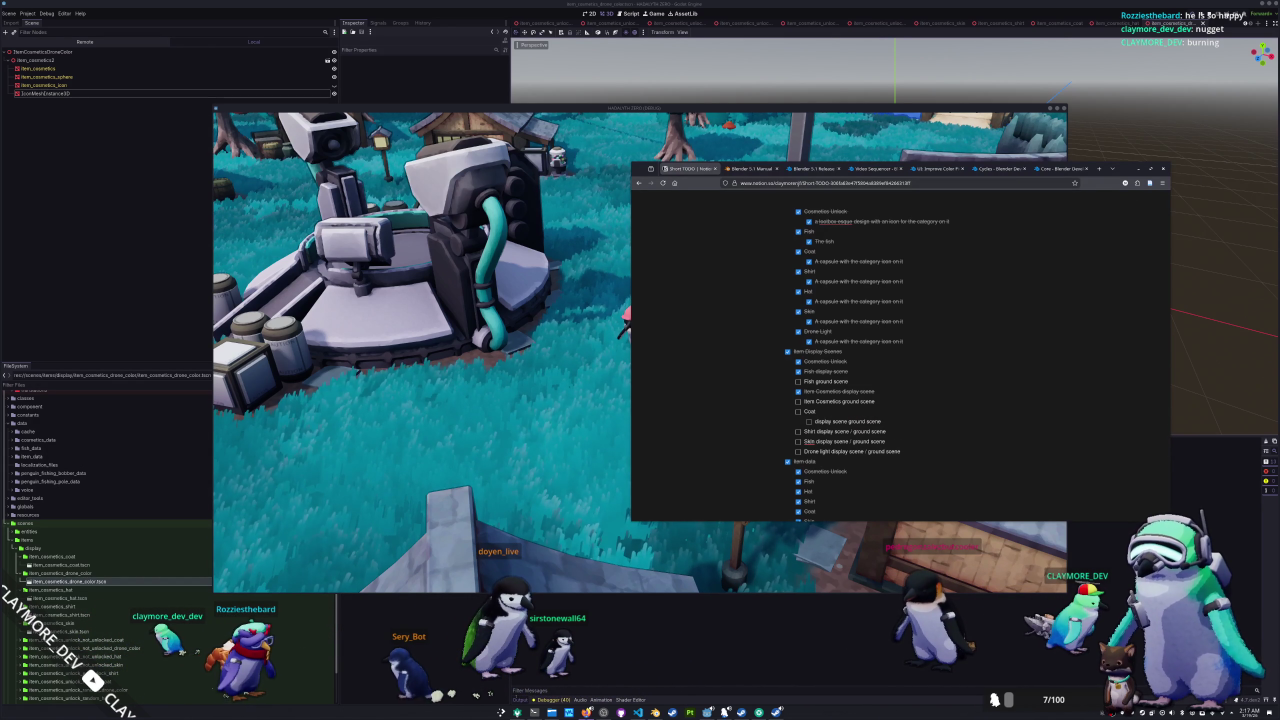
{"action": "key", "text": "Return"}
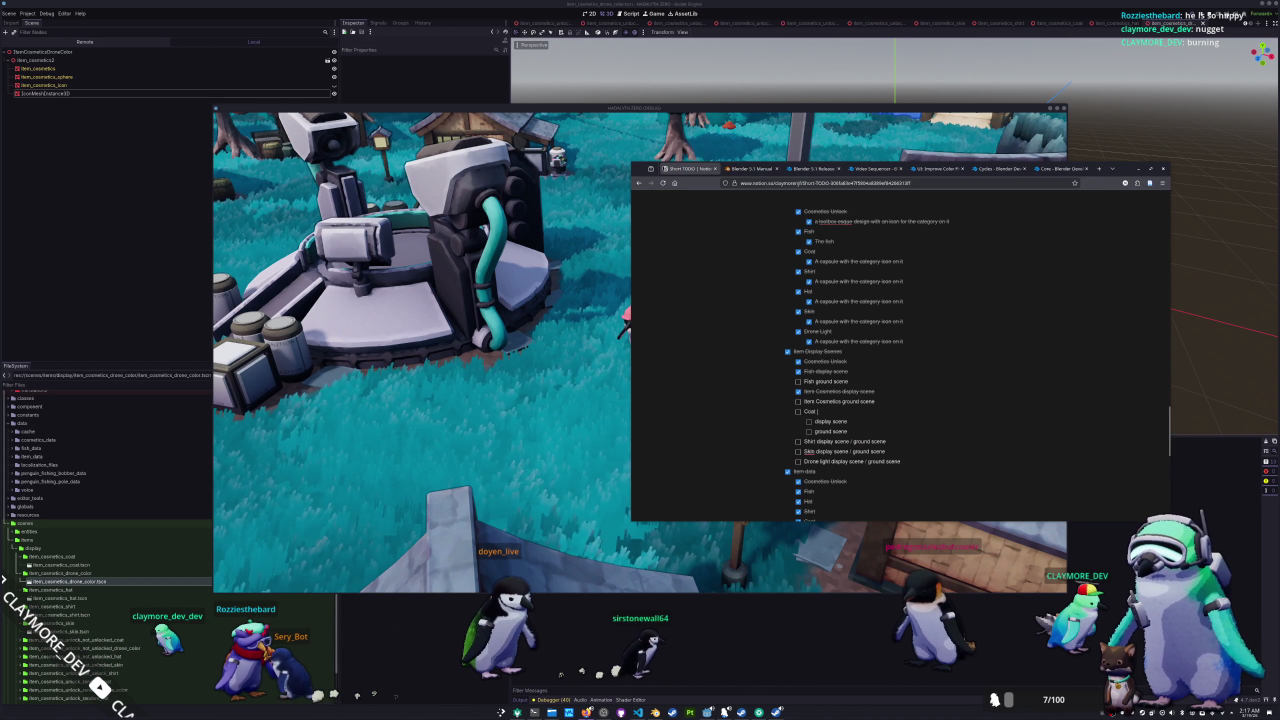
- Nest indented ground scene and display scene sub-tasks under Item Cosmetics and Fish
{"action": "key", "text": "Return"}
{"action": "key", "text": "Tab"}
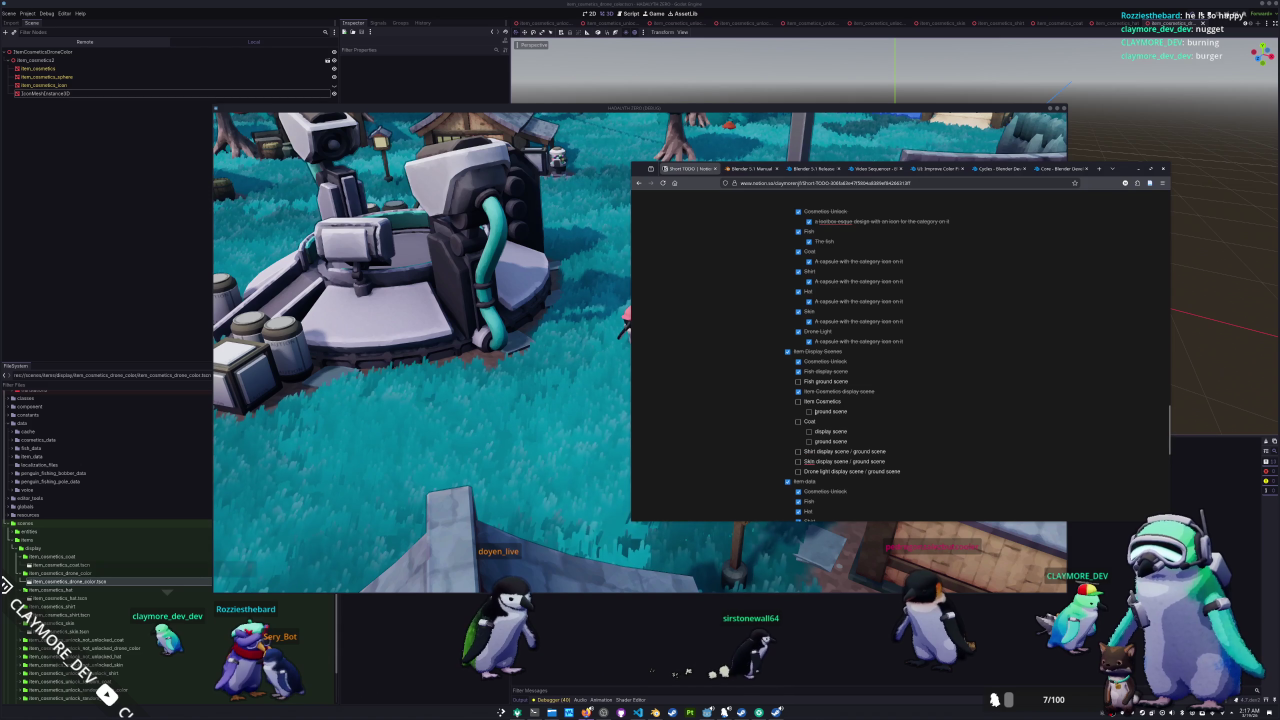
{"action": "key", "text": "Return"}
{"action": "key", "text": "Tab"}
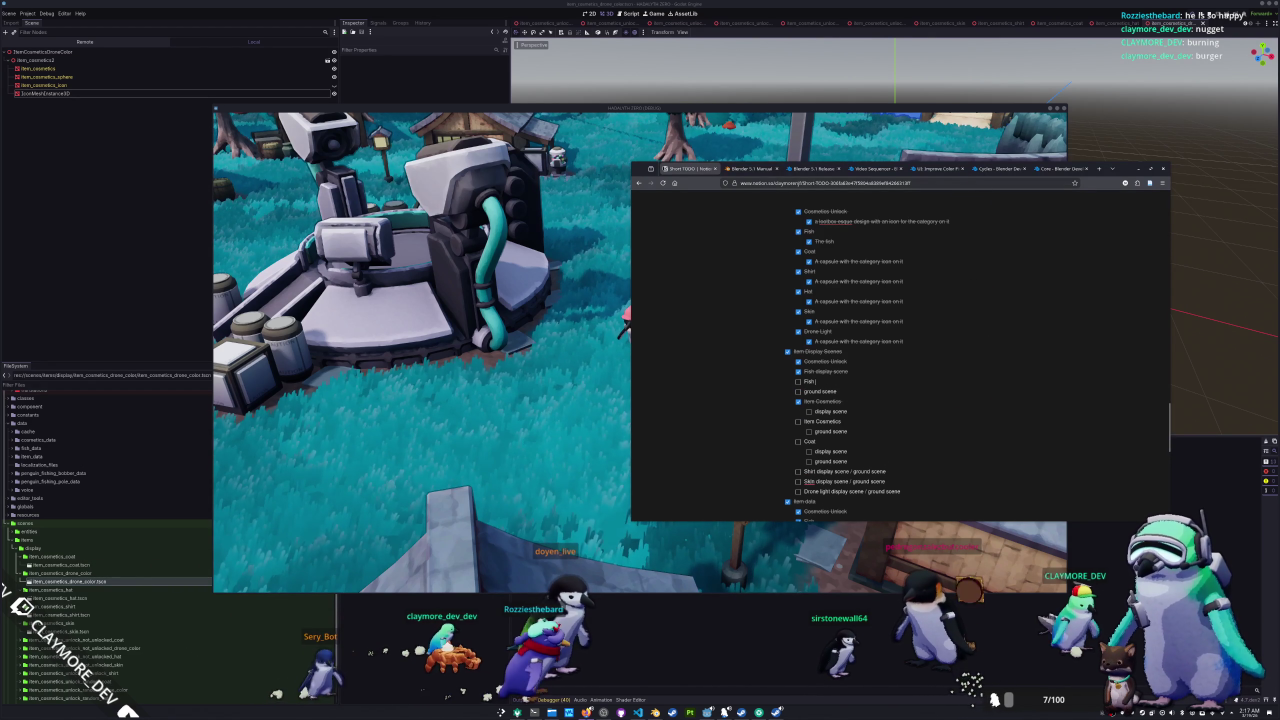
{"action": "key", "text": "Return"}
{"action": "key", "text": "Tab"}
{"action": "key", "text": "Return"}
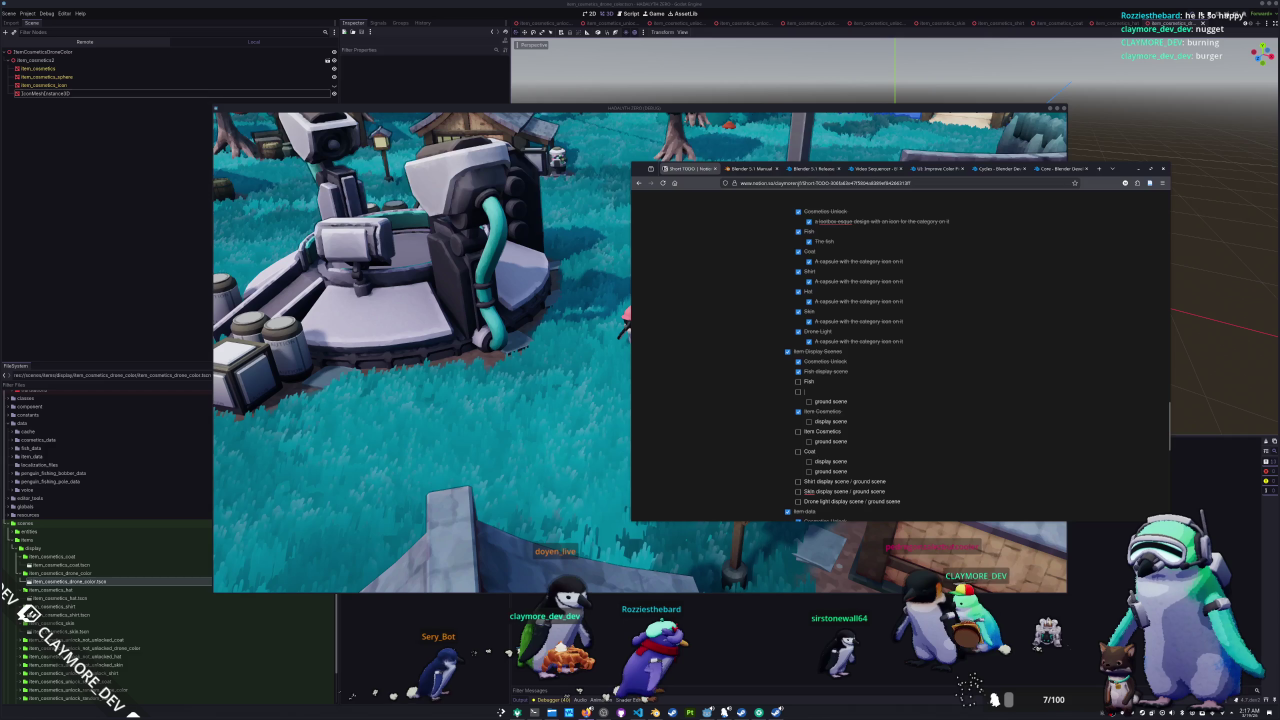
{"action": "type", "text": "display scene"}
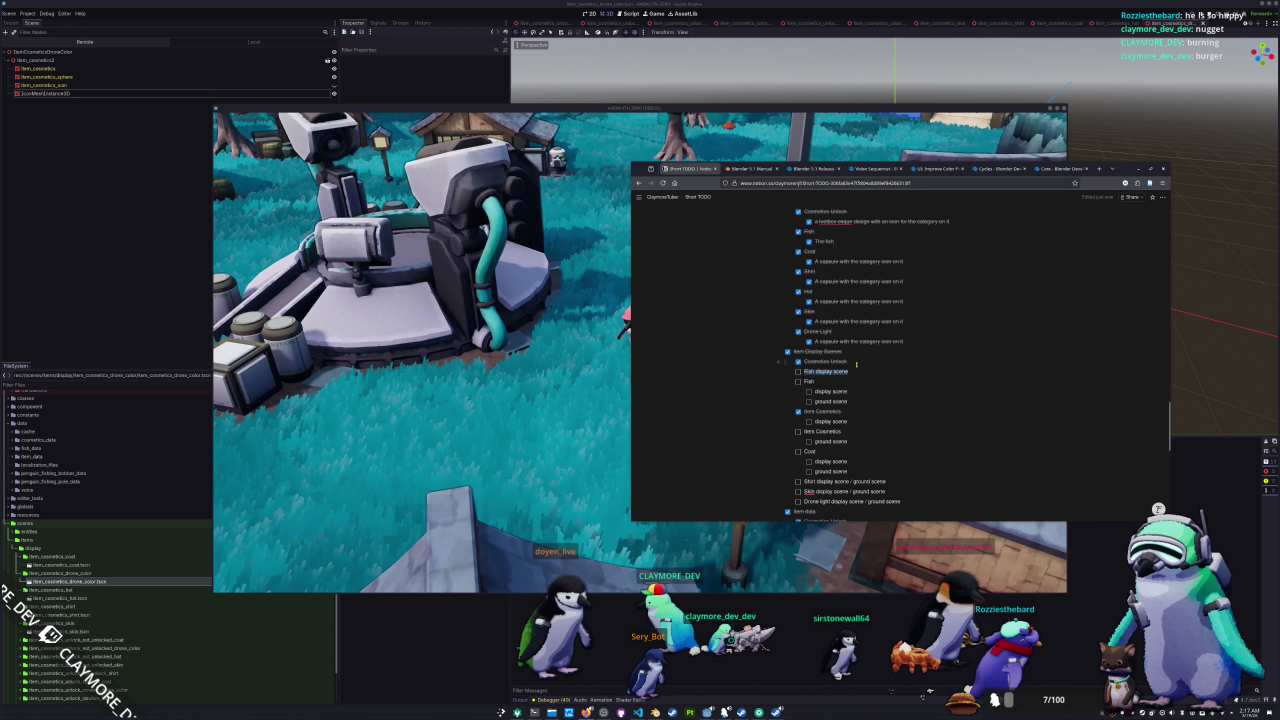
- Delete the duplicate Fish display scene and Item Cosmetics to-dos
{"action": "key", "text": "BackSpace"}
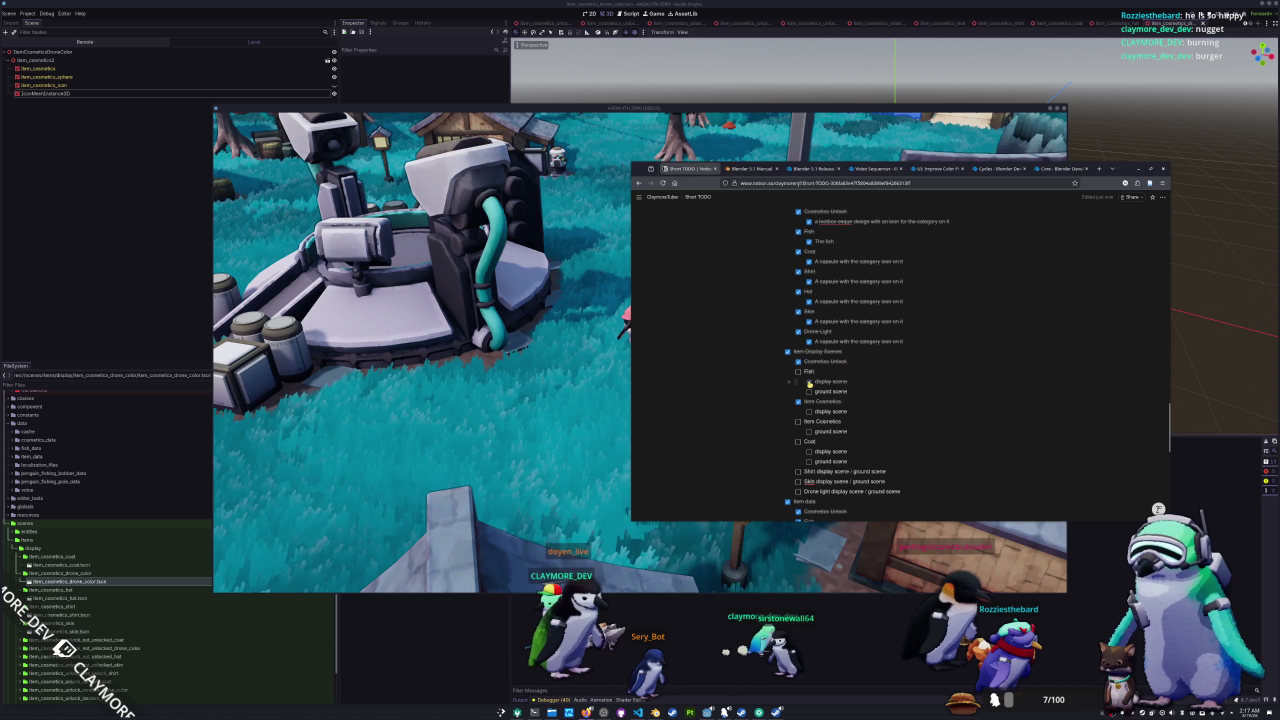
{"action": "scroll", "coordinate": [815, 393], "scroll_direction": "down", "scroll_amount": 1}
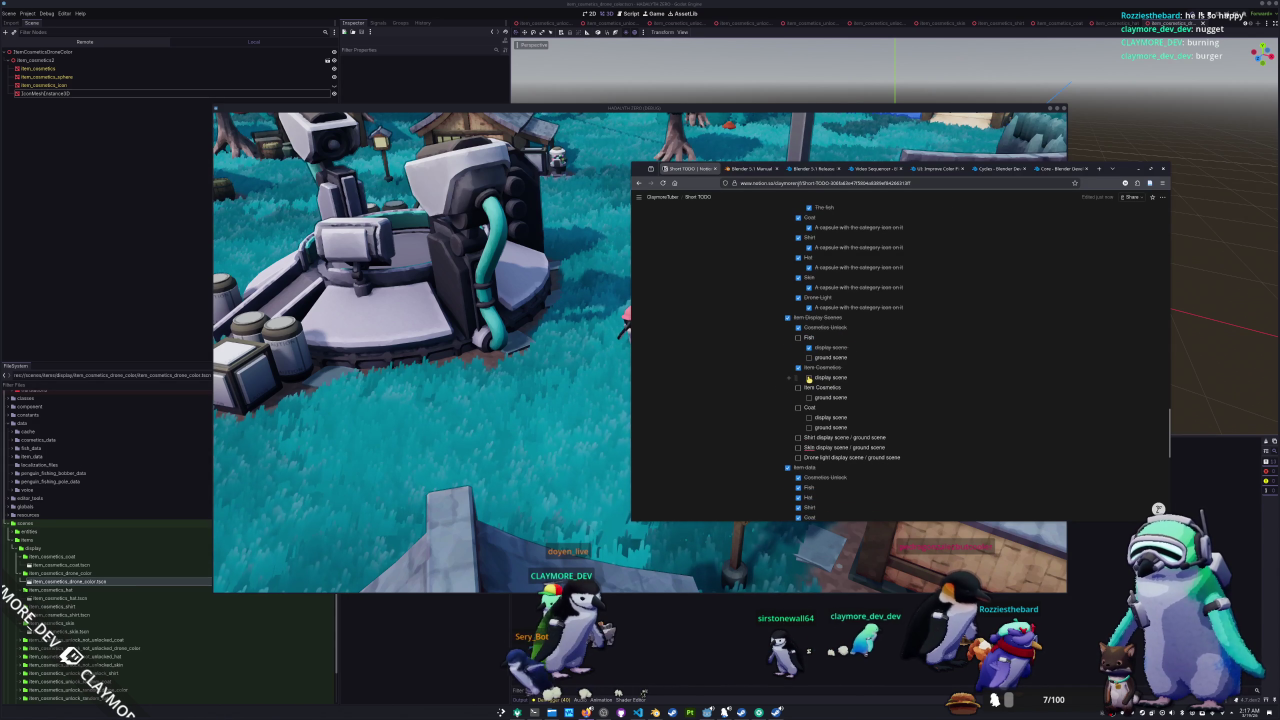
{"action": "key", "text": "BackSpace"}
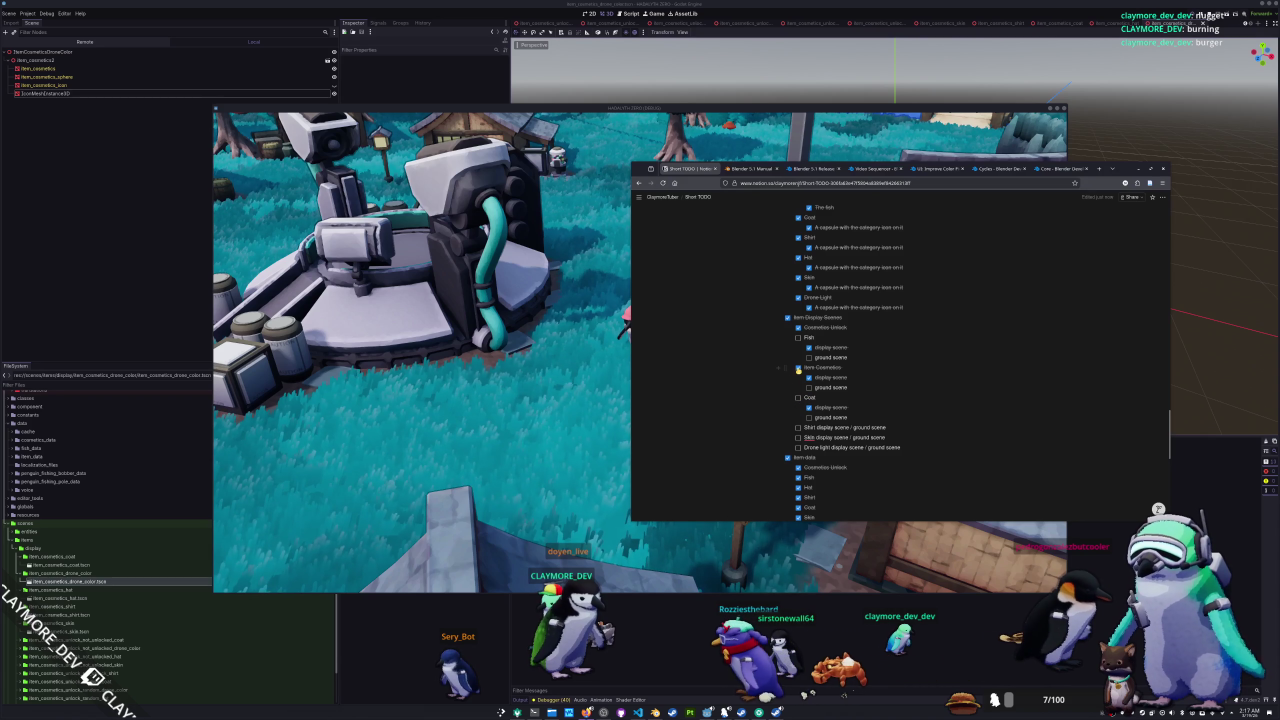
{"action": "scroll", "coordinate": [782, 396], "scroll_direction": "down", "scroll_amount": 1}
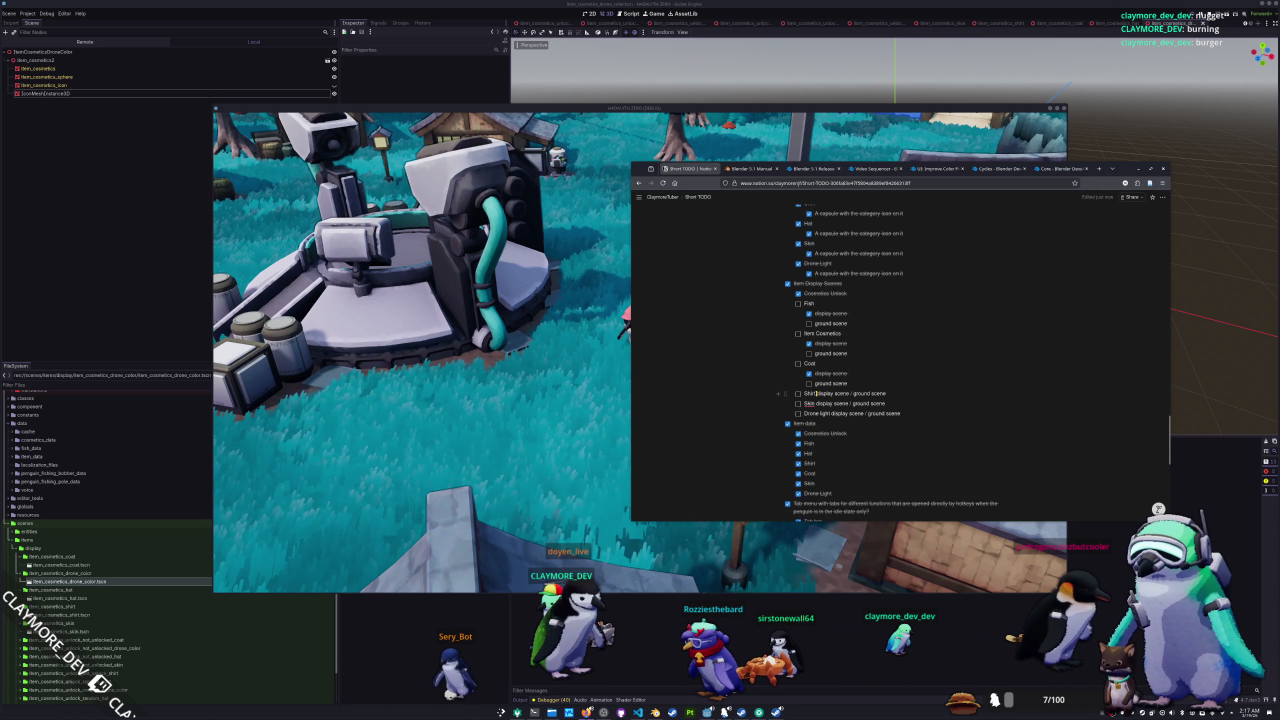
- Split Shirt and Skin into indented display scene and ground scene sub-tasks
{"action": "key", "text": "Return"}
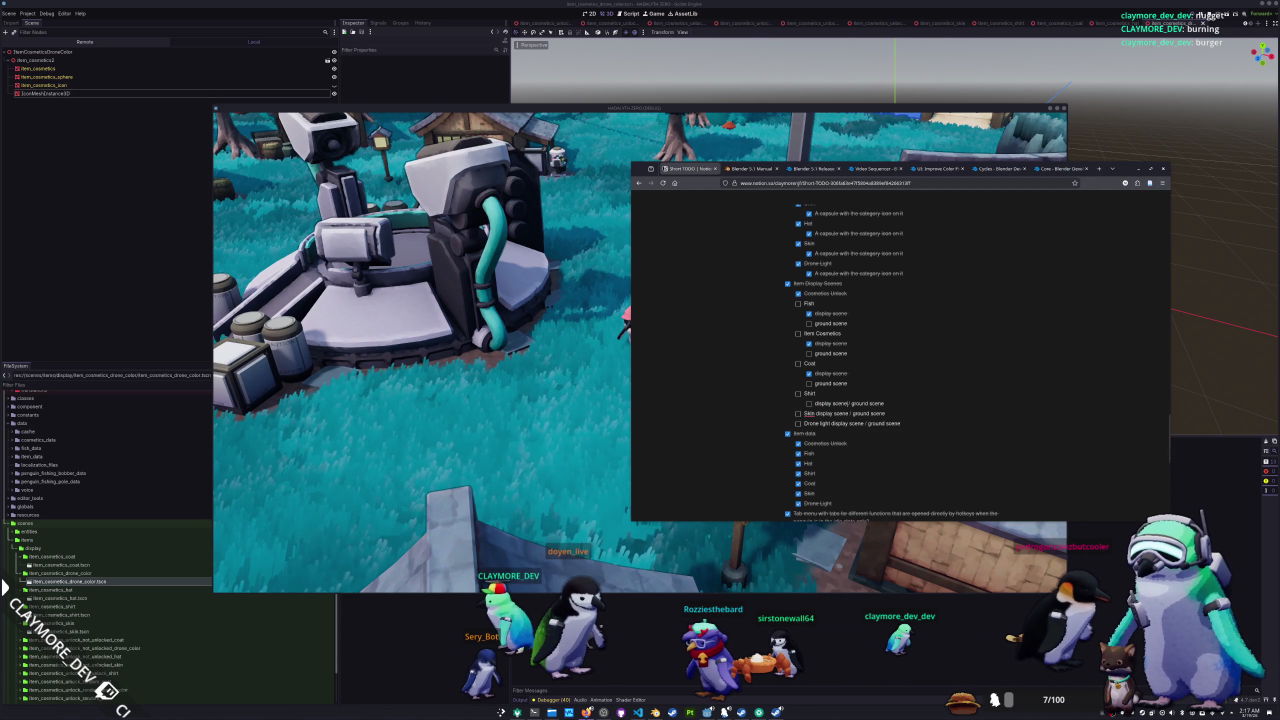
{"action": "key", "text": "BackSpace"}
{"action": "key", "text": "BackSpace"}
{"action": "key", "text": "BackSpace"}
{"action": "key", "text": "Return"}
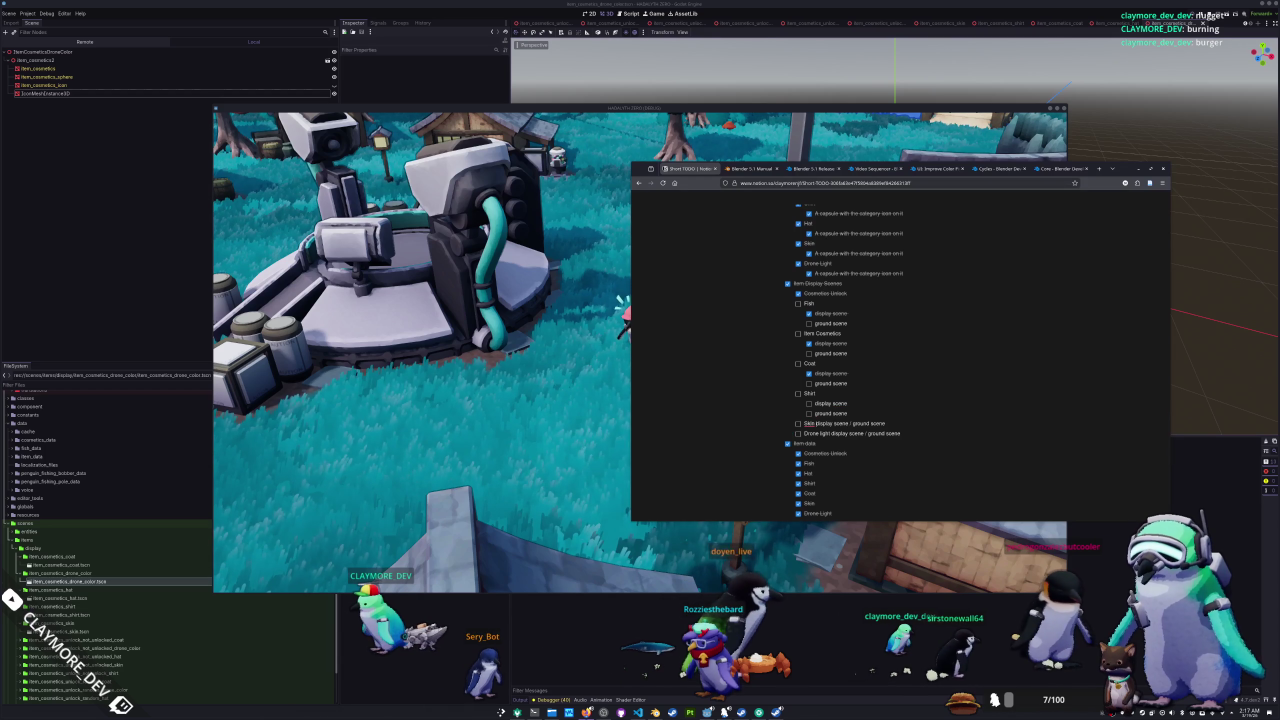
{"action": "key", "text": "Return"}
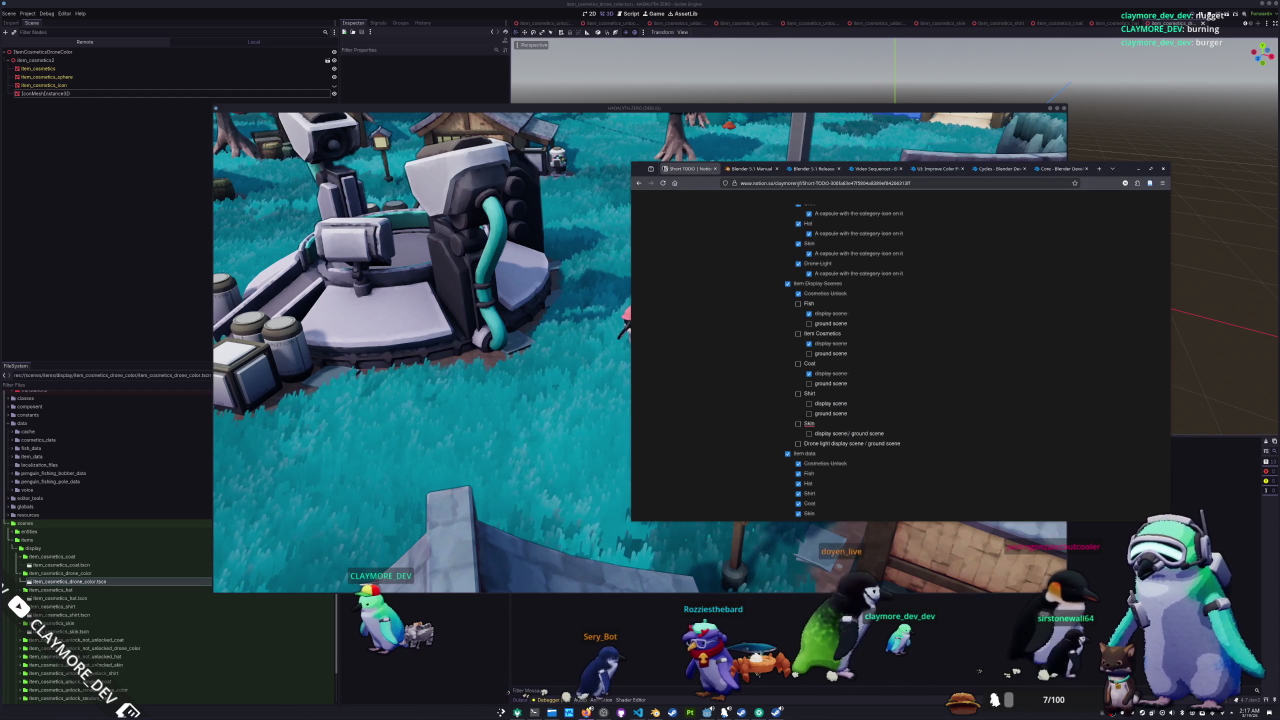
{"action": "key", "text": "BackSpace"}
{"action": "key", "text": "BackSpace"}
{"action": "key", "text": "BackSpace"}
{"action": "key", "text": "Return"}
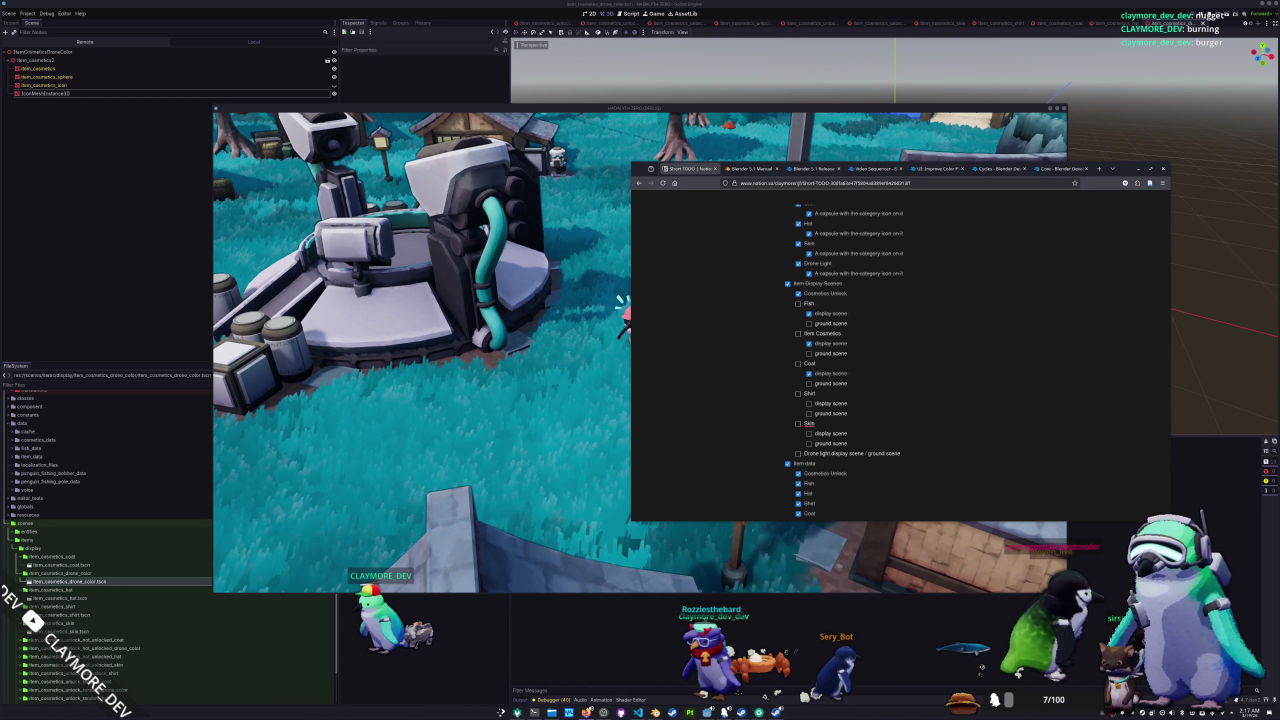
- Tidy the slash spacing and split Drone light into display scene and ground scene sub-tasks
{"action": "key", "text": "Return"}
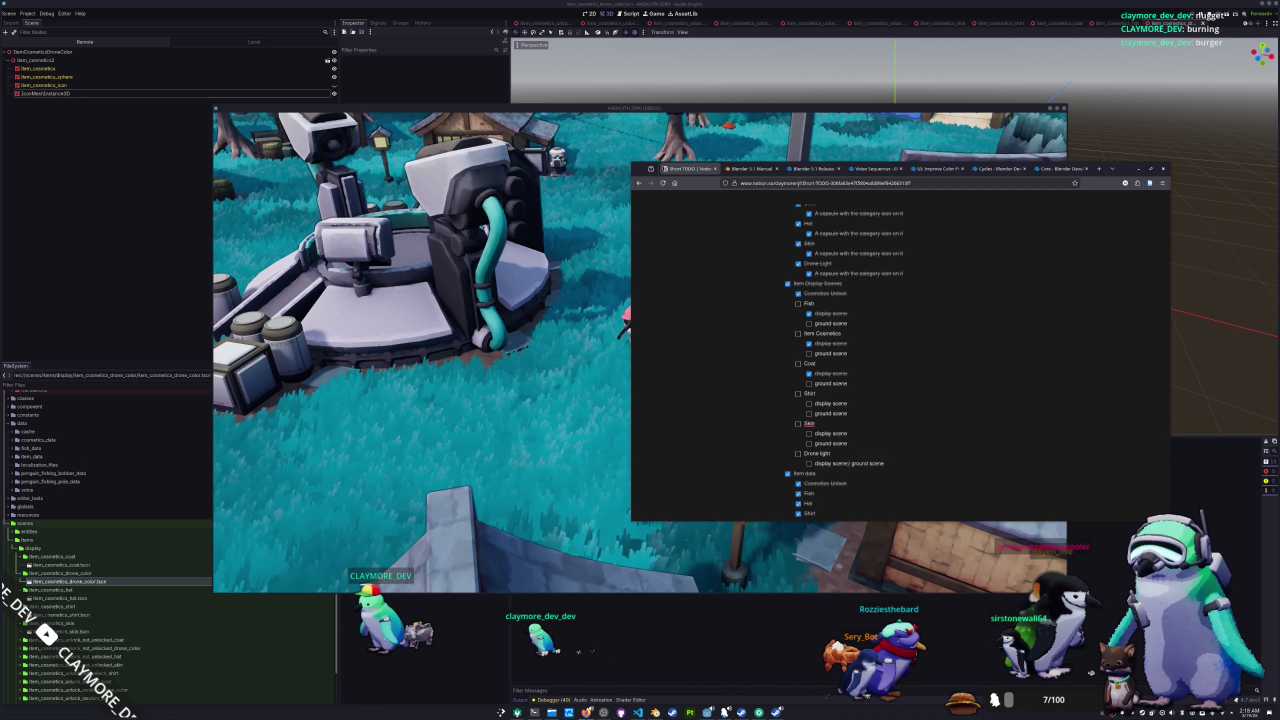
{"action": "key", "text": "BackSpace"}
{"action": "key", "text": "BackSpace"}
{"action": "key", "text": "BackSpace"}
{"action": "type", "text": "/"}
{"action": "key", "text": "Escape"}
{"action": "key", "text": "BackSpace"}
{"action": "key", "text": "Return"}
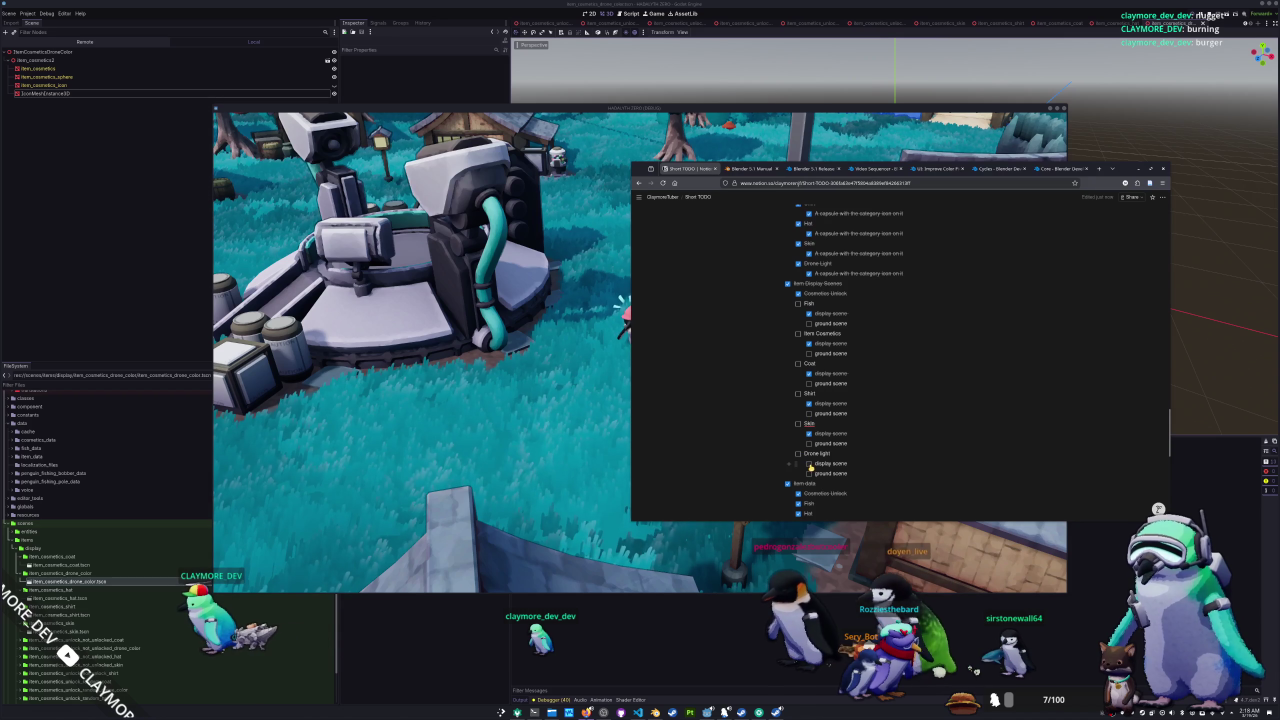
- Scroll through the TODO page to review the new sub-tasks, then return to the game
{"action": "scroll", "coordinate": [895, 443], "scroll_direction": "down", "scroll_amount": 5}
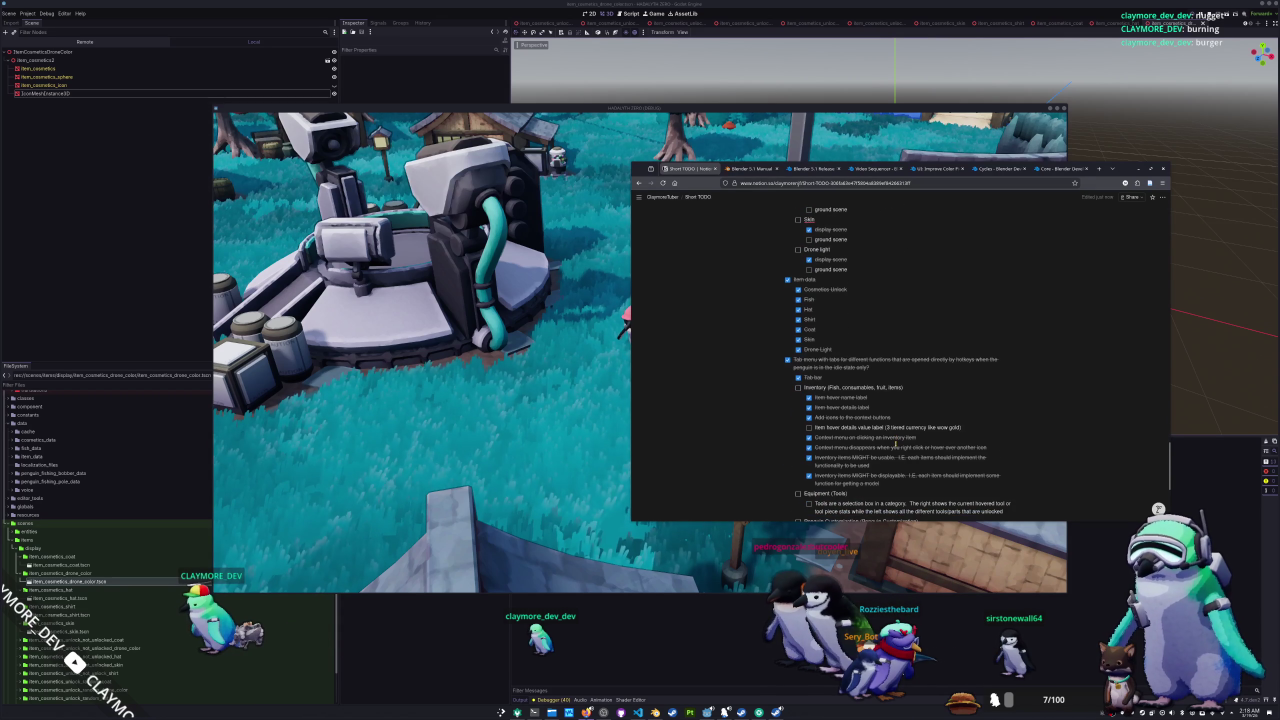
{"action": "scroll", "coordinate": [895, 446], "scroll_direction": "down", "scroll_amount": 2}
{"action": "scroll", "coordinate": [895, 443], "scroll_direction": "up", "scroll_amount": 3}
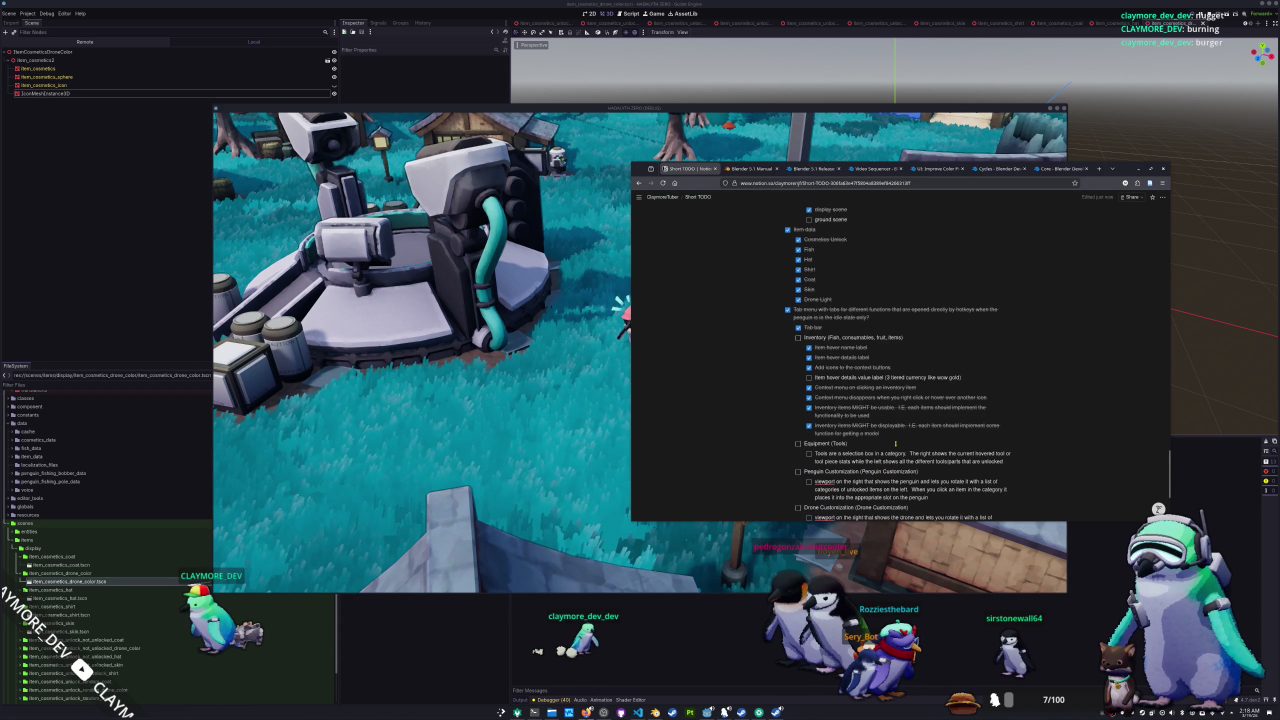
{"action": "scroll", "coordinate": [895, 443], "scroll_direction": "up", "scroll_amount": 5}
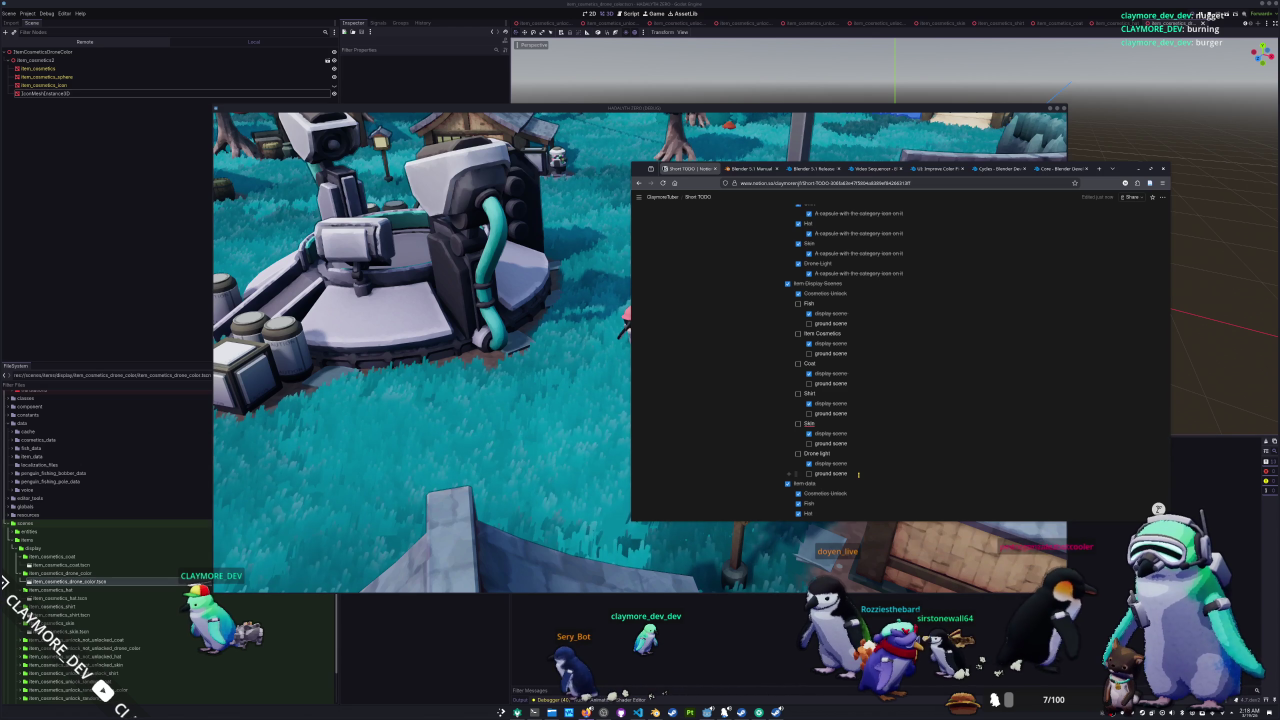
{"action": "scroll", "coordinate": [858, 475], "scroll_direction": "up", "scroll_amount": 3}
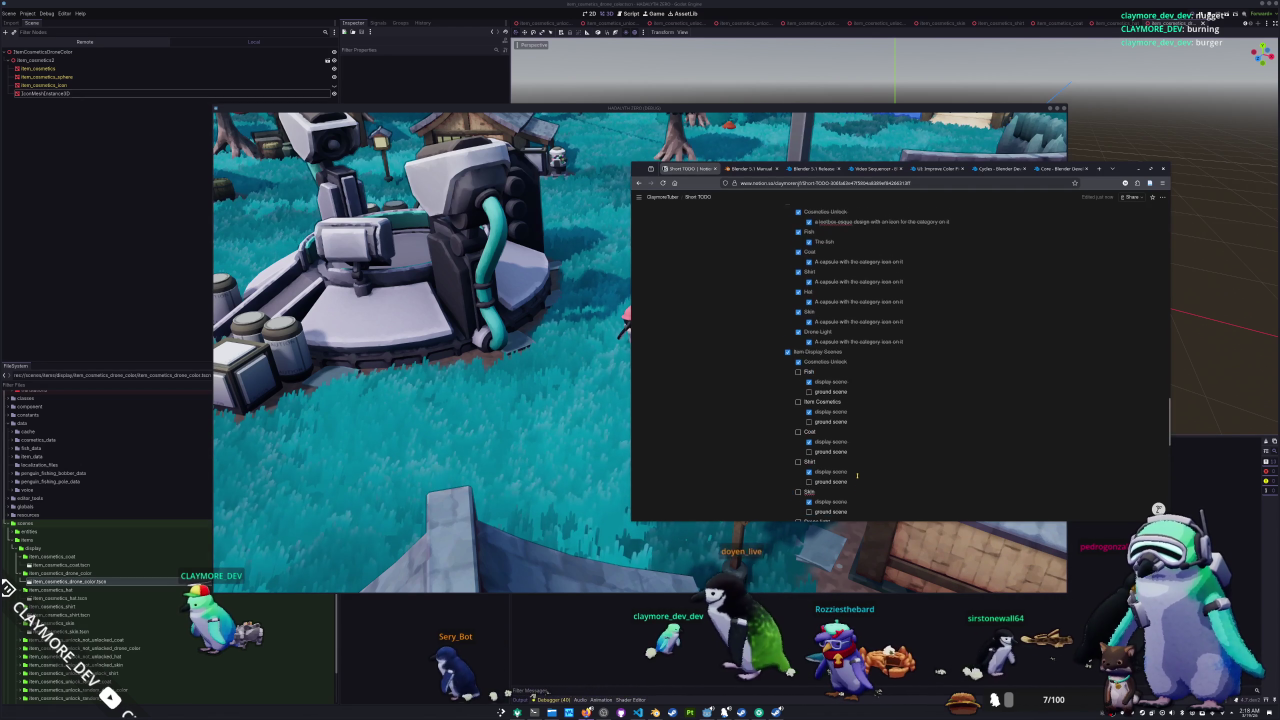
{"action": "scroll", "coordinate": [857, 476], "scroll_direction": "up", "scroll_amount": 2}
{"action": "key", "text": "alt+Tab"}
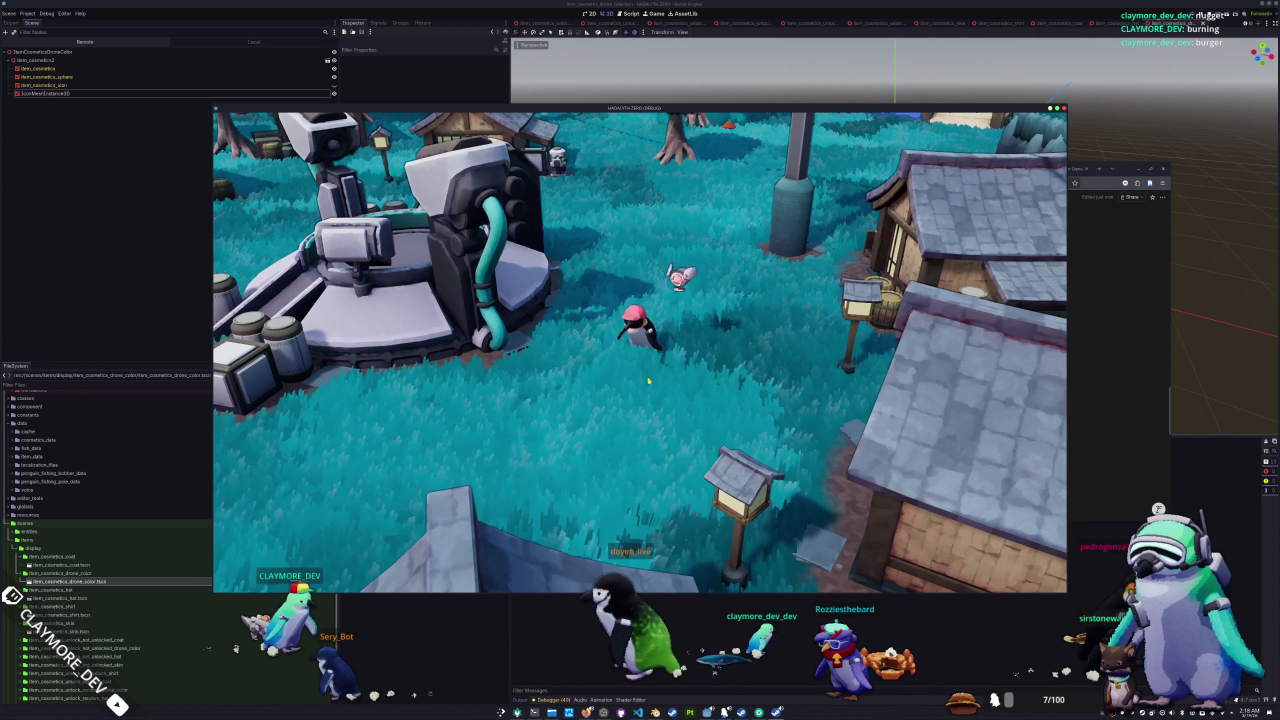
- Display the teal inventory item on the penguin, giving it a red cap, then close the inventory
{"action": "key", "text": "i"}
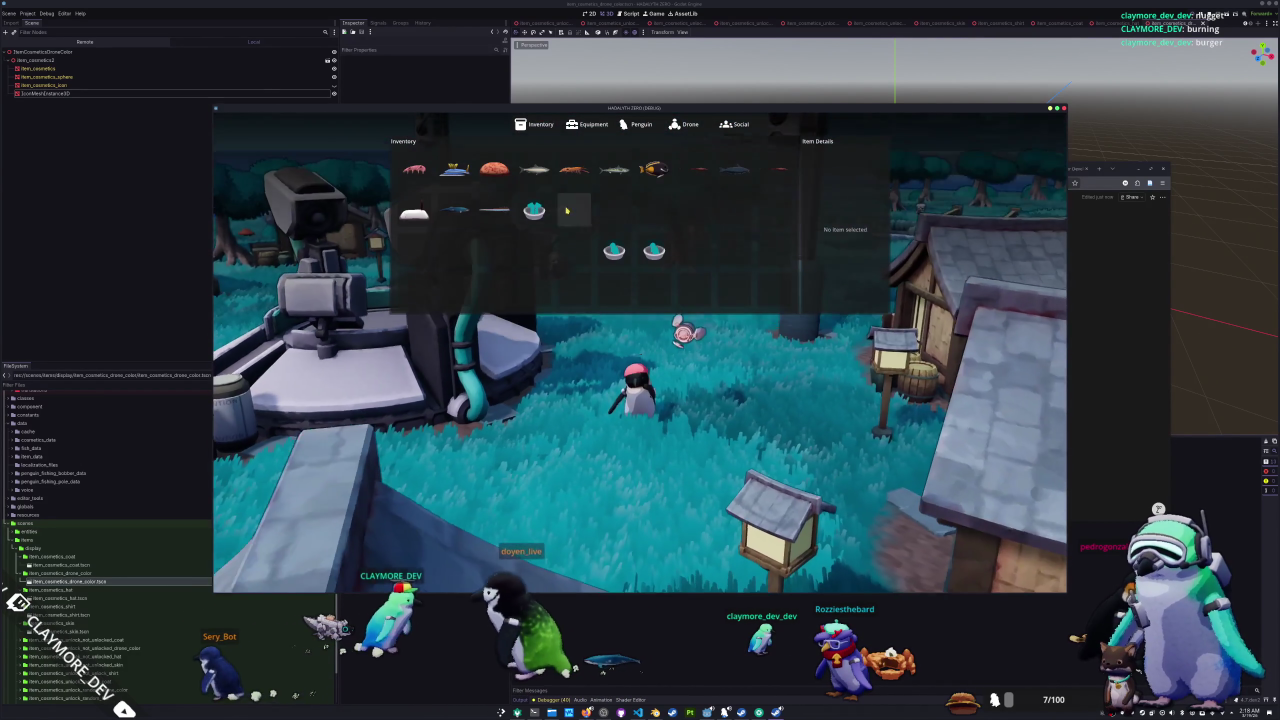
{"action": "left_click", "coordinate": [534, 210]}
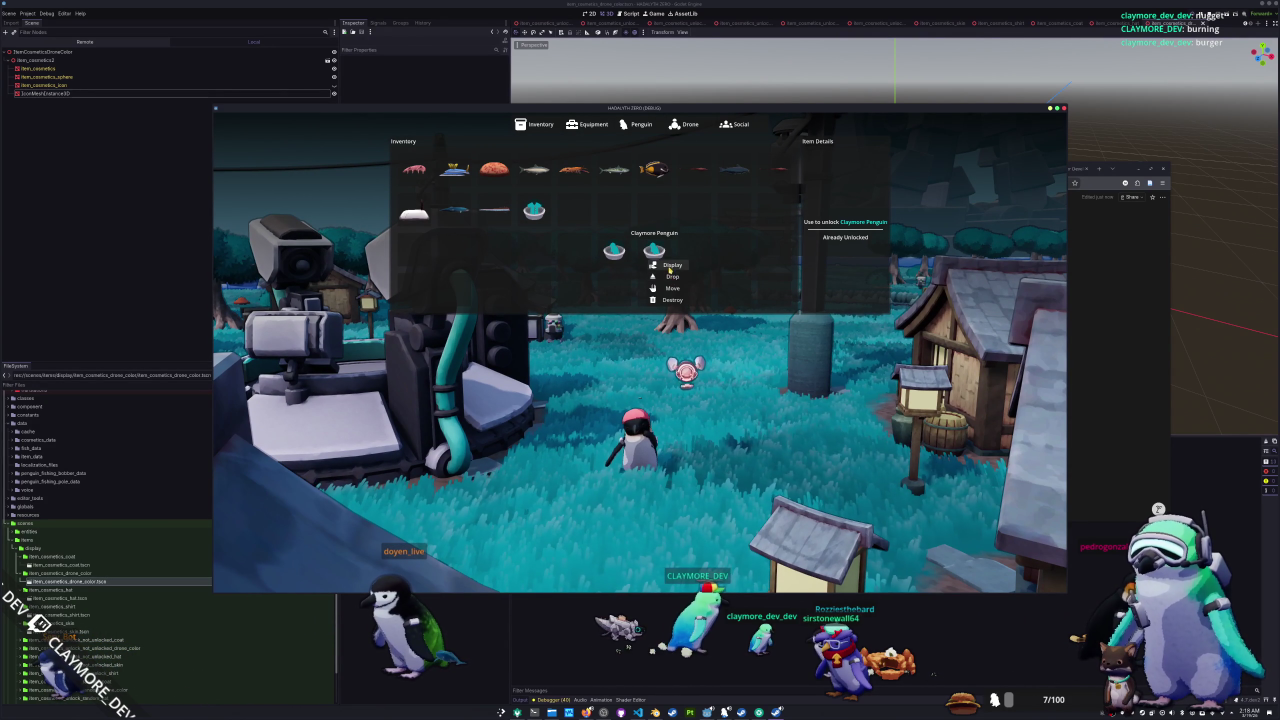
{"action": "left_click", "coordinate": [670, 265]}
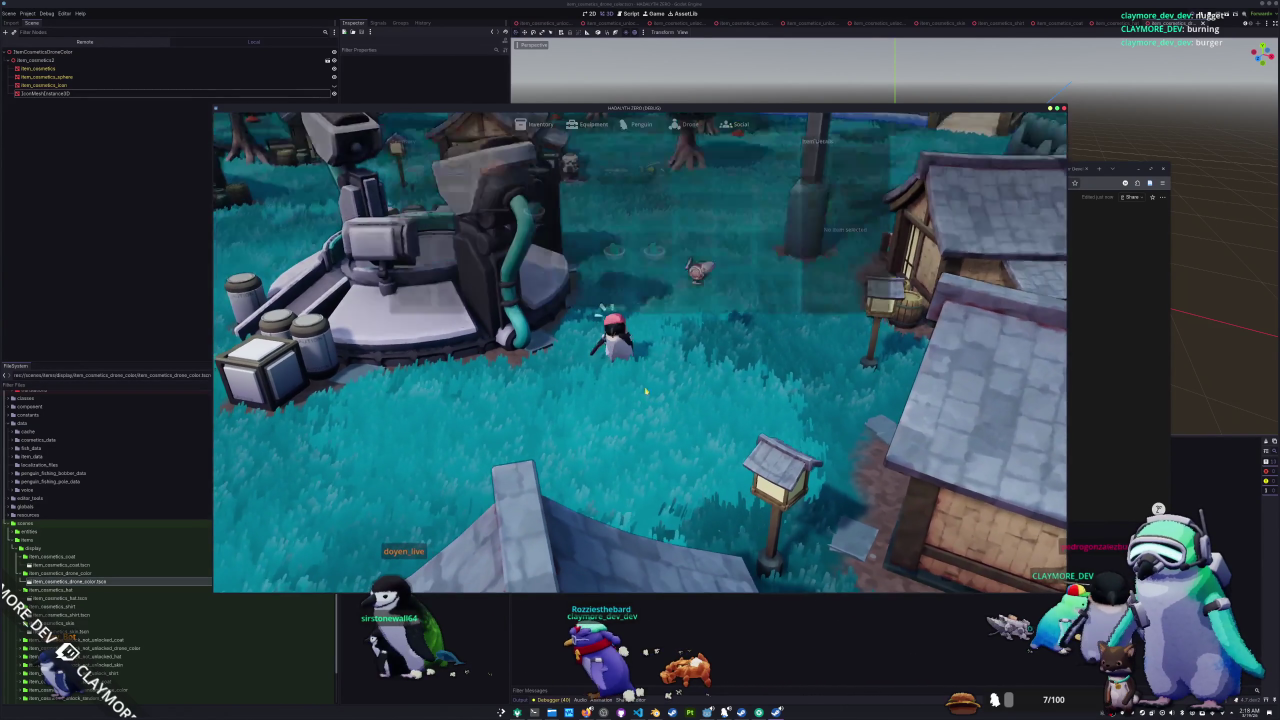
{"action": "key", "text": "i"}
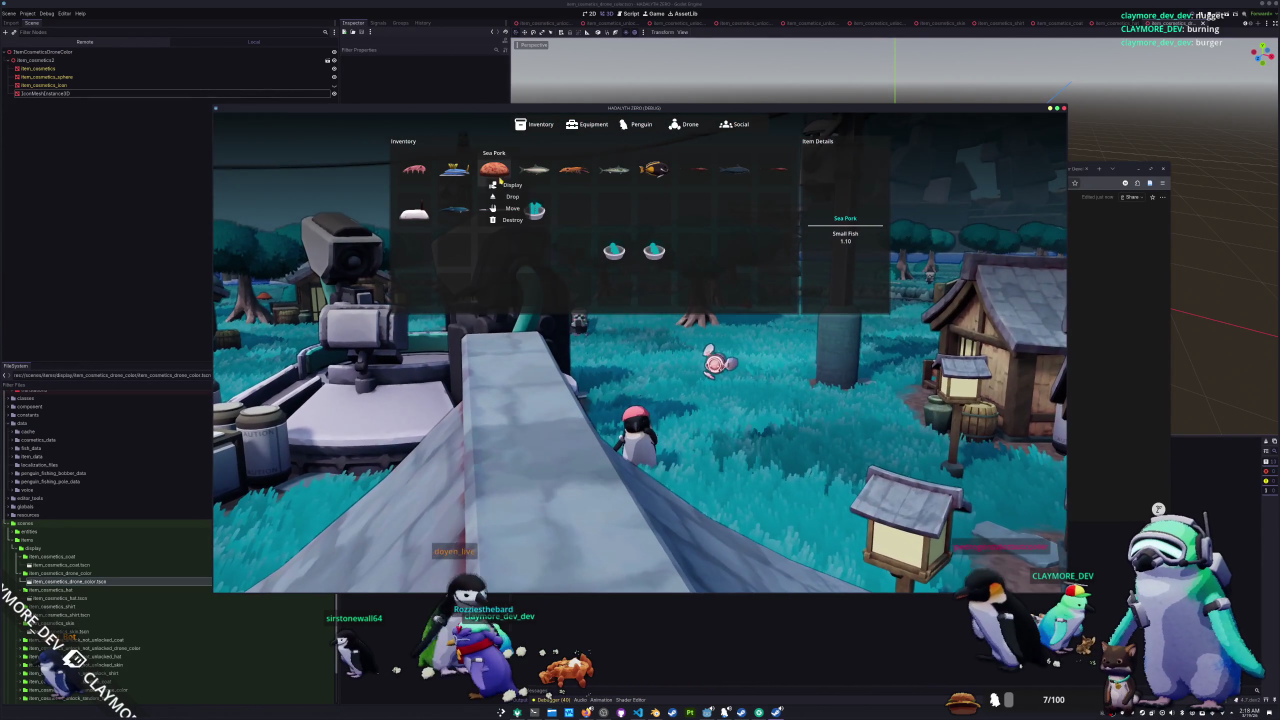
{"action": "key", "text": "i"}
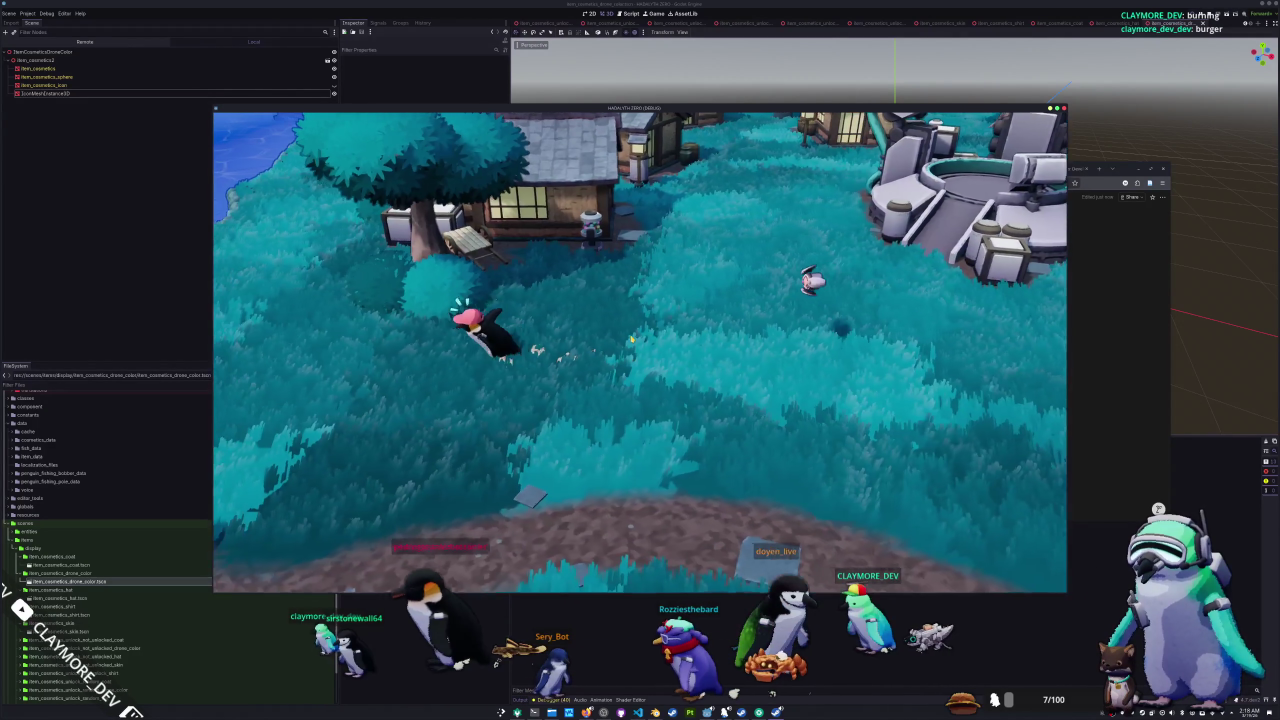
{"action": "key", "text": "Tab"}
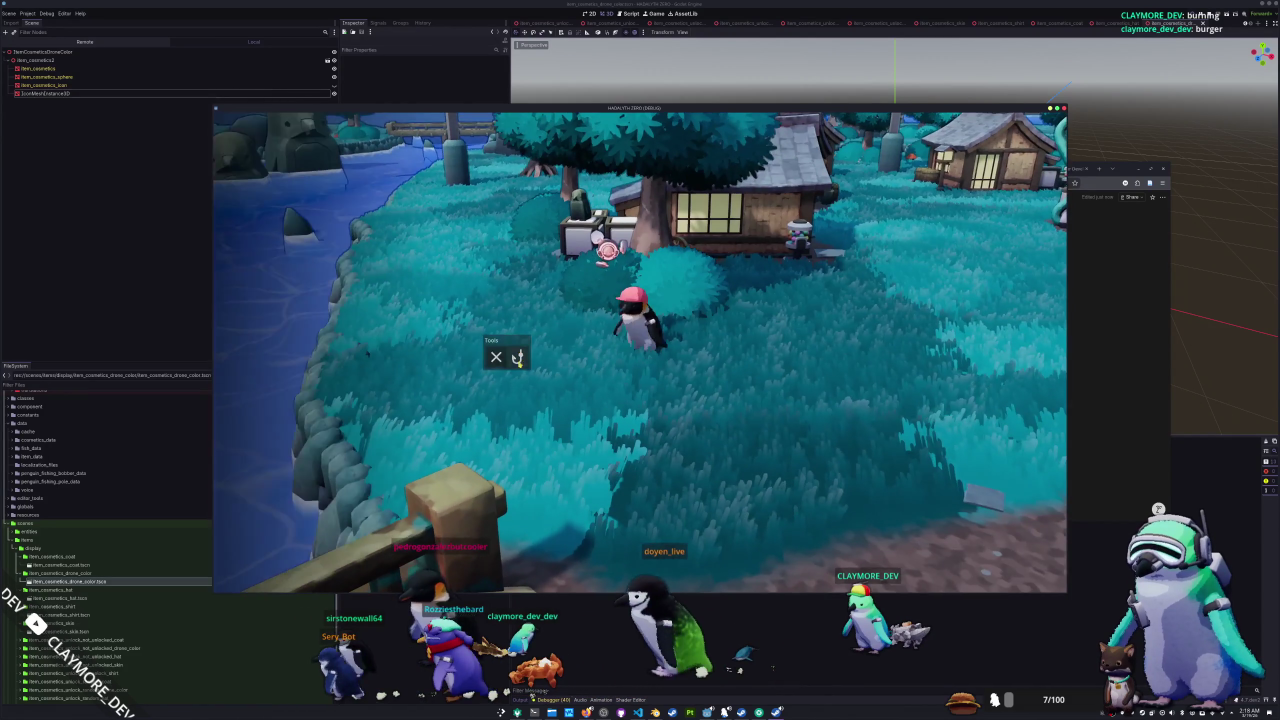
- Equip the fishing rod, cast at the shoreline and start entering the prompted arrows
{"action": "left_click", "coordinate": [517, 358]}
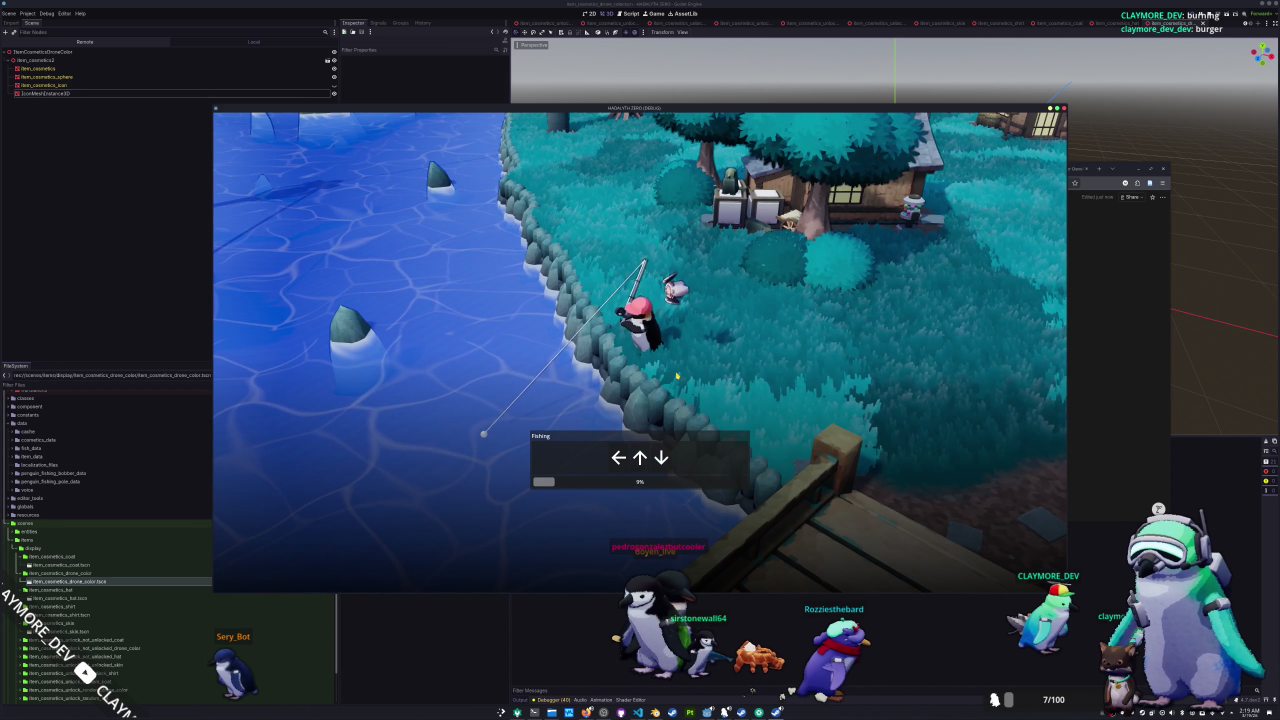
{"action": "key", "text": "Down"}
{"action": "key", "text": "Down"}
{"action": "key", "text": "Up"}
{"action": "key", "text": "Right"}
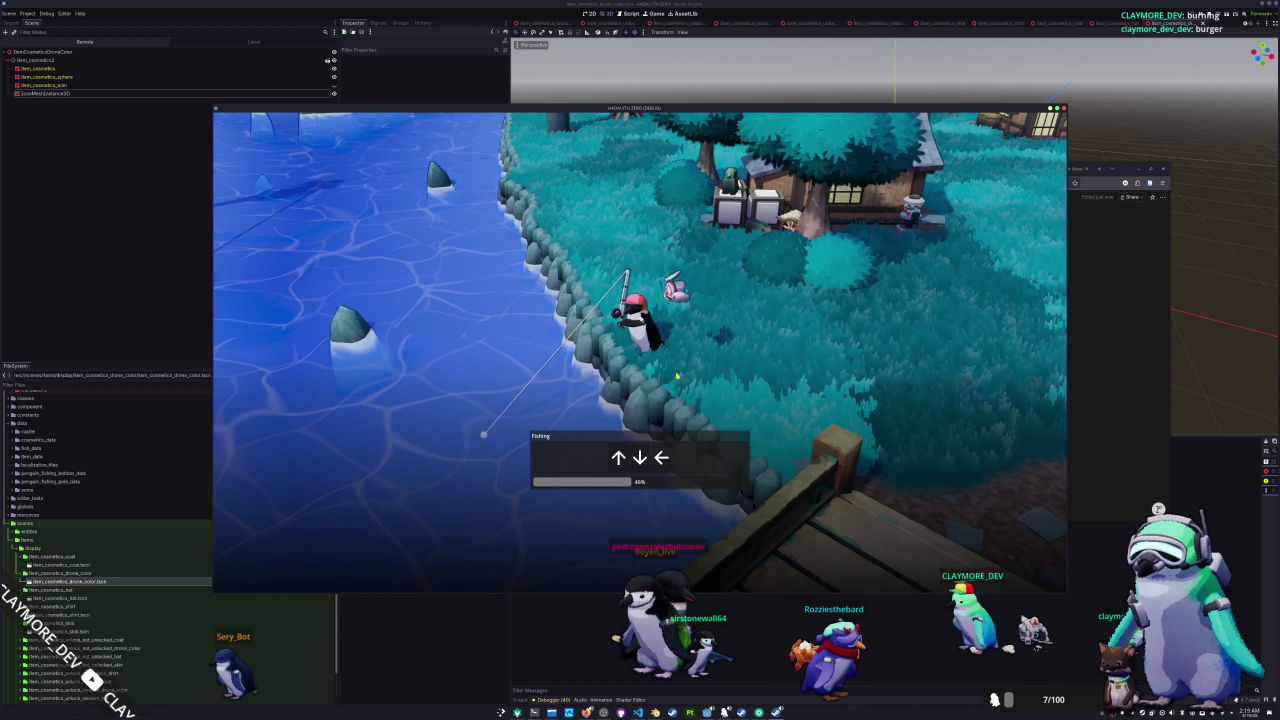
{"action": "key", "text": "Down"}
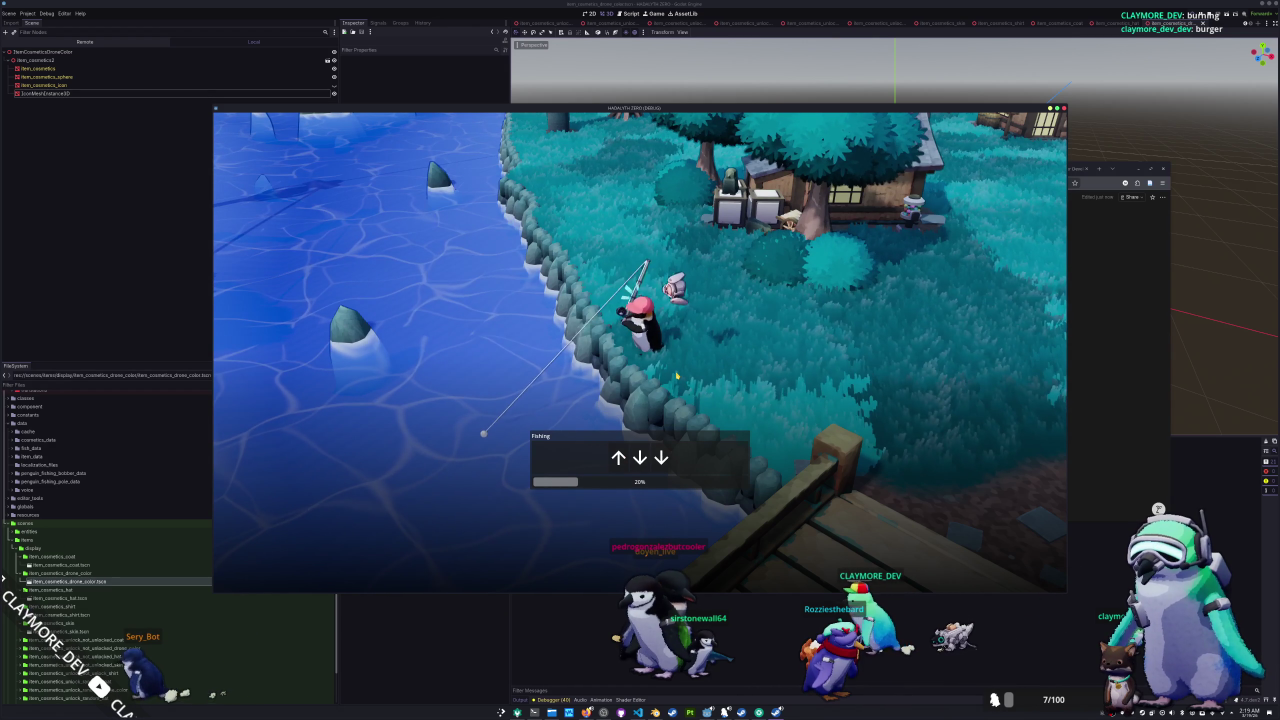
{"action": "key", "text": "Down"}
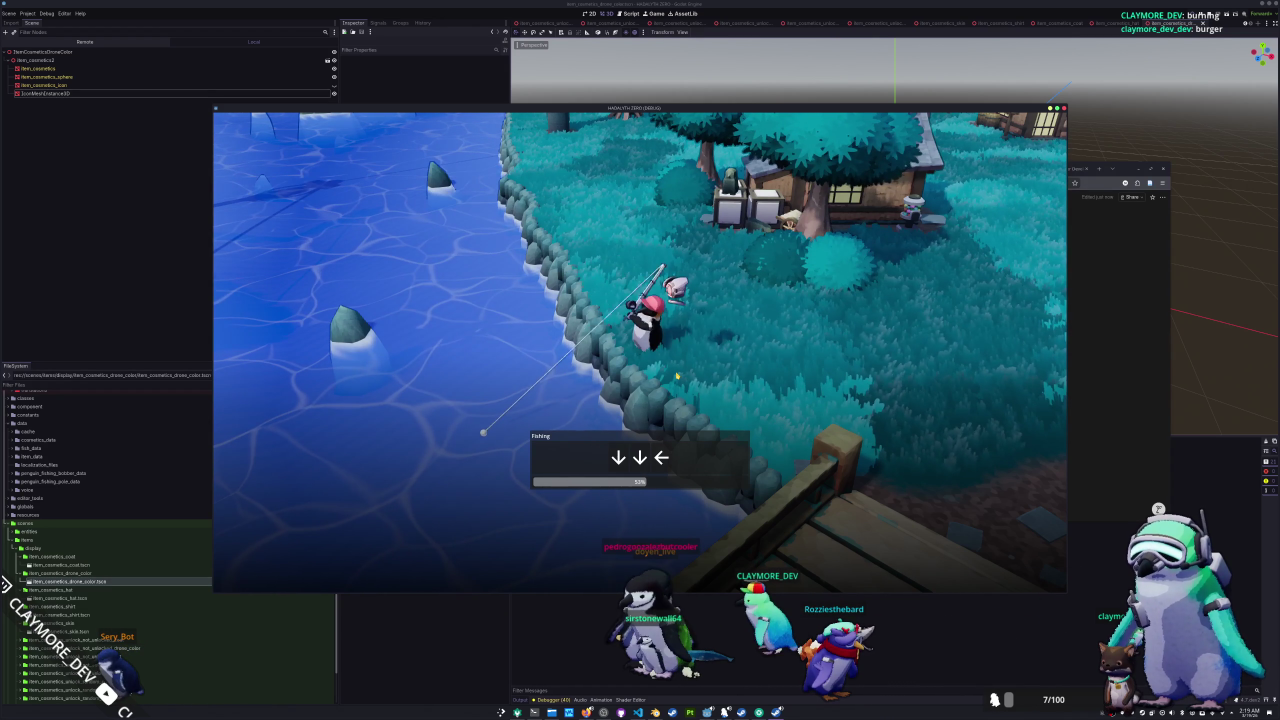
{"action": "key", "text": "Down"}
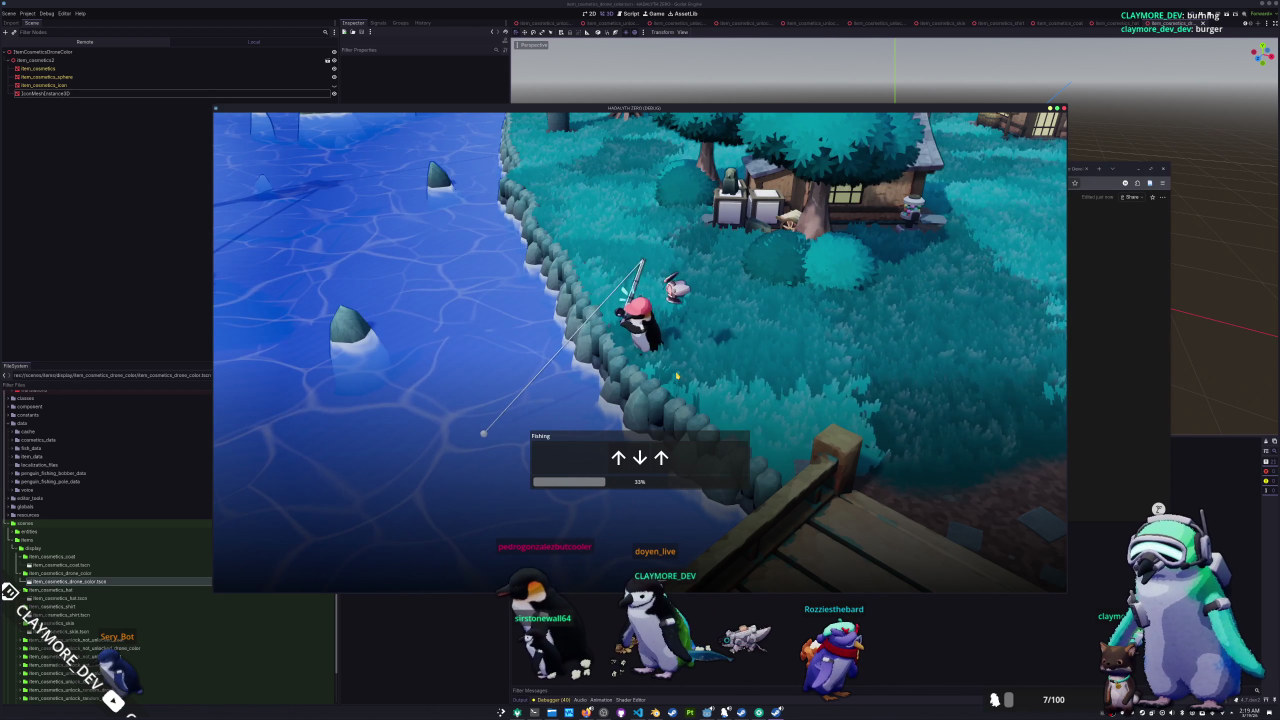
- Finish the arrow sequence to land the catch and view it in the inventory
{"action": "key", "text": "Up"}
{"action": "key", "text": "Up"}
{"action": "key", "text": "Up"}
{"action": "key", "text": "Left"}
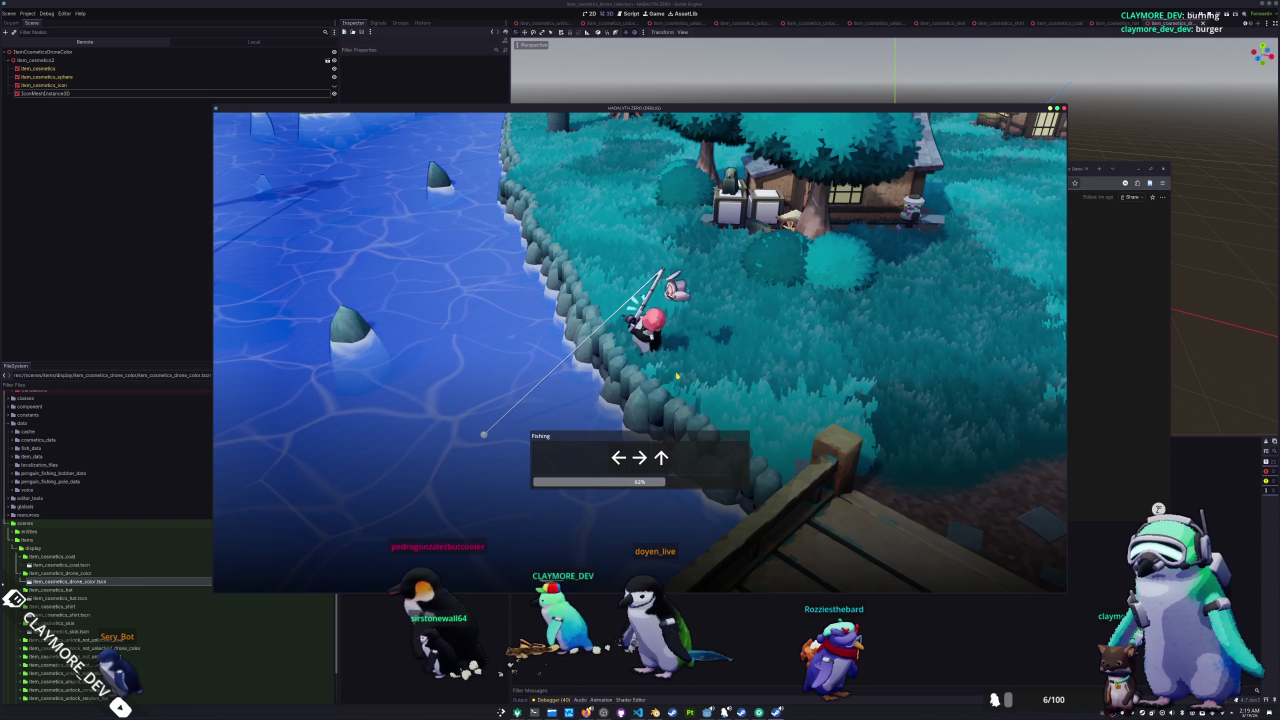
{"action": "key", "text": "Left"}
{"action": "key", "text": "Right"}
{"action": "key", "text": "Up"}
{"action": "key", "text": "Up"}
{"action": "key", "text": "Right"}
{"action": "key", "text": "Right"}
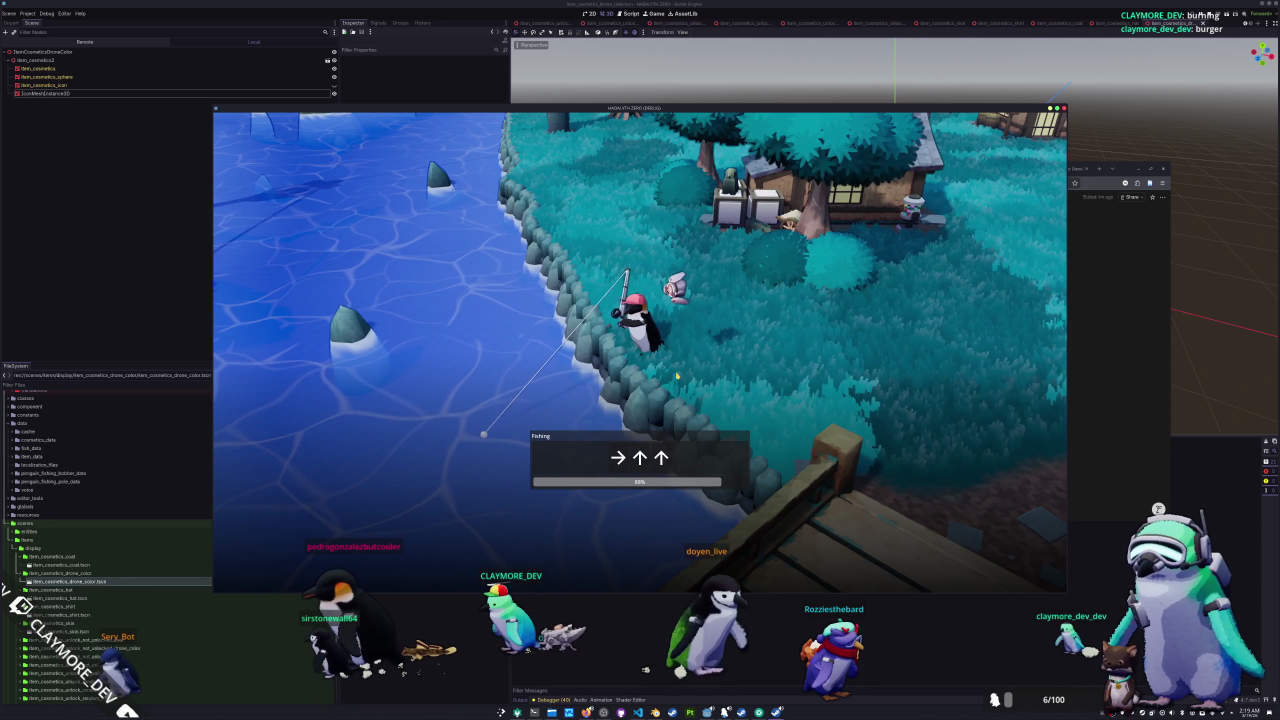
{"action": "key", "text": "Right"}
{"action": "key", "text": "Up"}
{"action": "key", "text": "Up"}
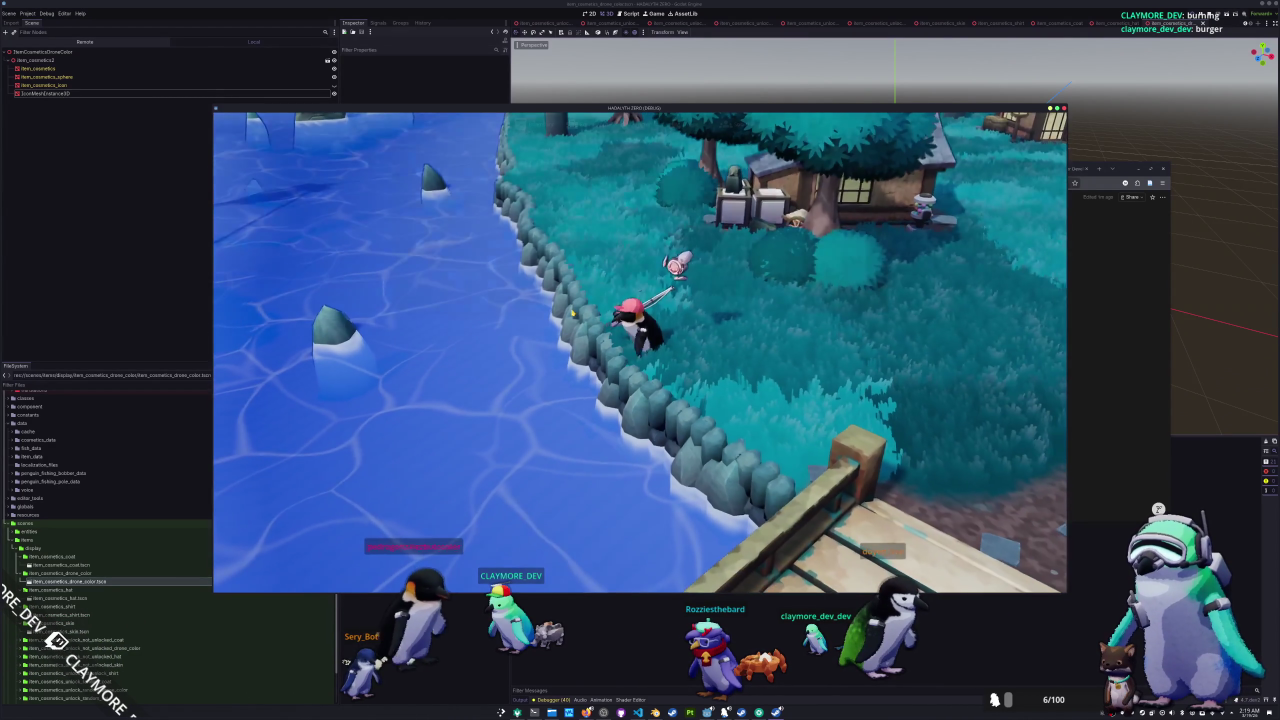
{"action": "key", "text": "i"}
{"action": "left_click", "coordinate": [574, 211]}
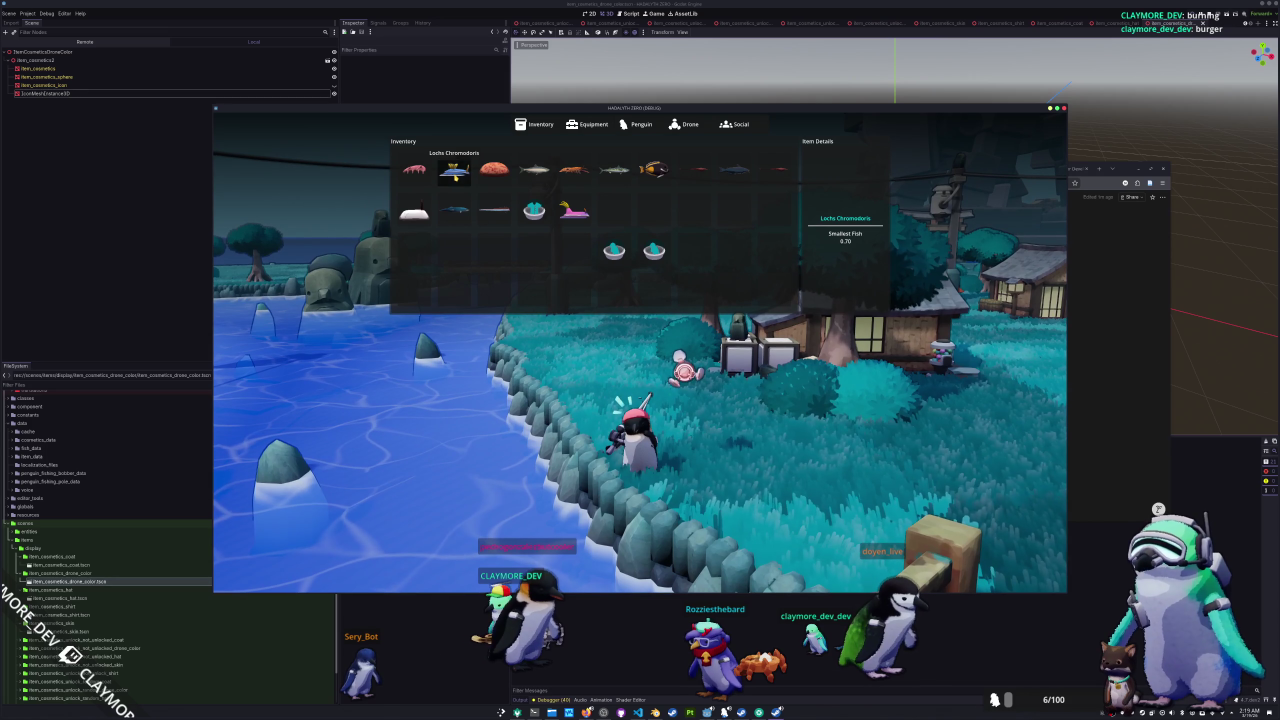
- Close the inventory, walk the penguin up and left along the shore, and cast again
{"action": "left_click", "coordinate": [472, 195]}
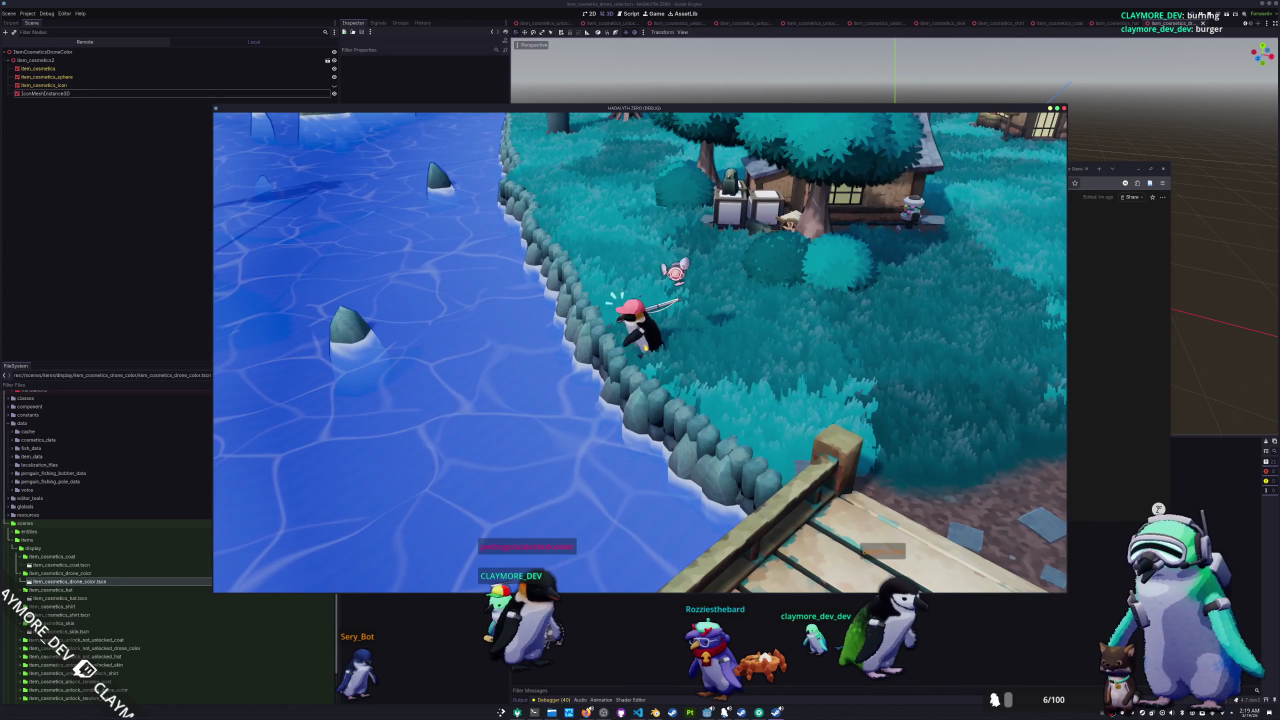
{"action": "key", "text": "i"}
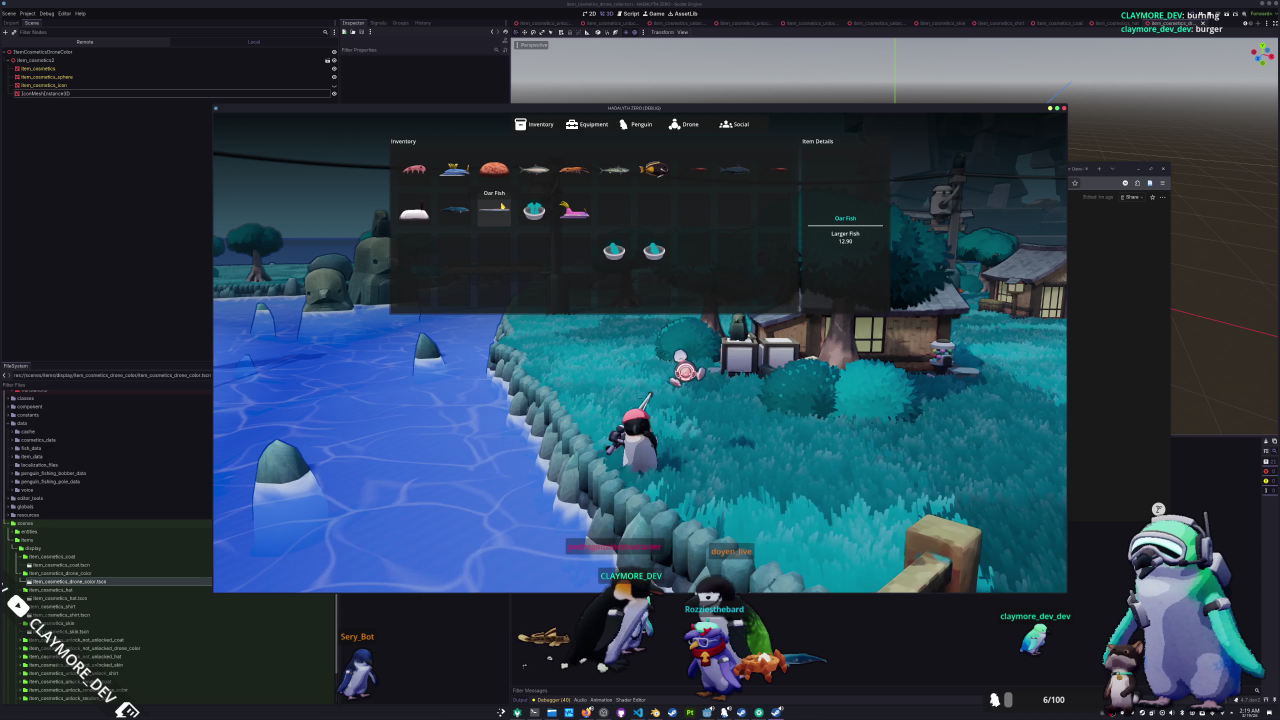
{"action": "key", "text": "Escape"}
{"action": "key", "text": "w"}
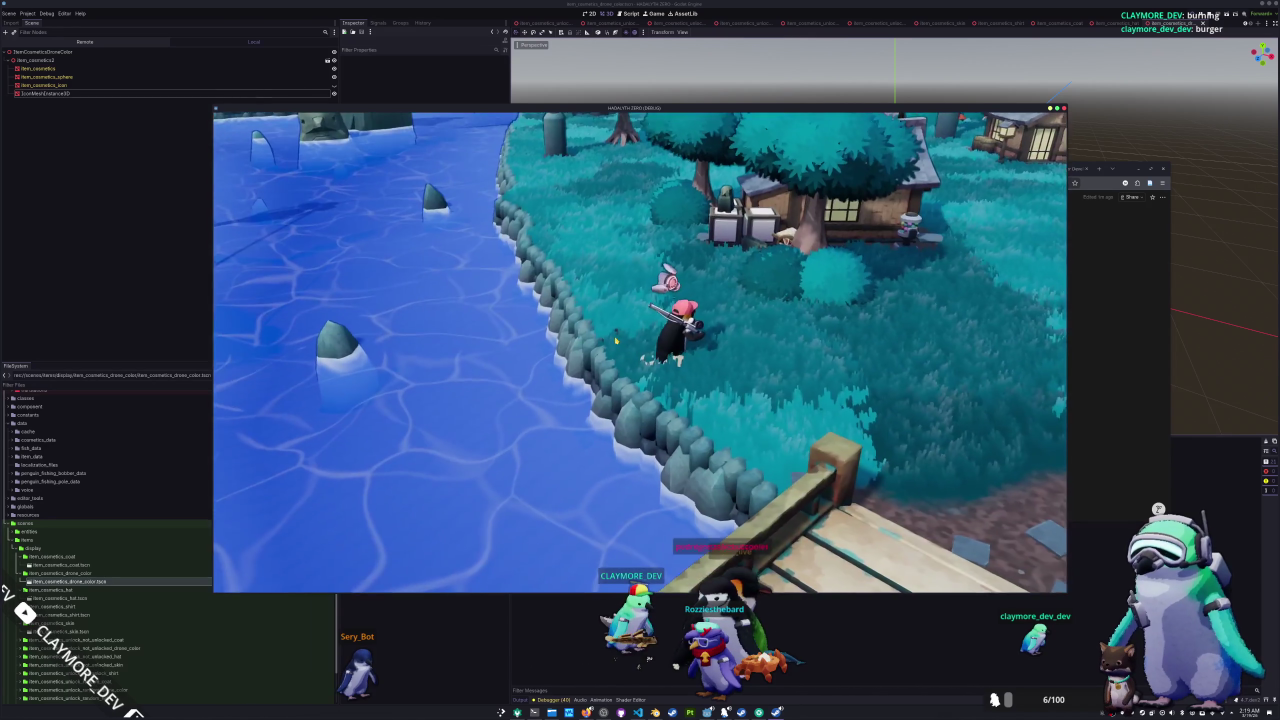
{"action": "key", "text": "a"}
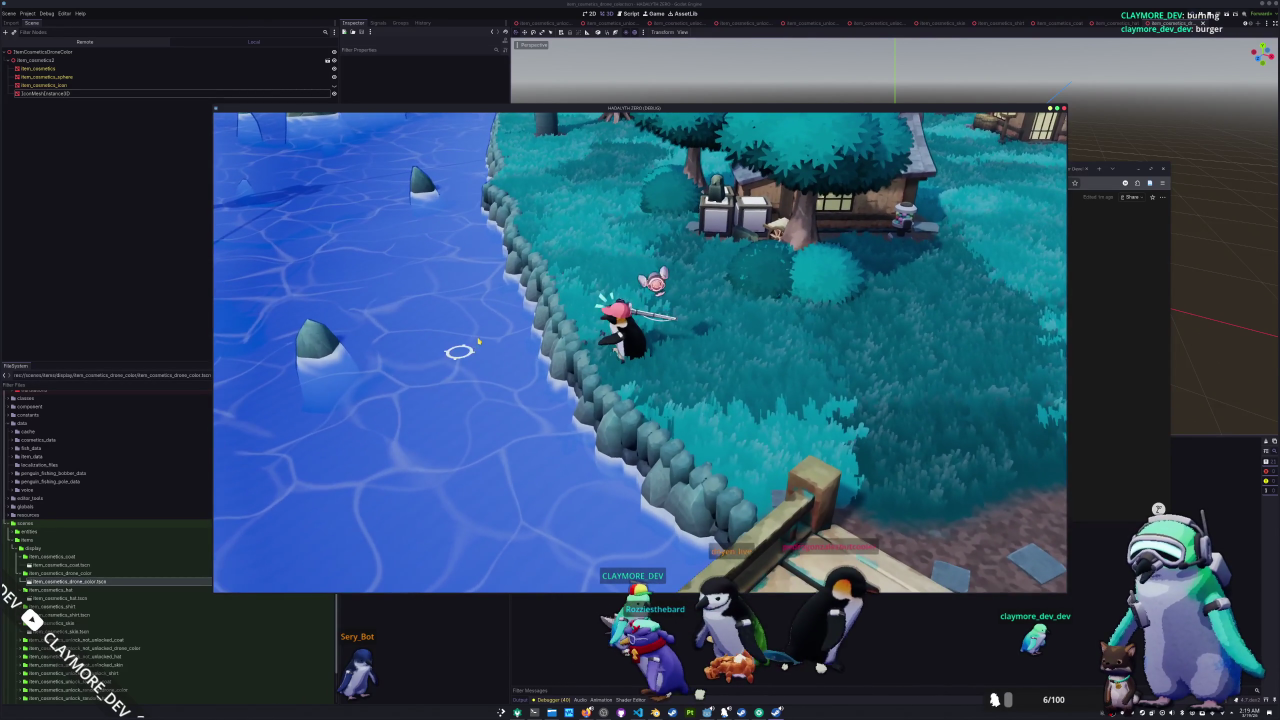
{"action": "left_click", "coordinate": [560, 458]}
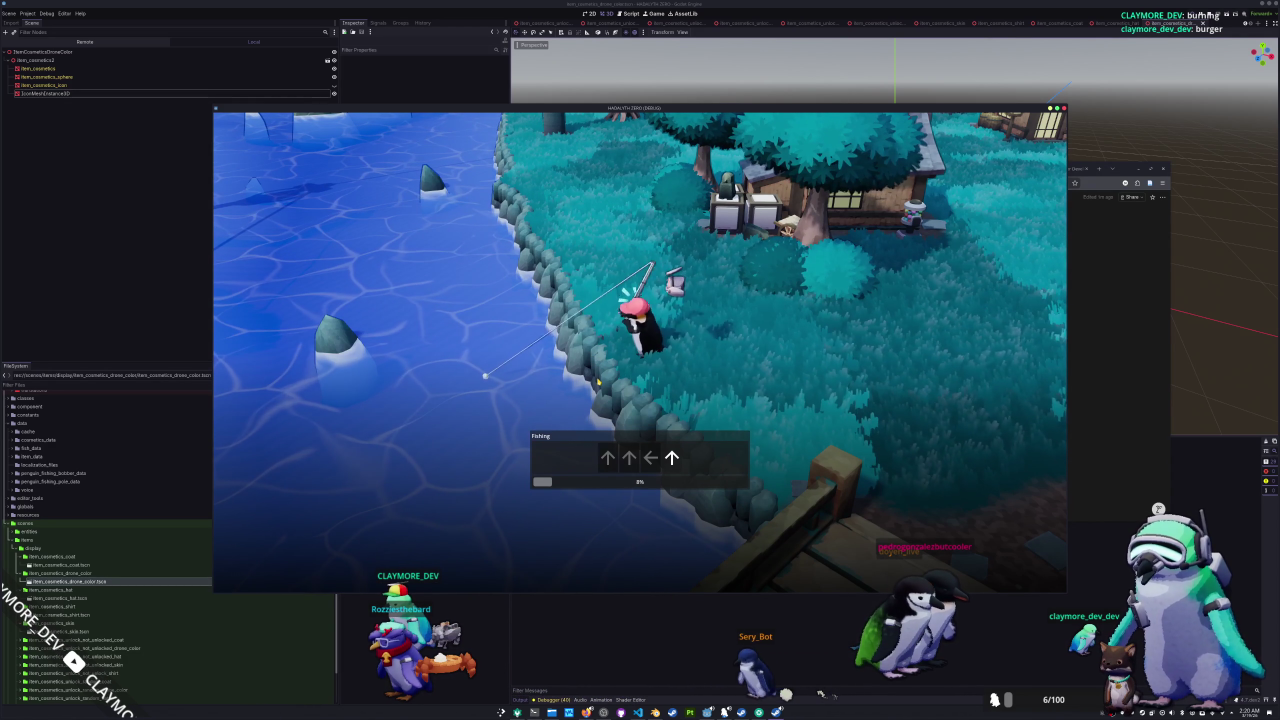
- Match every fishing arrow prompt until the bar fills and the purple sea urchin is landed
{"action": "key", "text": "Right"}
{"action": "key", "text": "Left"}
{"action": "key", "text": "Right"}
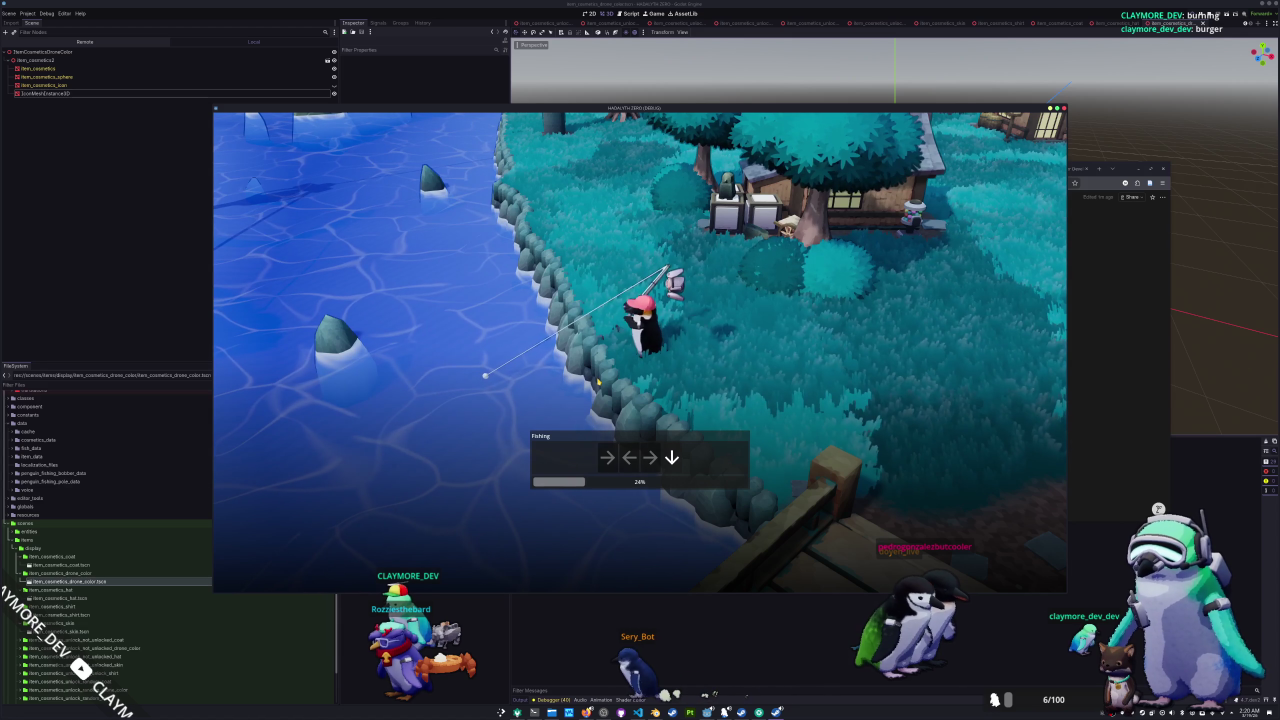
{"action": "key", "text": "Down"}
{"action": "key", "text": "Right"}
{"action": "key", "text": "Down"}
{"action": "key", "text": "Left"}
{"action": "key", "text": "Up"}
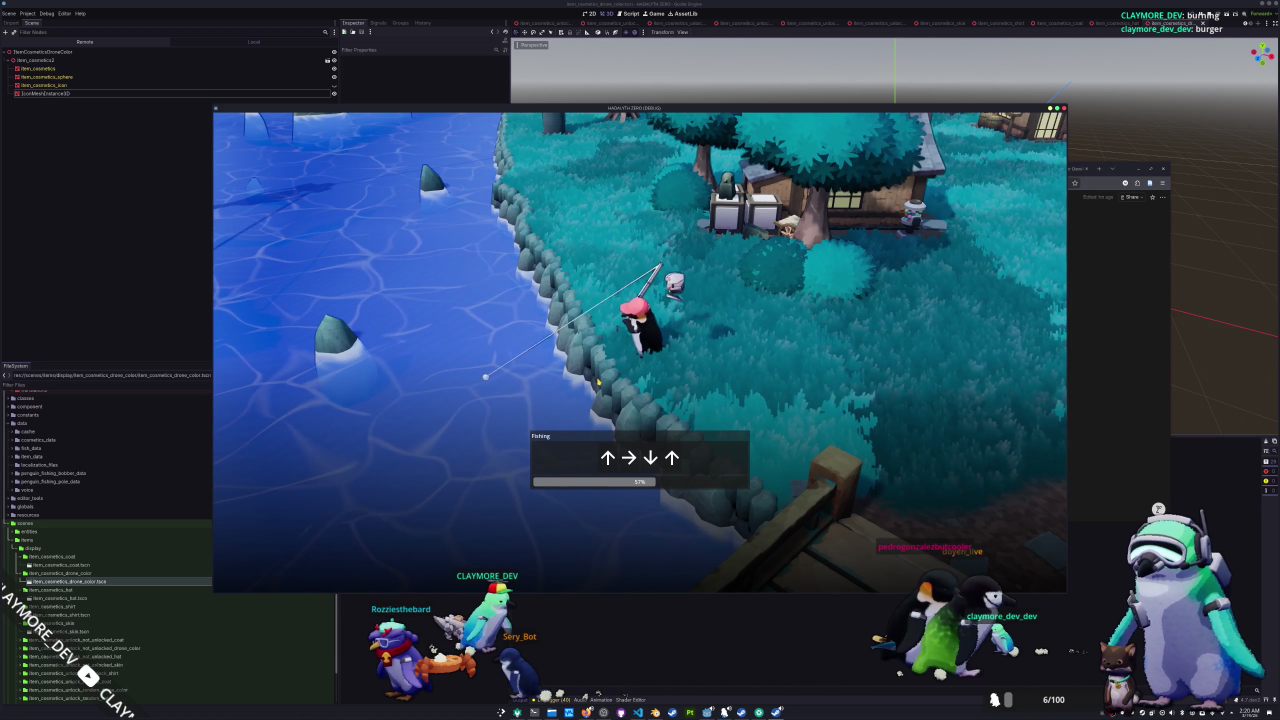
{"action": "key", "text": "Up"}
{"action": "key", "text": "Right"}
{"action": "key", "text": "Down"}
{"action": "key", "text": "Up"}
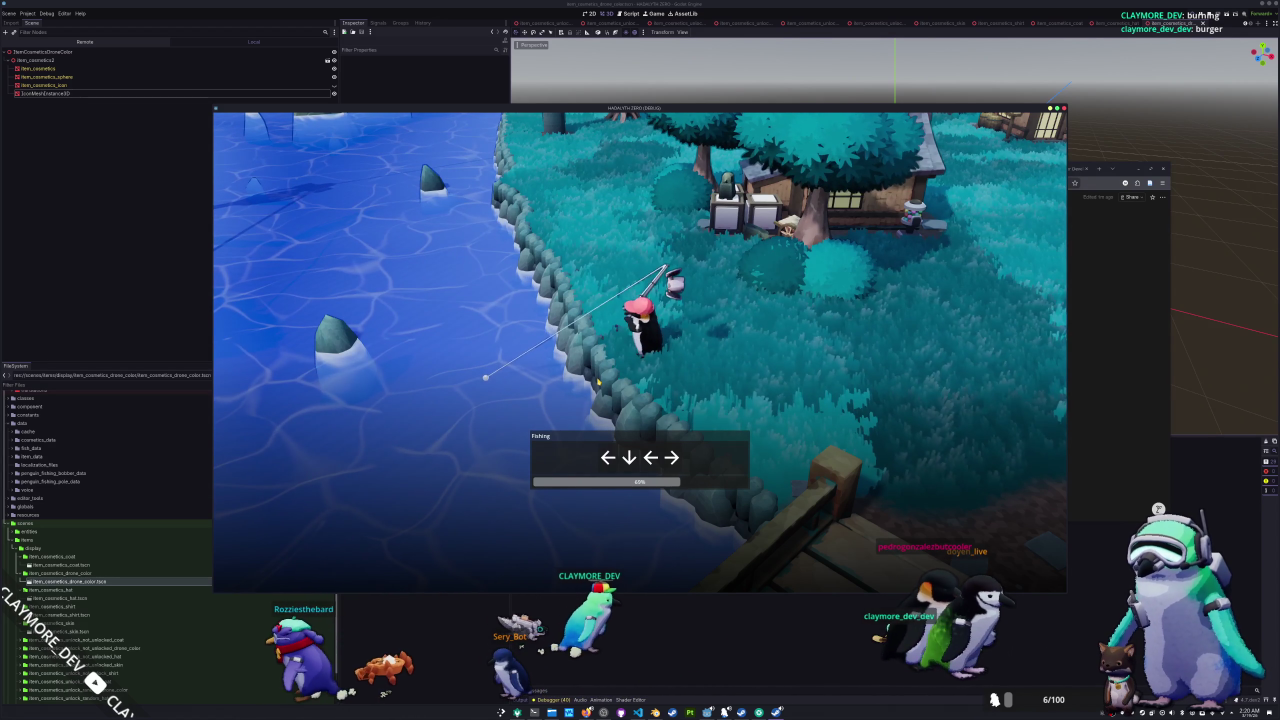
{"action": "key", "text": "Left"}
{"action": "key", "text": "Down"}
{"action": "key", "text": "Left"}
{"action": "key", "text": "Right"}
{"action": "key", "text": "Down"}
{"action": "key", "text": "Down"}
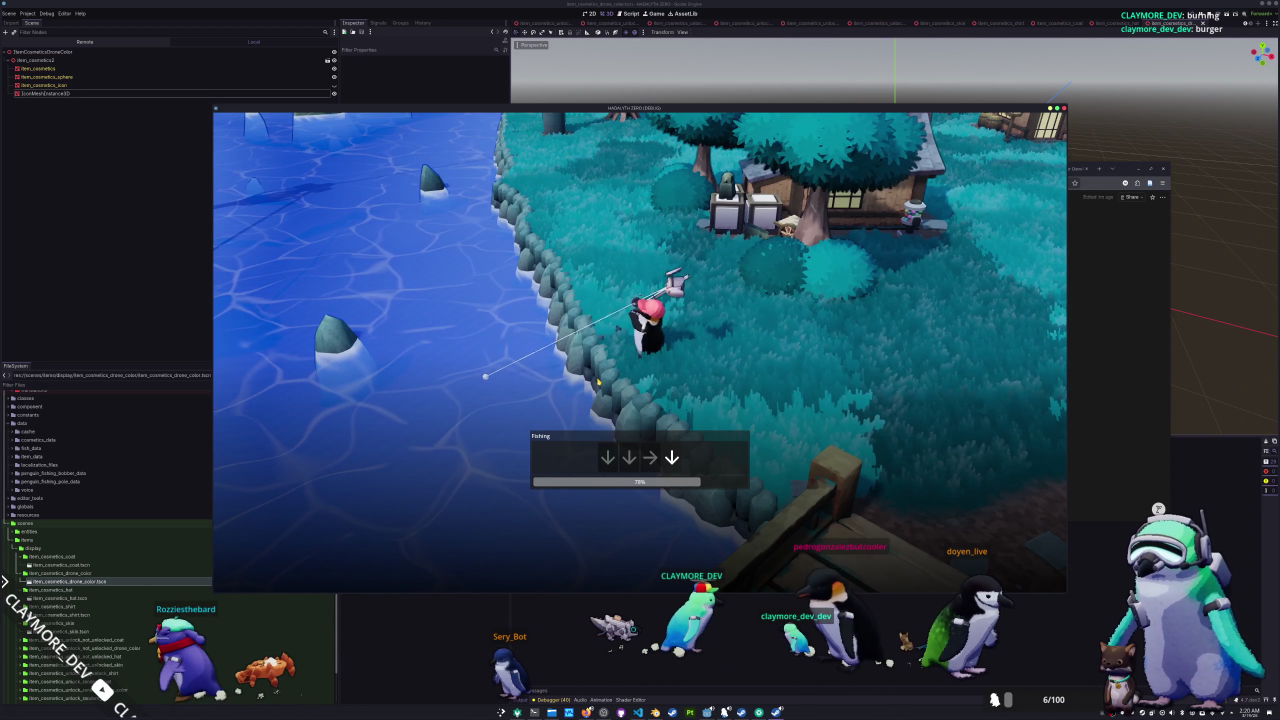
{"action": "key", "text": "Right"}
{"action": "key", "text": "Down"}
{"action": "key", "text": "Right"}
{"action": "key", "text": "Up"}
{"action": "key", "text": "Down"}
{"action": "key", "text": "Down"}
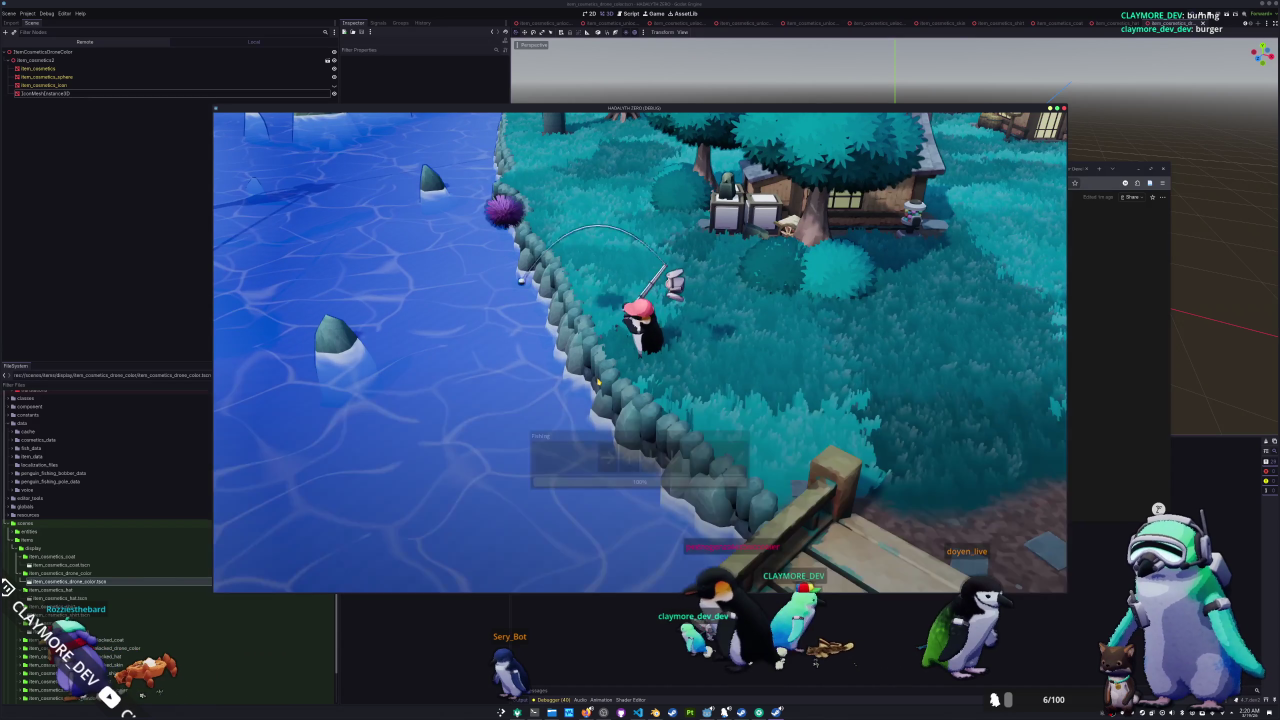
- Stop the running game with F8 and return to the editor
{"action": "scroll", "coordinate": [598, 381], "scroll_direction": "up", "scroll_amount": 3}
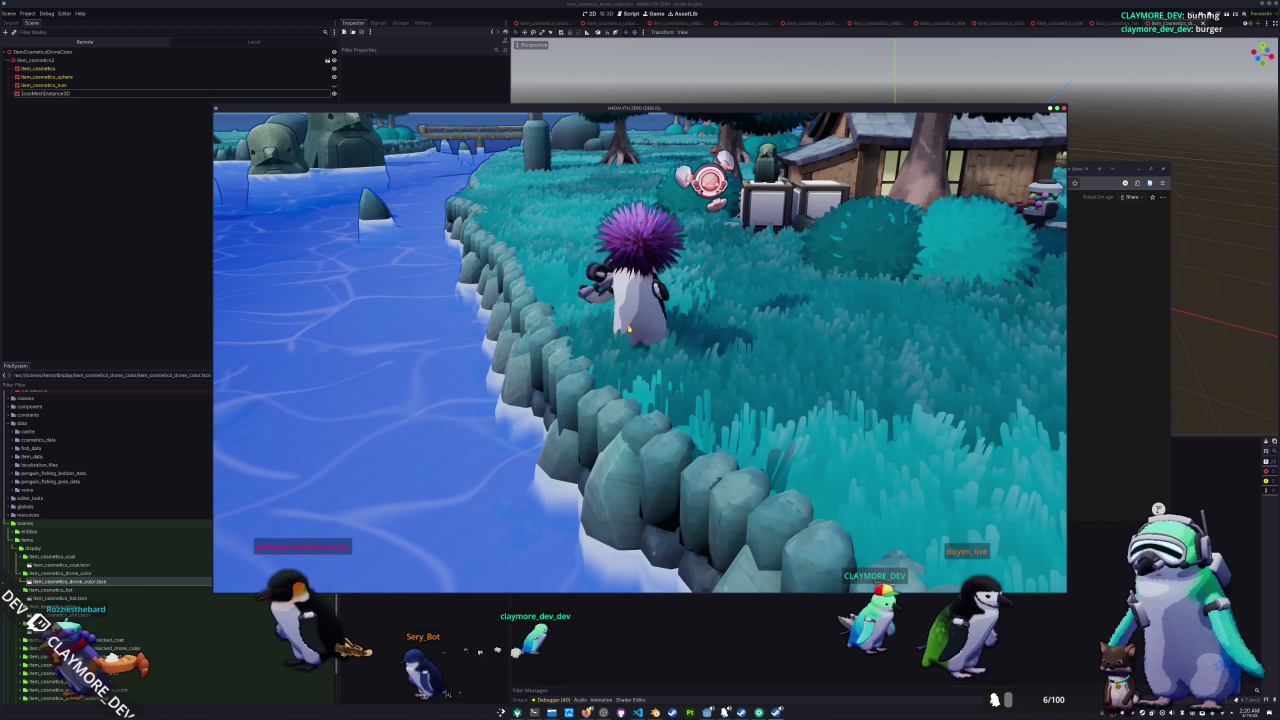
{"action": "scroll", "coordinate": [629, 330], "scroll_direction": "down", "scroll_amount": 3}
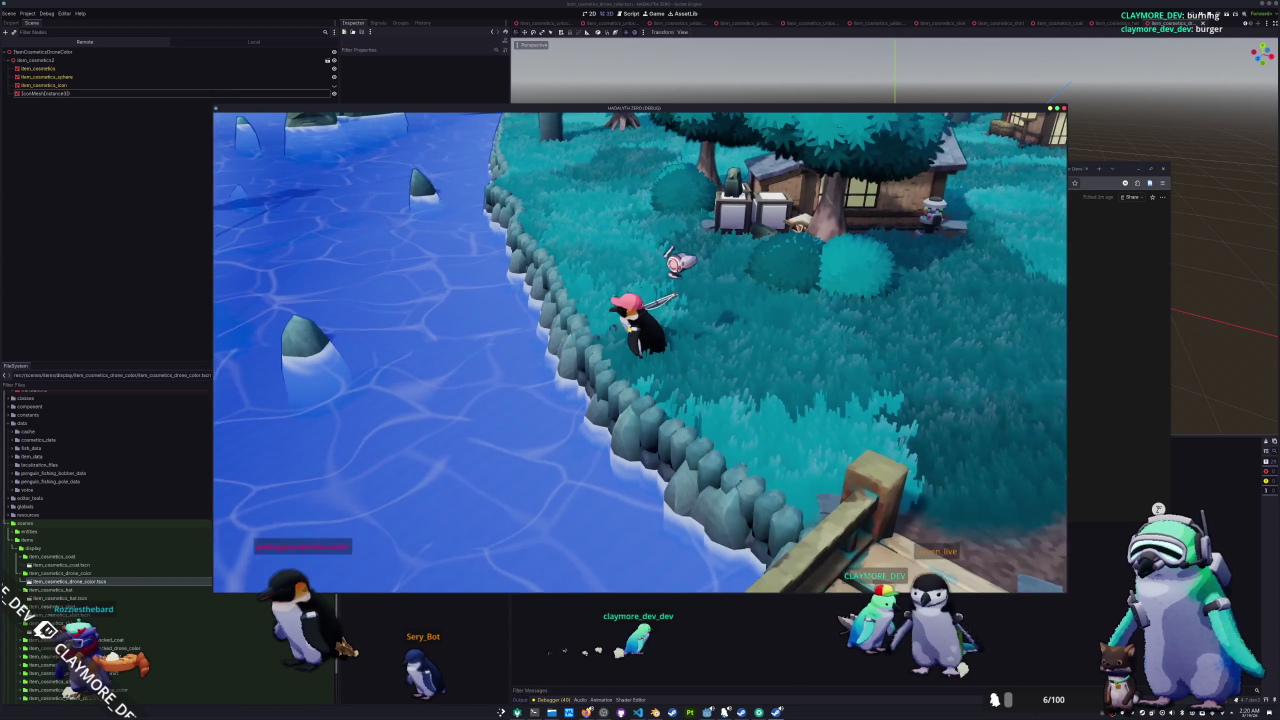
{"action": "key", "text": "F8"}
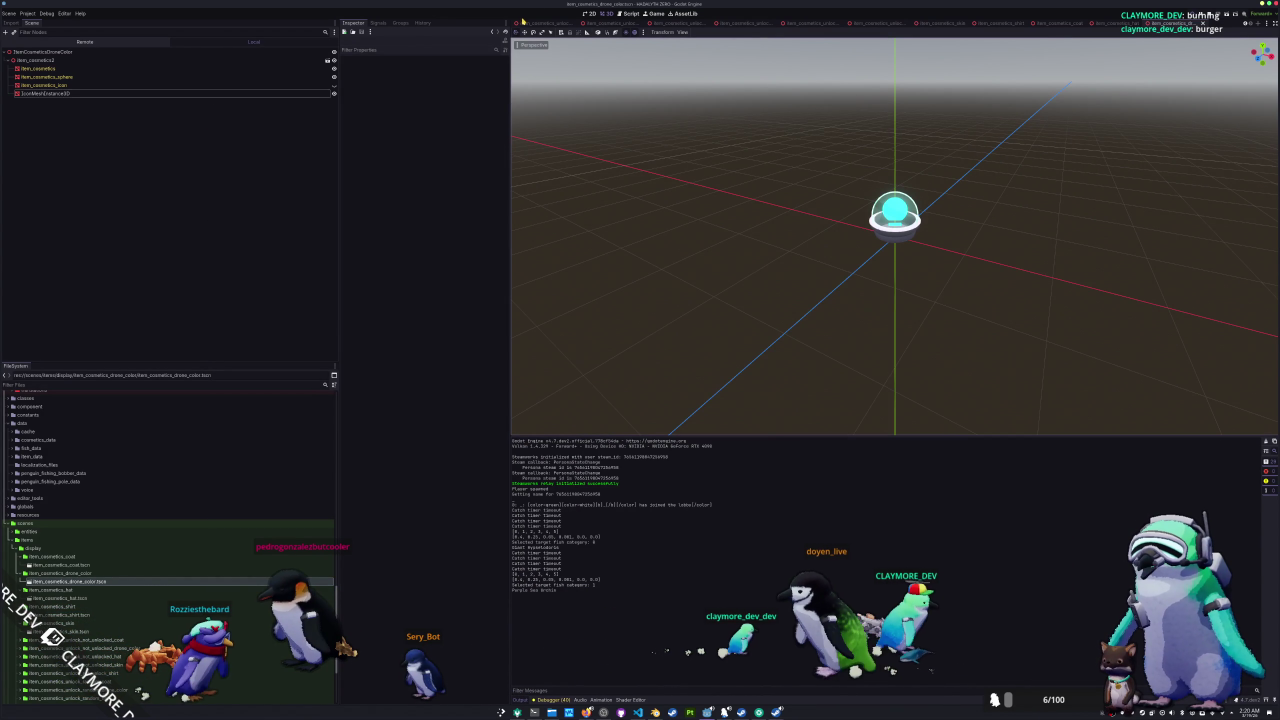
- Lower the penguin scene's DisplayPositionMarker3D from Y 1.4 to 0.7, then relaunch and open the inventory
{"action": "left_click", "coordinate": [530, 22]}
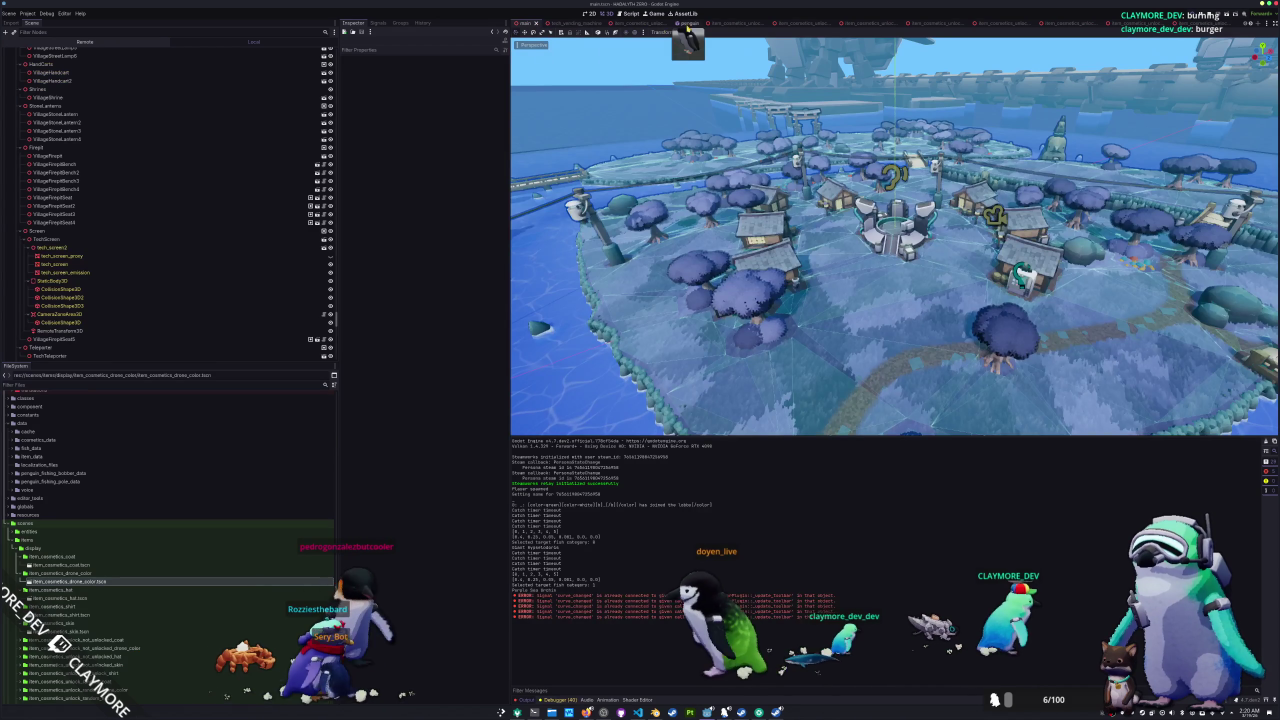
{"action": "left_click", "coordinate": [690, 22]}
{"action": "left_click_drag", "start_coordinate": [822, 140], "coordinate": [821, 190]}
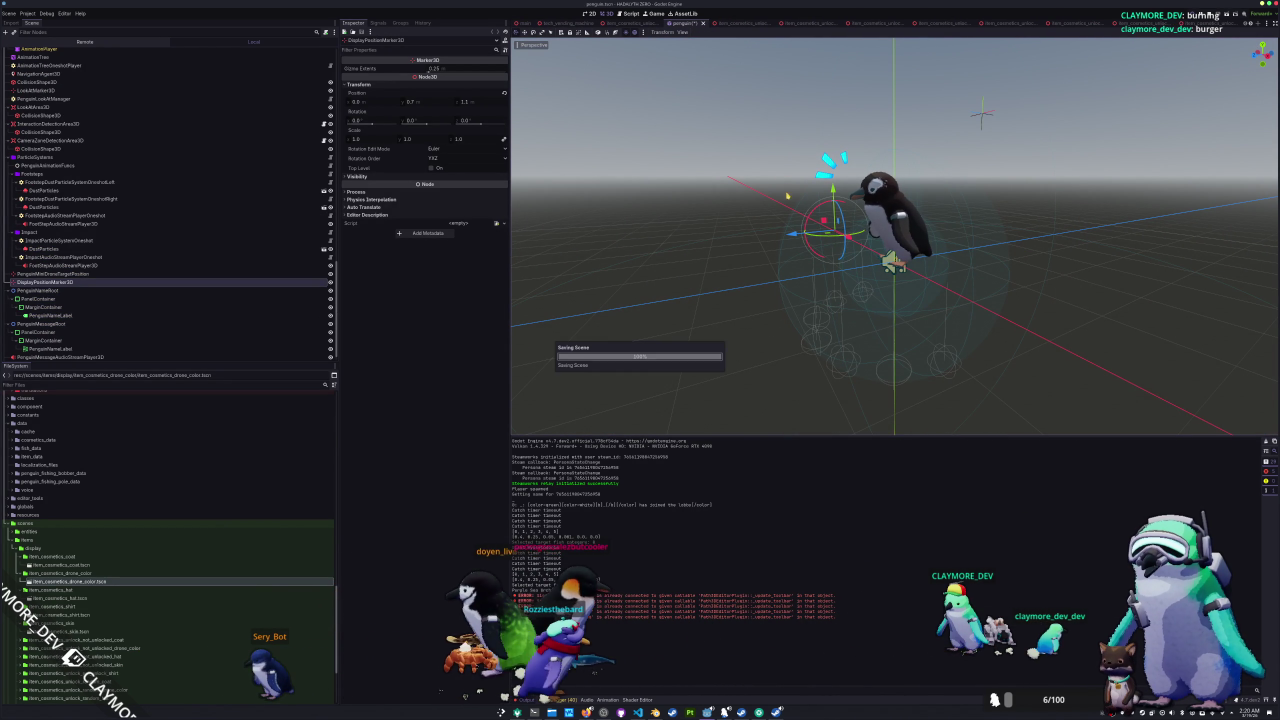
{"action": "key", "text": "F5"}
{"action": "key", "text": "Tab"}
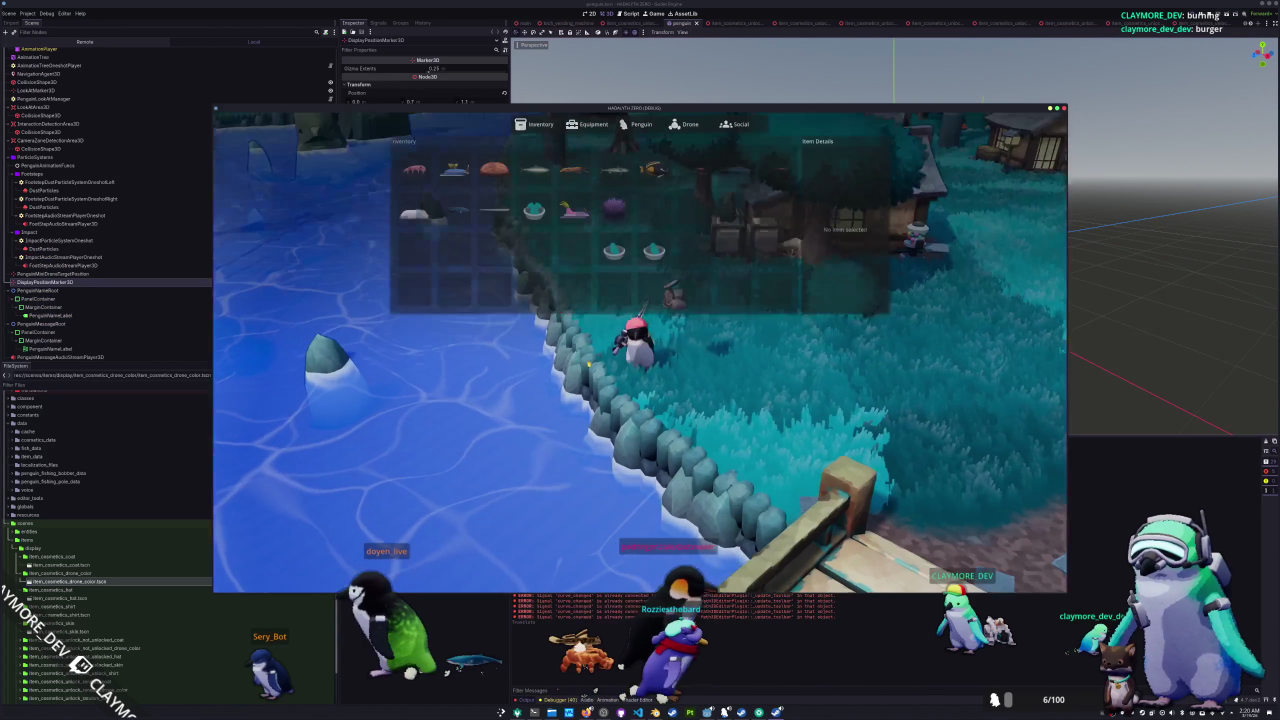
- Rerun the game, display the Blue Catfish, then select the Purple Sea Urchin to see its actions
{"action": "left_click", "coordinate": [614, 207]}
{"action": "key", "text": "Tab"}
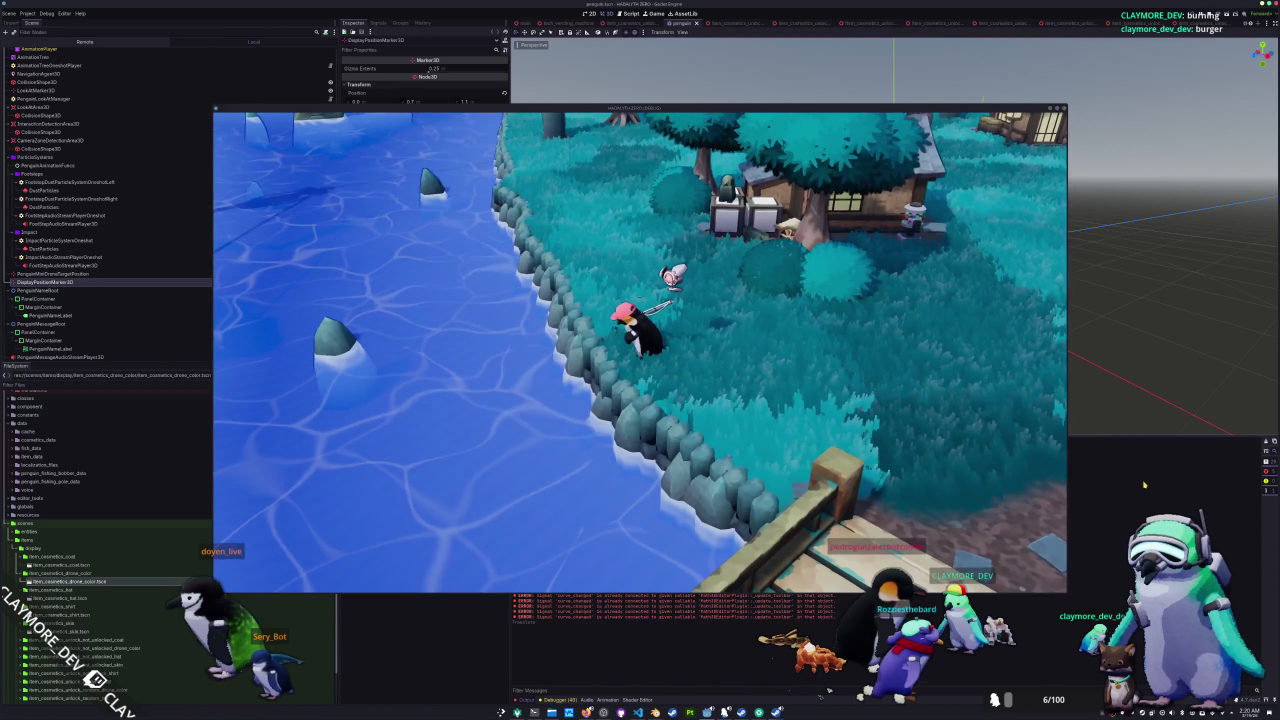
{"action": "key", "text": "F8"}
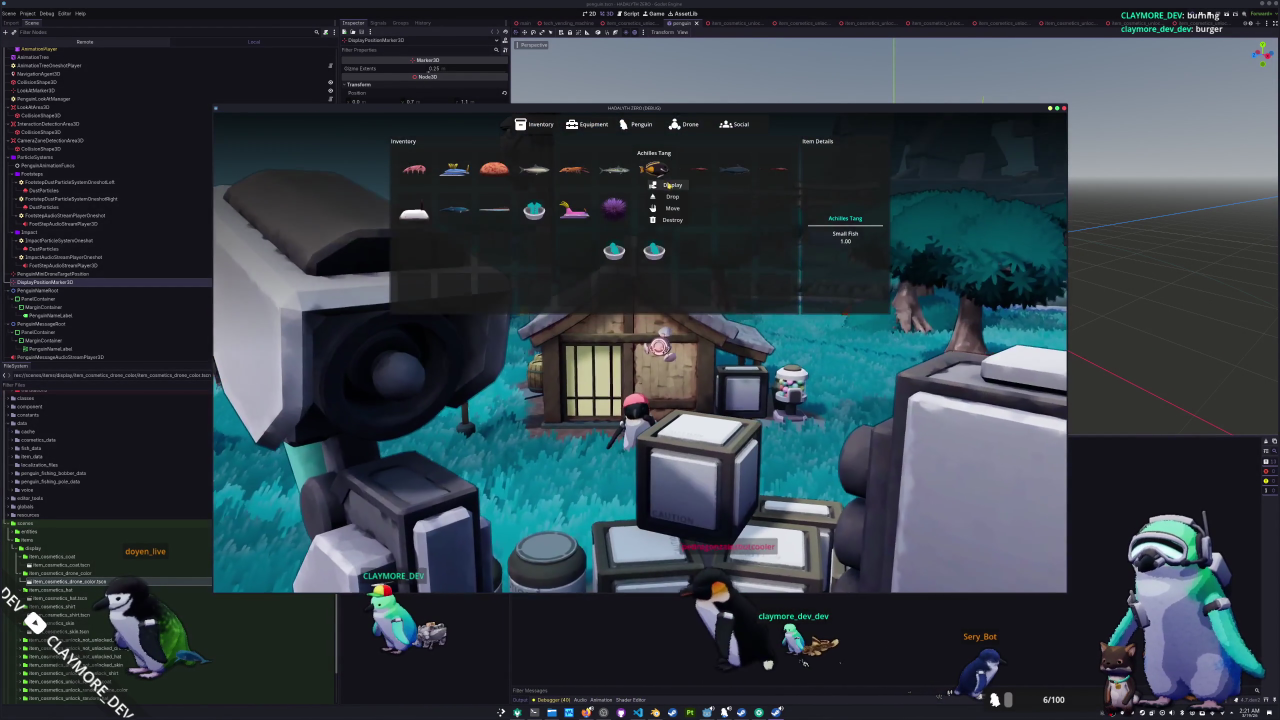
{"action": "left_click", "coordinate": [673, 186]}
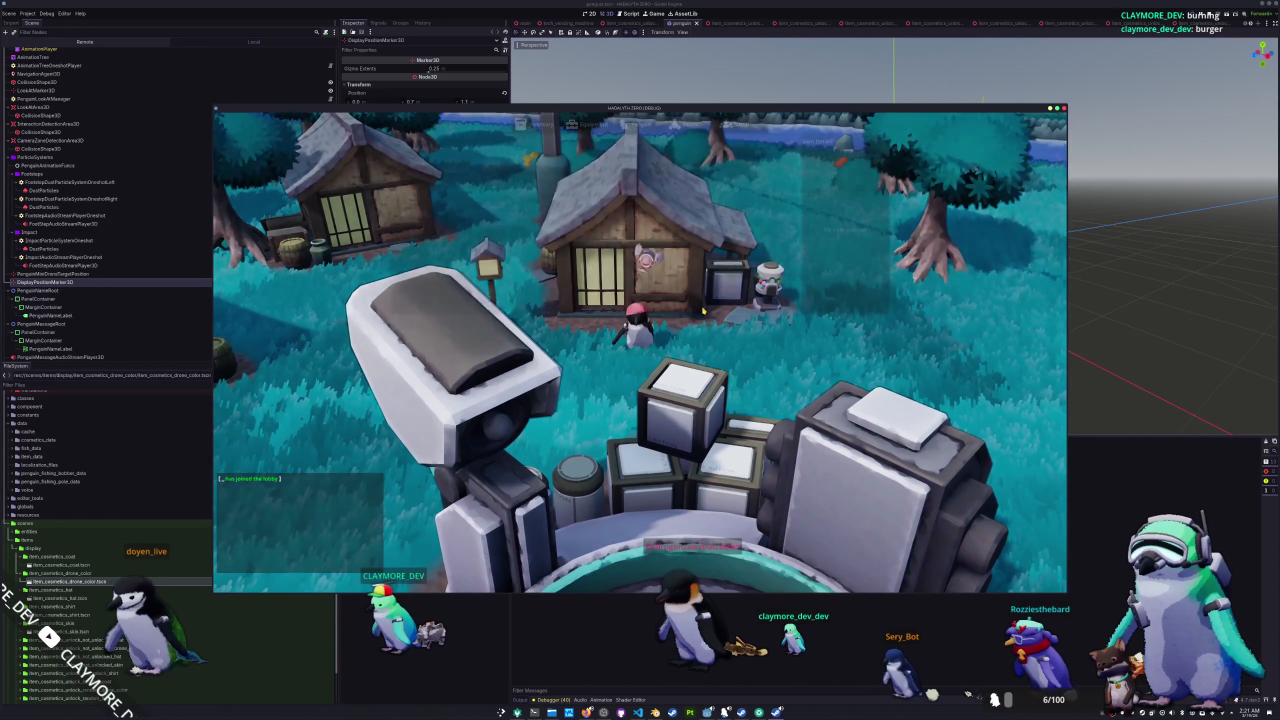
{"action": "key", "text": "i"}
{"action": "left_click", "coordinate": [750, 185]}
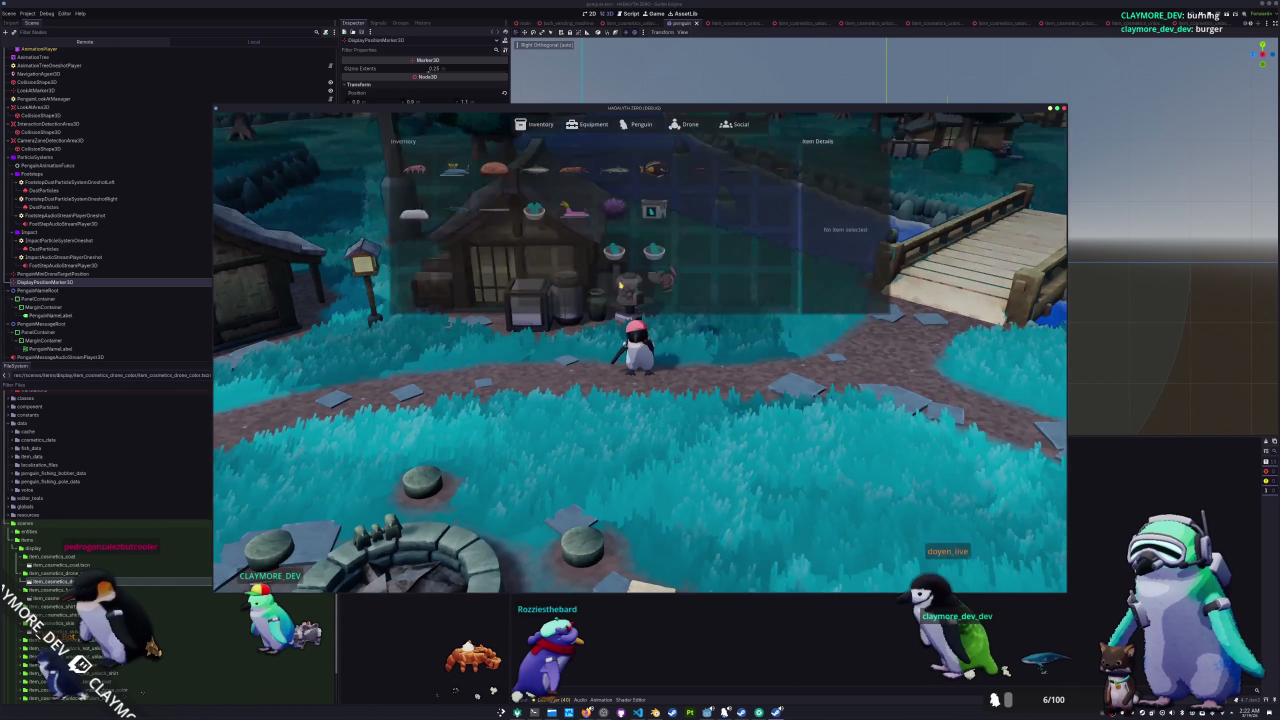
{"action": "left_click", "coordinate": [623, 224]}
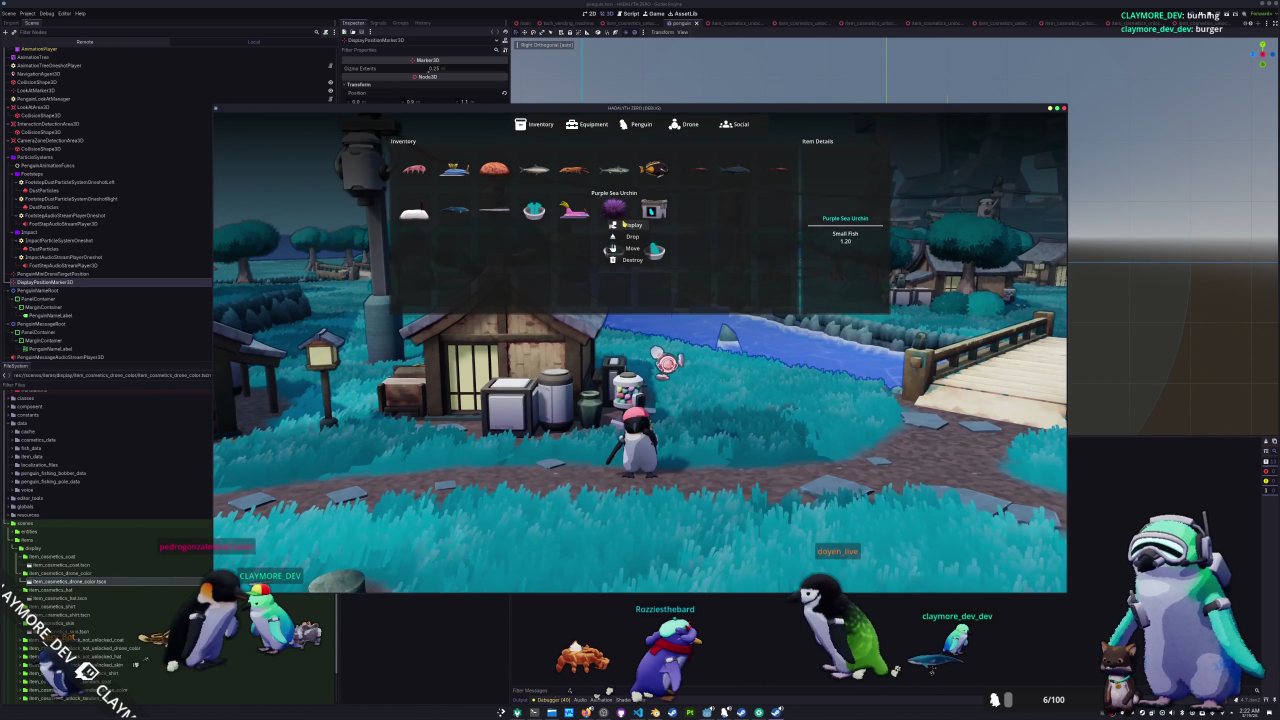
- Make the penguin hold up the Purple Sea Urchin via Display, then walk it toward the campfire with the camera behind
{"action": "left_click", "coordinate": [625, 225]}
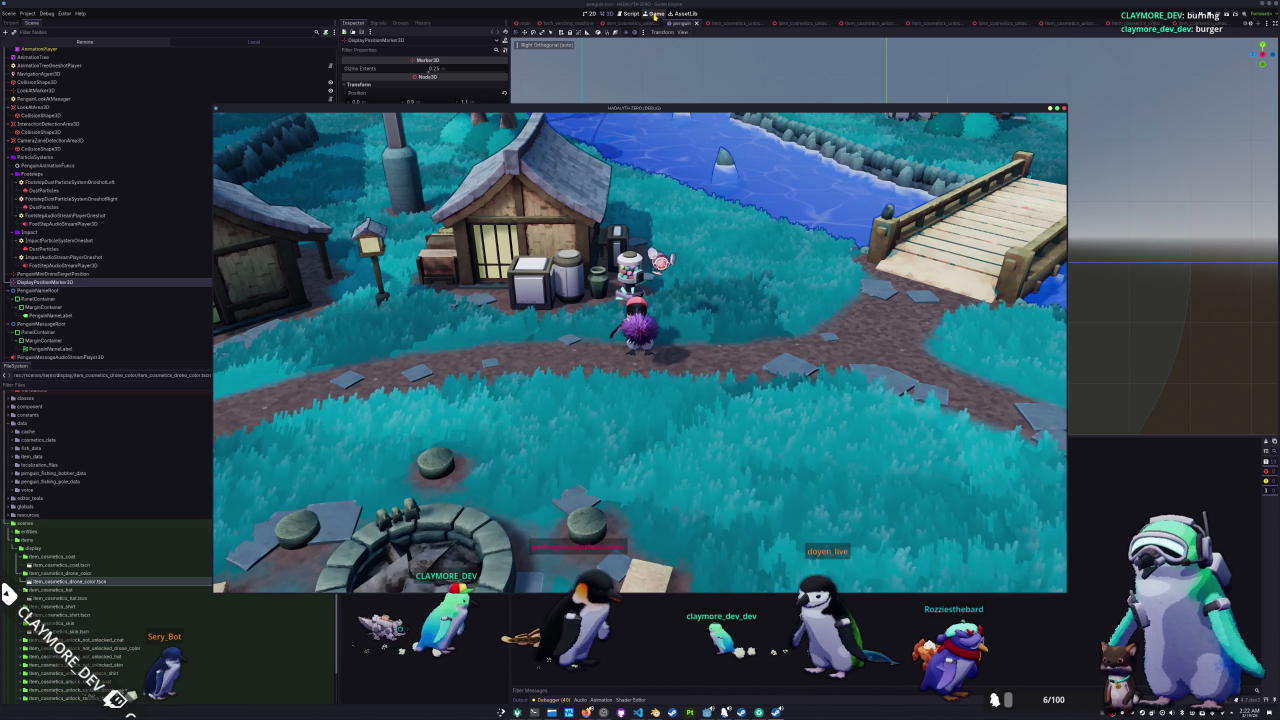
{"action": "left_click", "coordinate": [655, 14]}
{"action": "key", "text": "alt+Tab"}
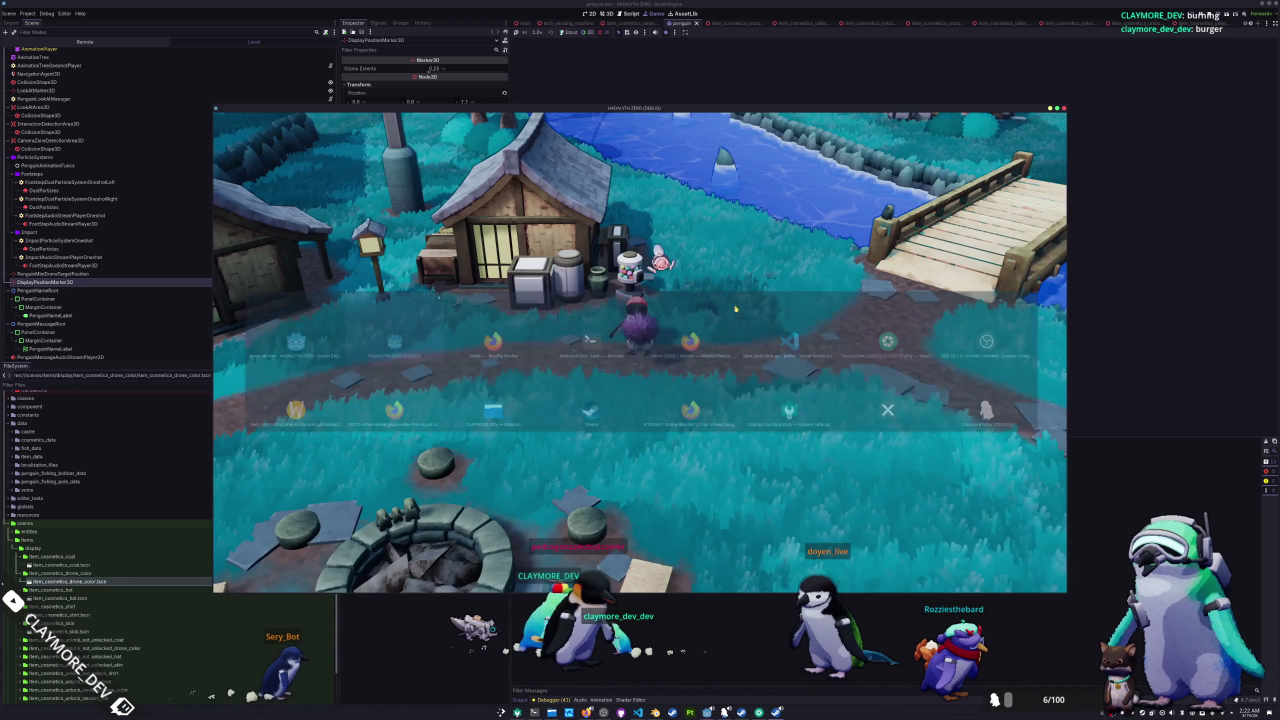
{"action": "key", "text": "w"}
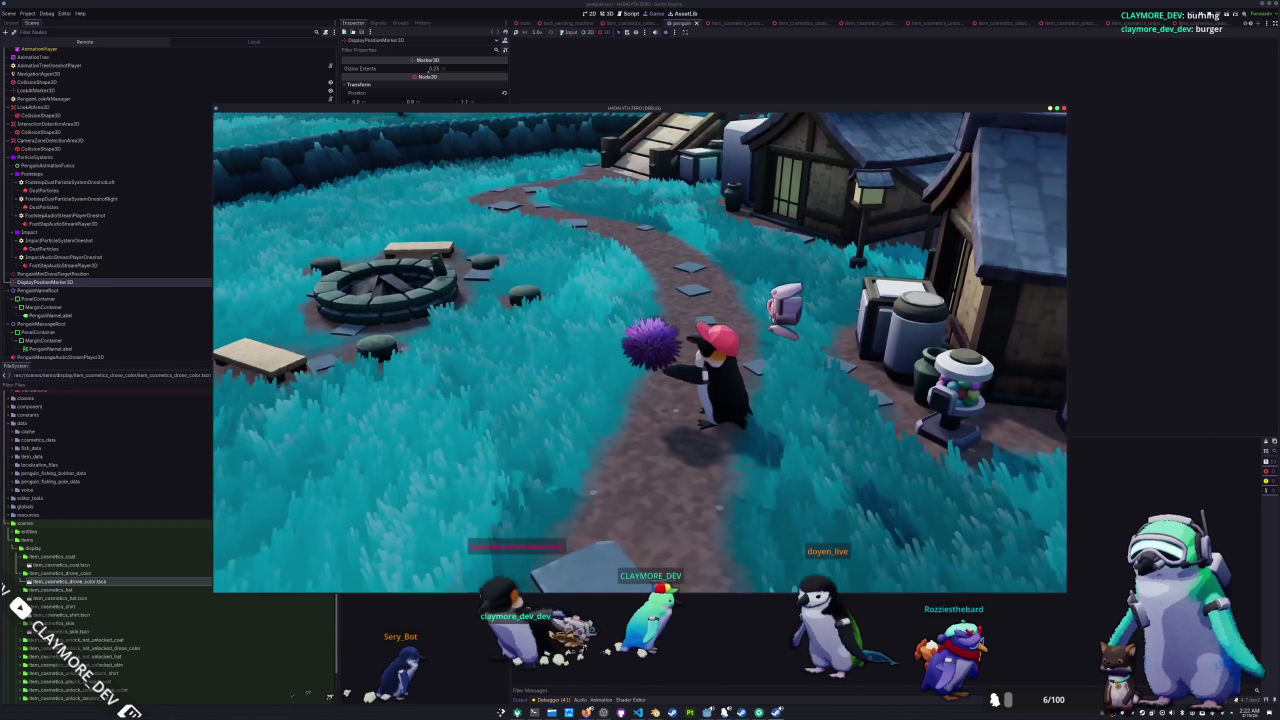
{"action": "key", "text": "w"}
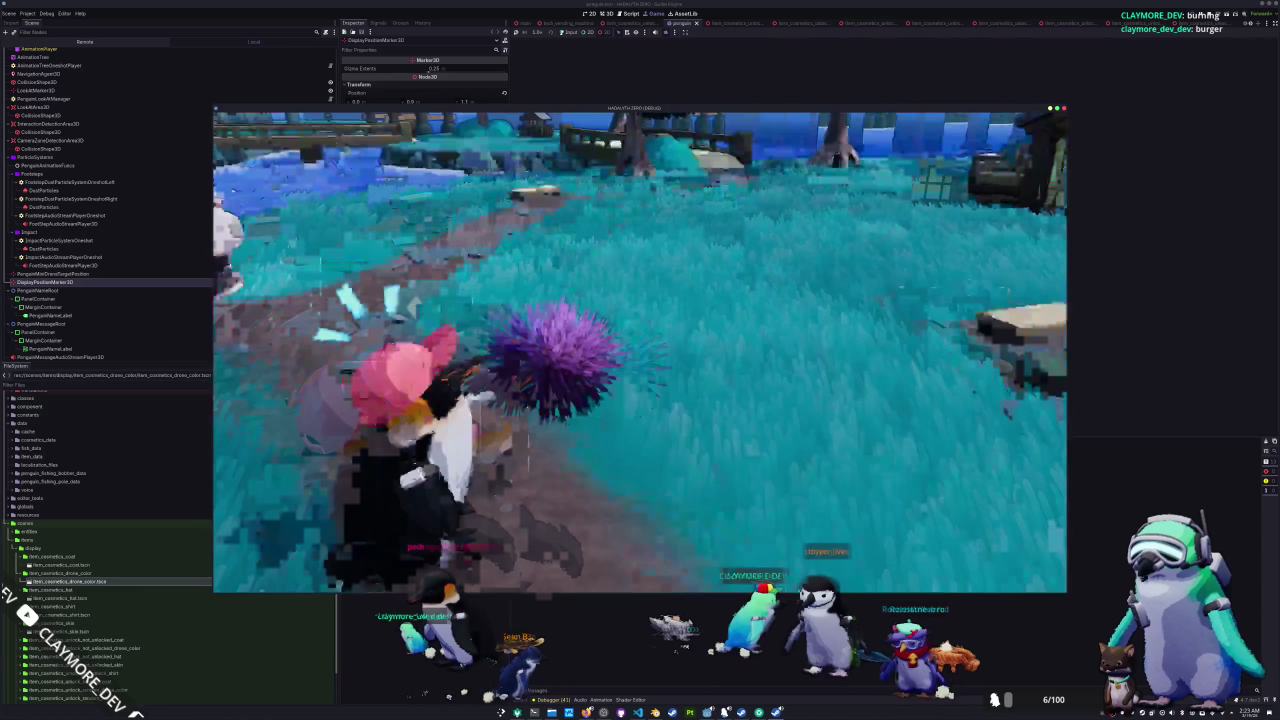
{"action": "key", "text": "w"}
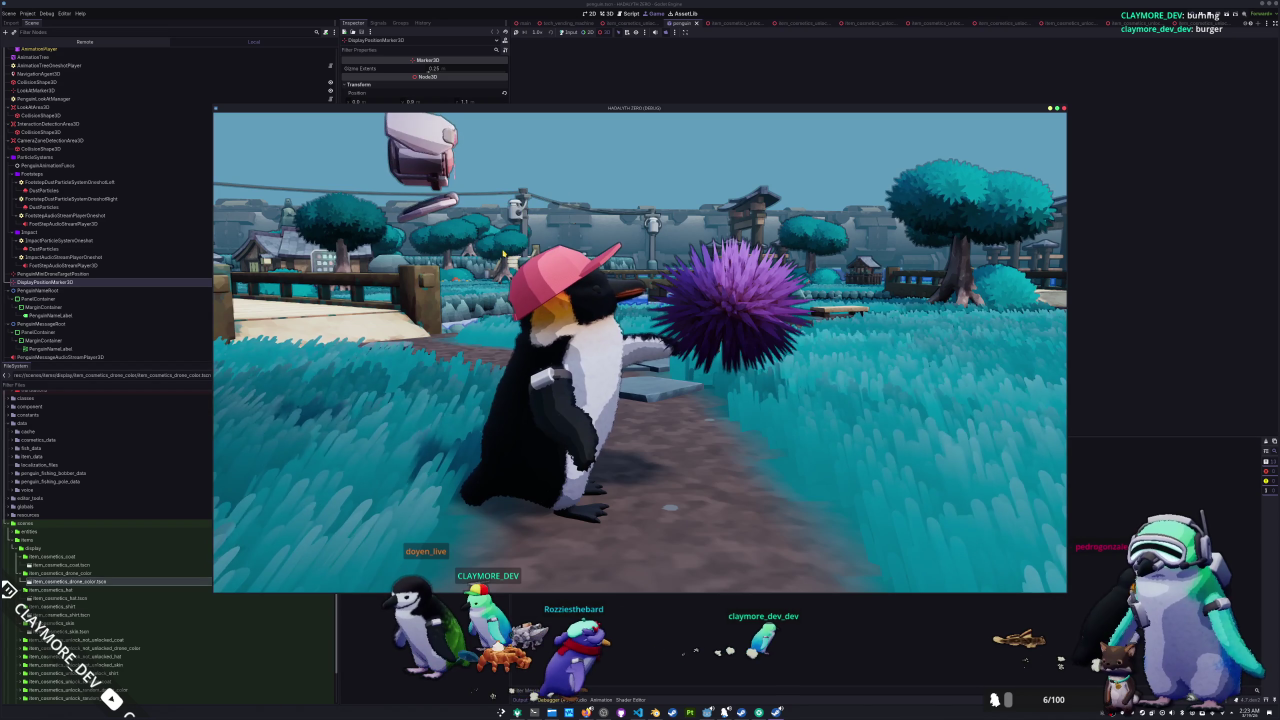
{"action": "key", "text": "alt+Tab"}
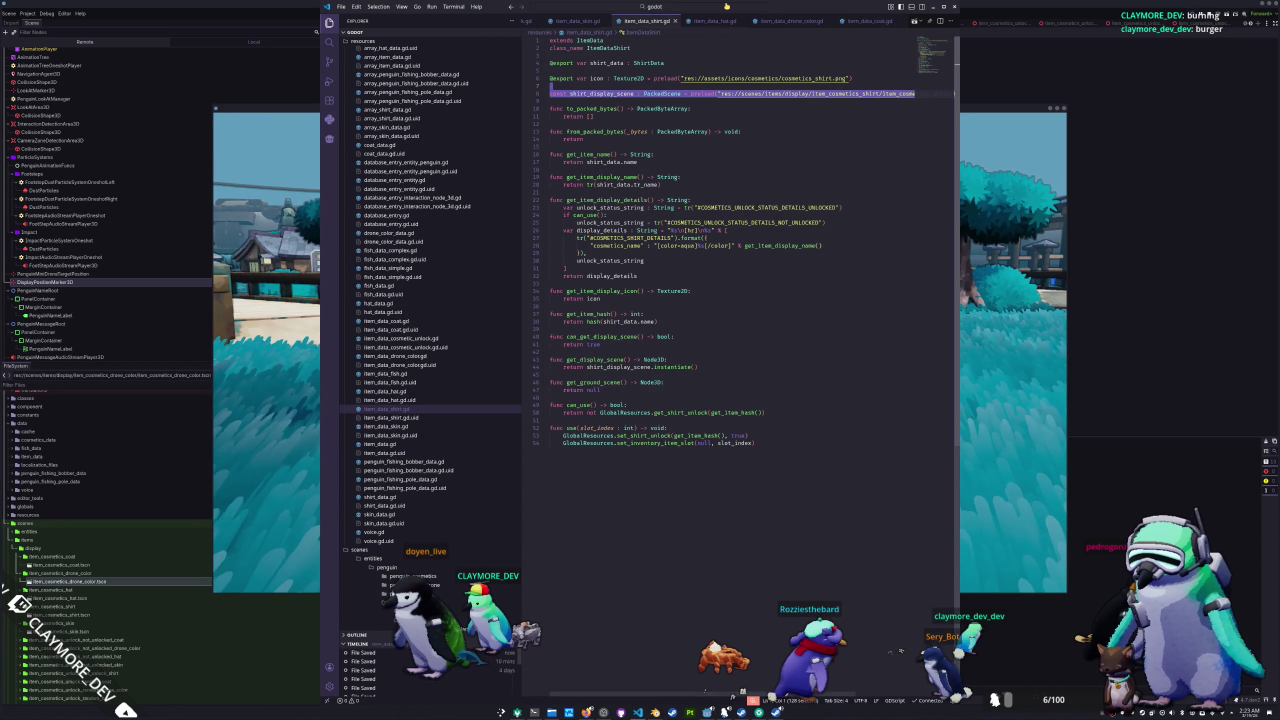
- Open penguin_player.gd through Quick Open and move the code window aside to reveal the game
{"action": "left_click", "coordinate": [726, 5]}
{"action": "type", "text": "penguin"}
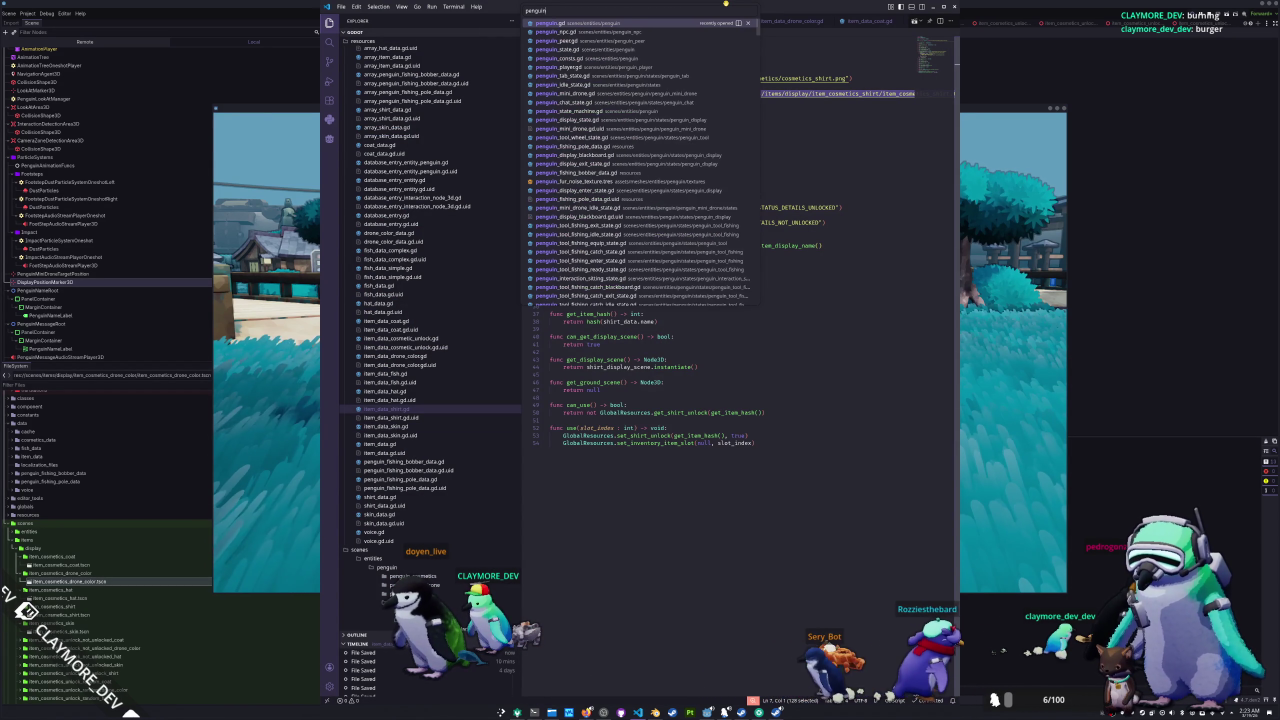
{"action": "type", "text": "_player"}
{"action": "key", "text": "Return"}
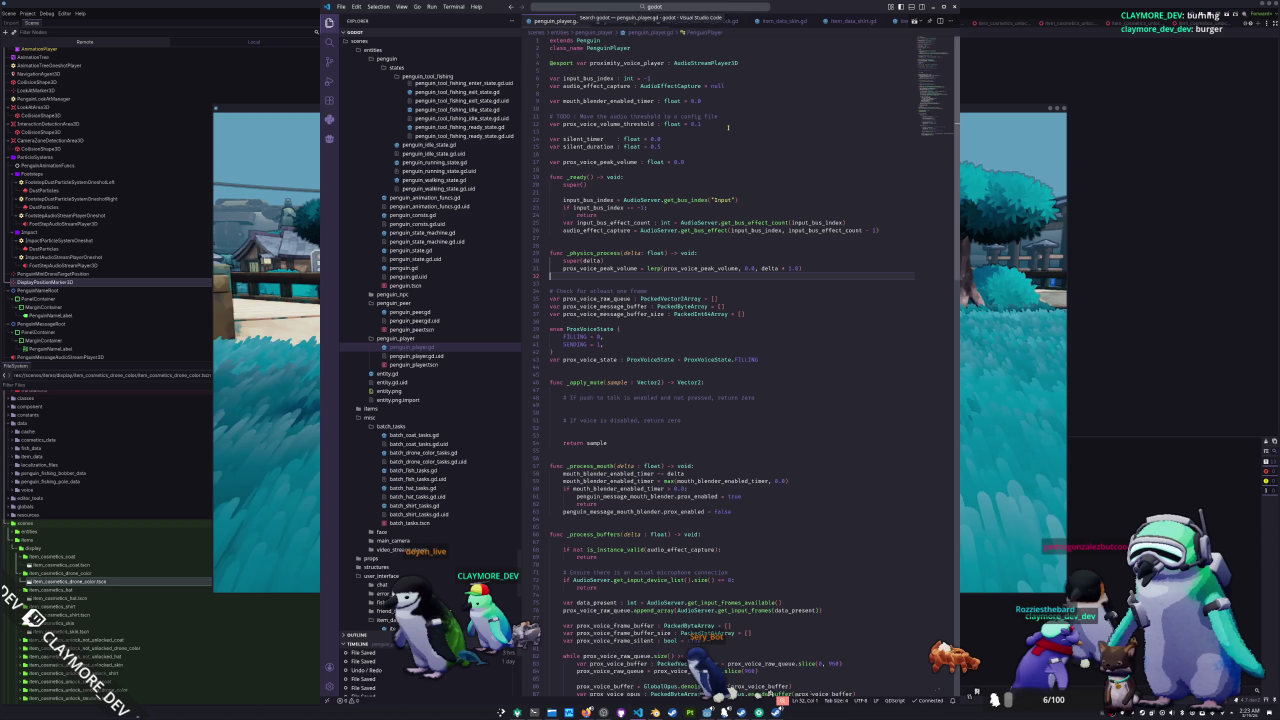
{"action": "left_click_drag", "start_coordinate": [800, 6], "coordinate": [1083, 38]}
{"action": "left_click", "coordinate": [571, 113]}
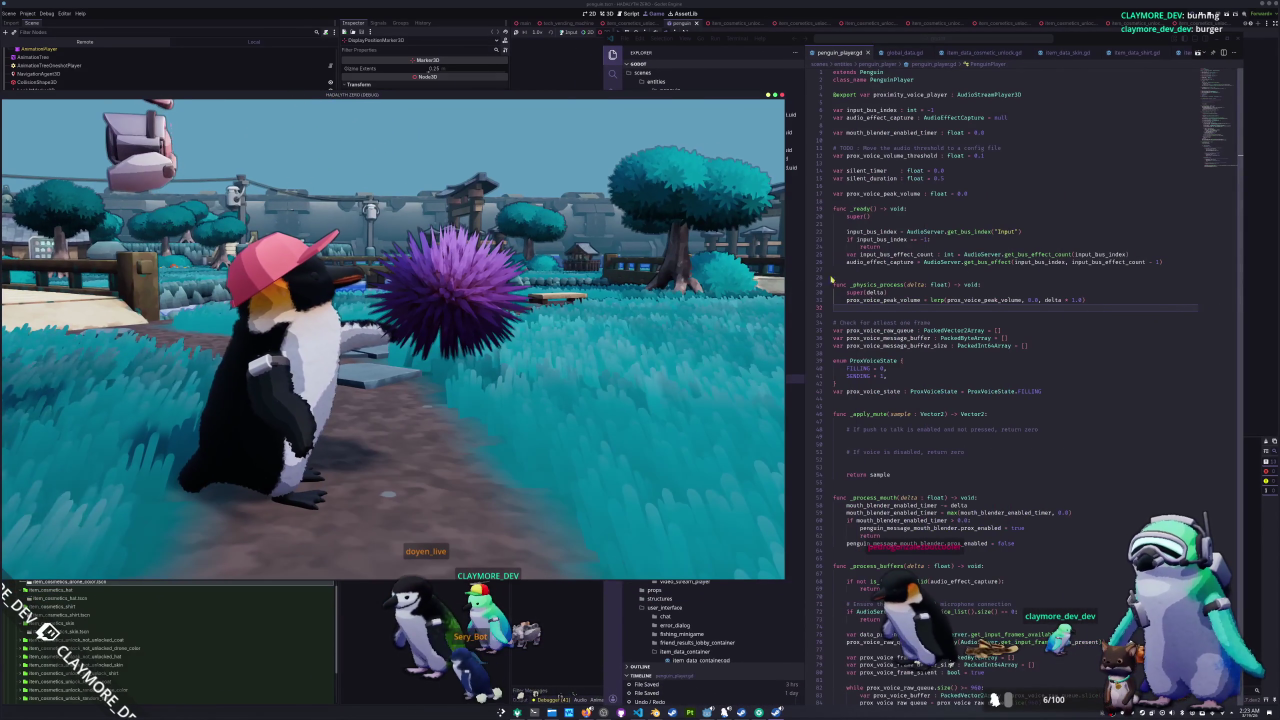
{"action": "left_click", "coordinate": [895, 360]}
- Make the line 96 peak-volume check compare against prox_voice_volume_threshold
{"action": "scroll", "coordinate": [895, 328], "scroll_direction": "down", "scroll_amount": 3}
{"action": "scroll", "coordinate": [895, 328], "scroll_direction": "down", "scroll_amount": 10}
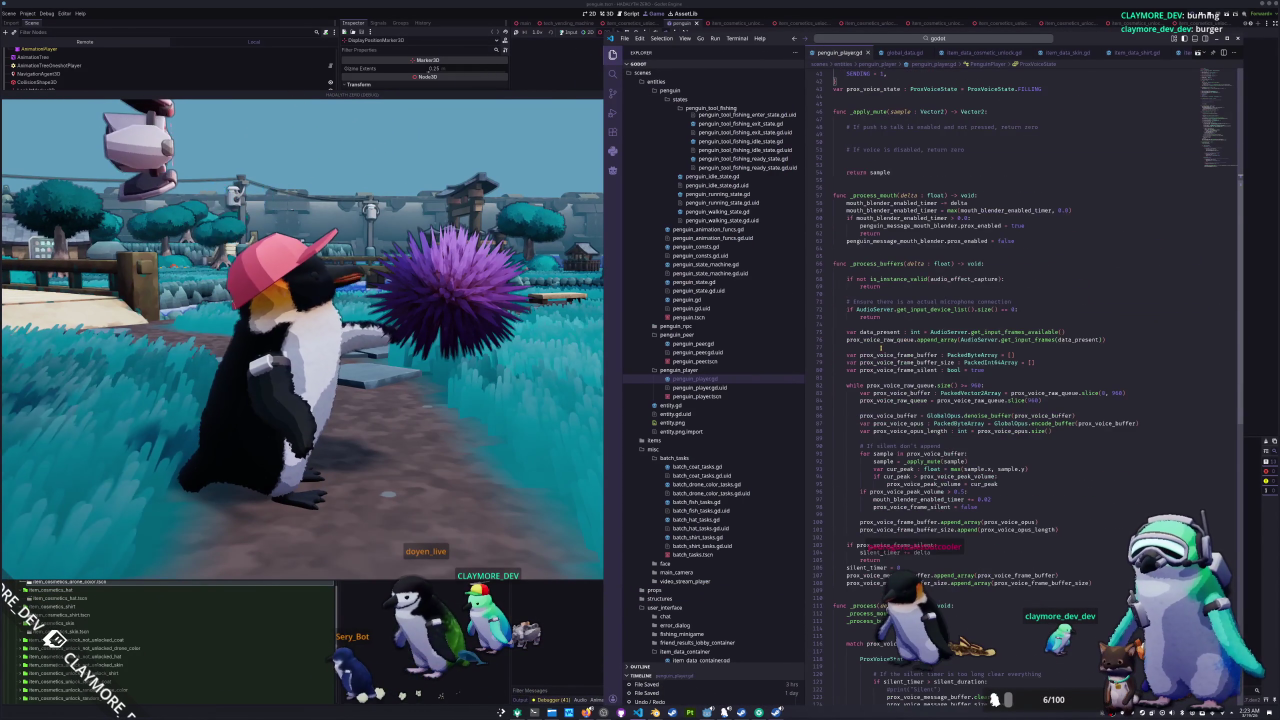
{"action": "scroll", "coordinate": [862, 390], "scroll_direction": "down", "scroll_amount": 2}
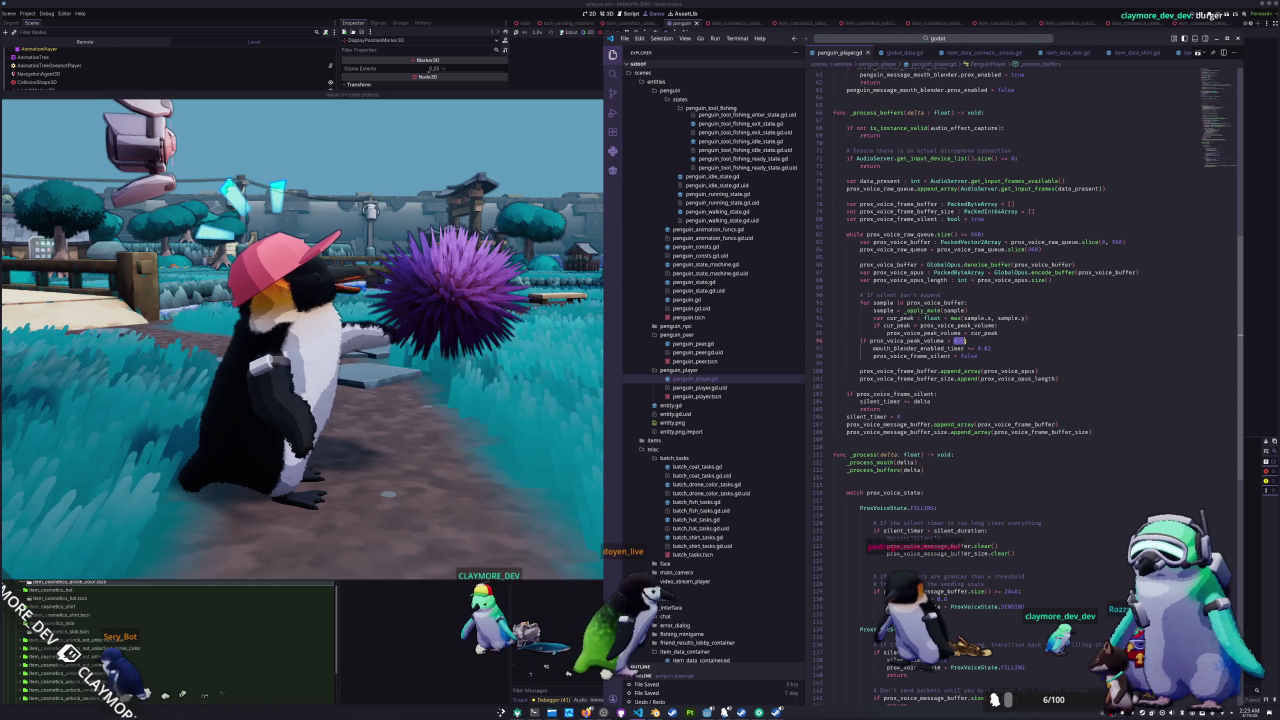
{"action": "scroll", "coordinate": [978, 365], "scroll_direction": "up", "scroll_amount": 10}
{"action": "scroll", "coordinate": [978, 365], "scroll_direction": "up", "scroll_amount": 7}
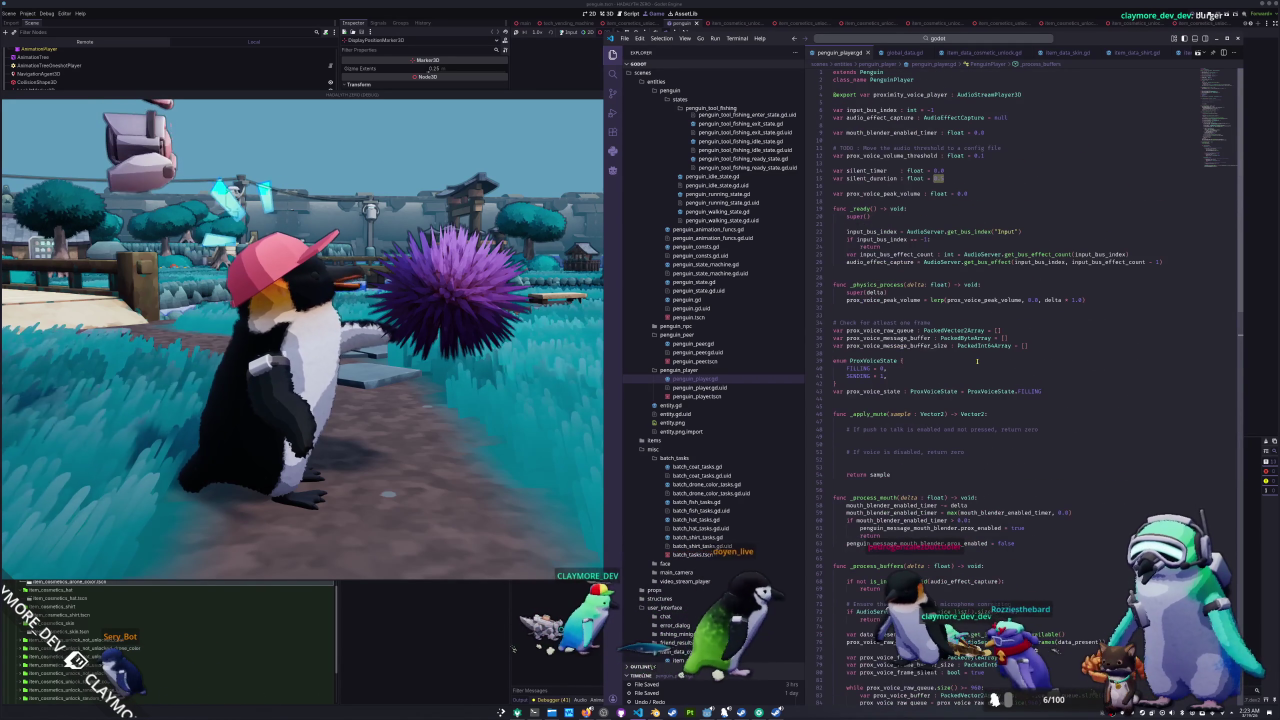
{"action": "left_click", "coordinate": [920, 153]}
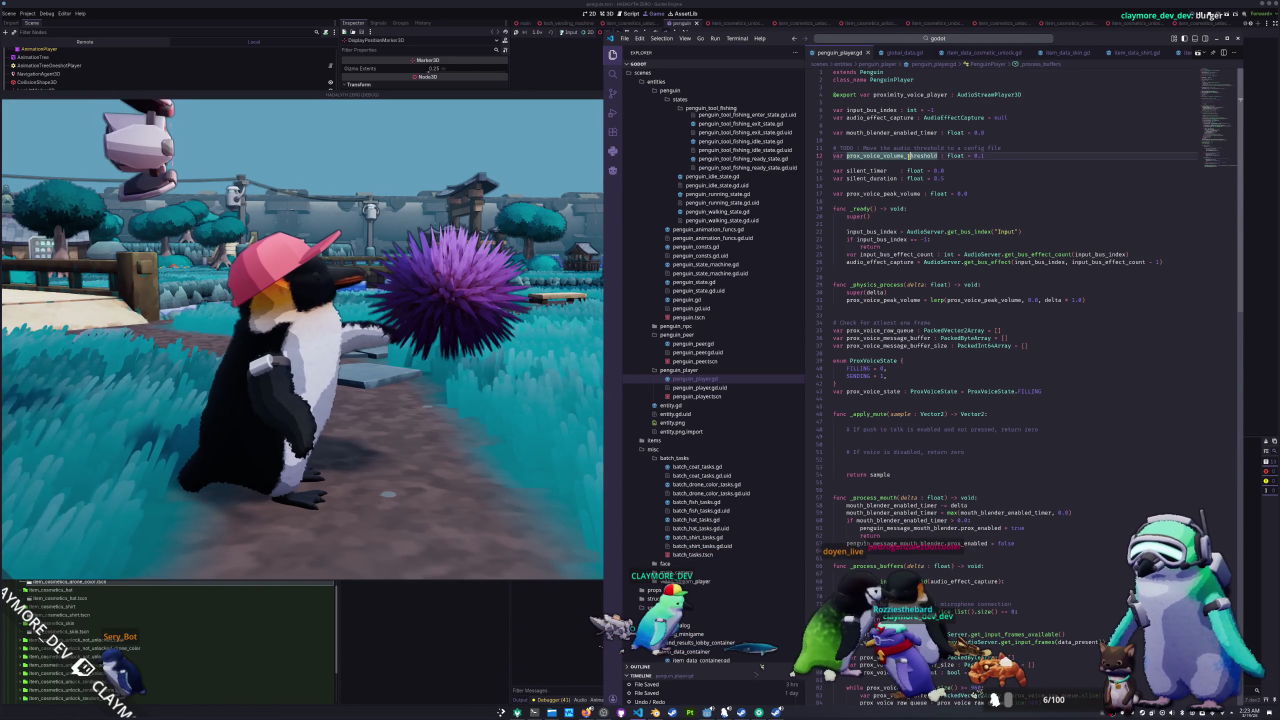
{"action": "scroll", "coordinate": [920, 153], "scroll_direction": "down", "scroll_amount": 7}
{"action": "scroll", "coordinate": [925, 446], "scroll_direction": "down", "scroll_amount": 5}
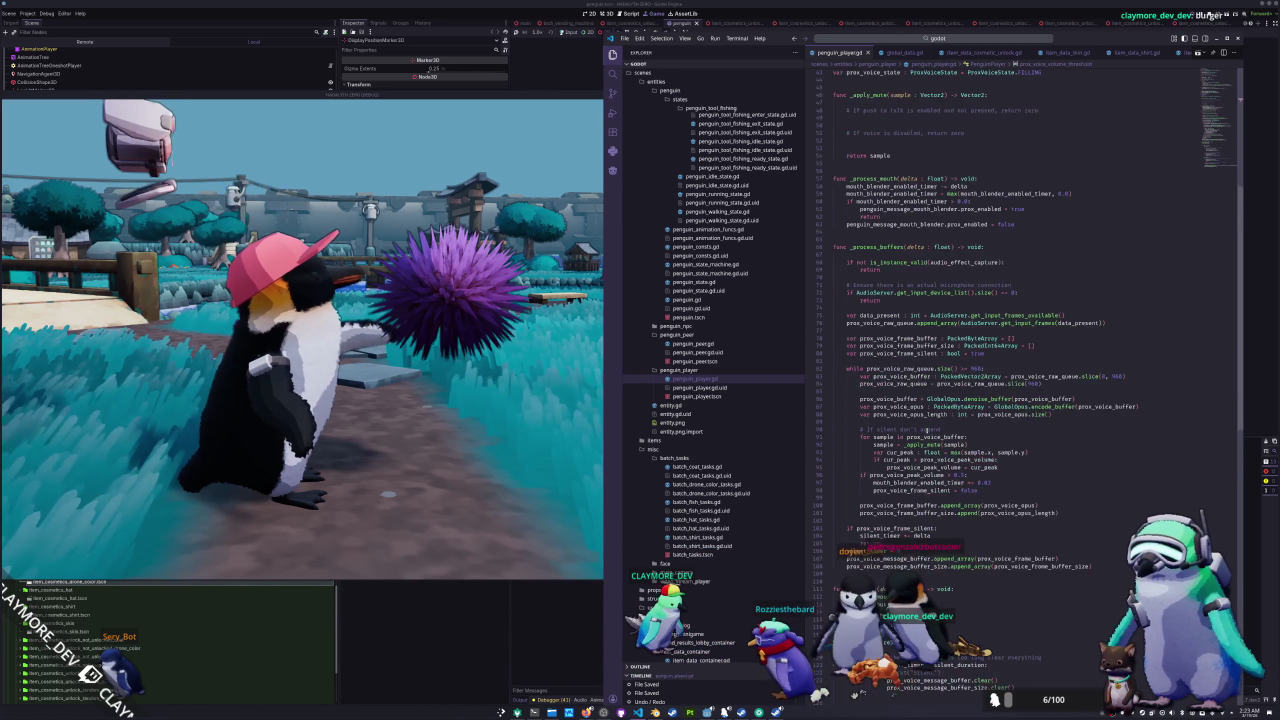
{"action": "left_click", "coordinate": [955, 441]}
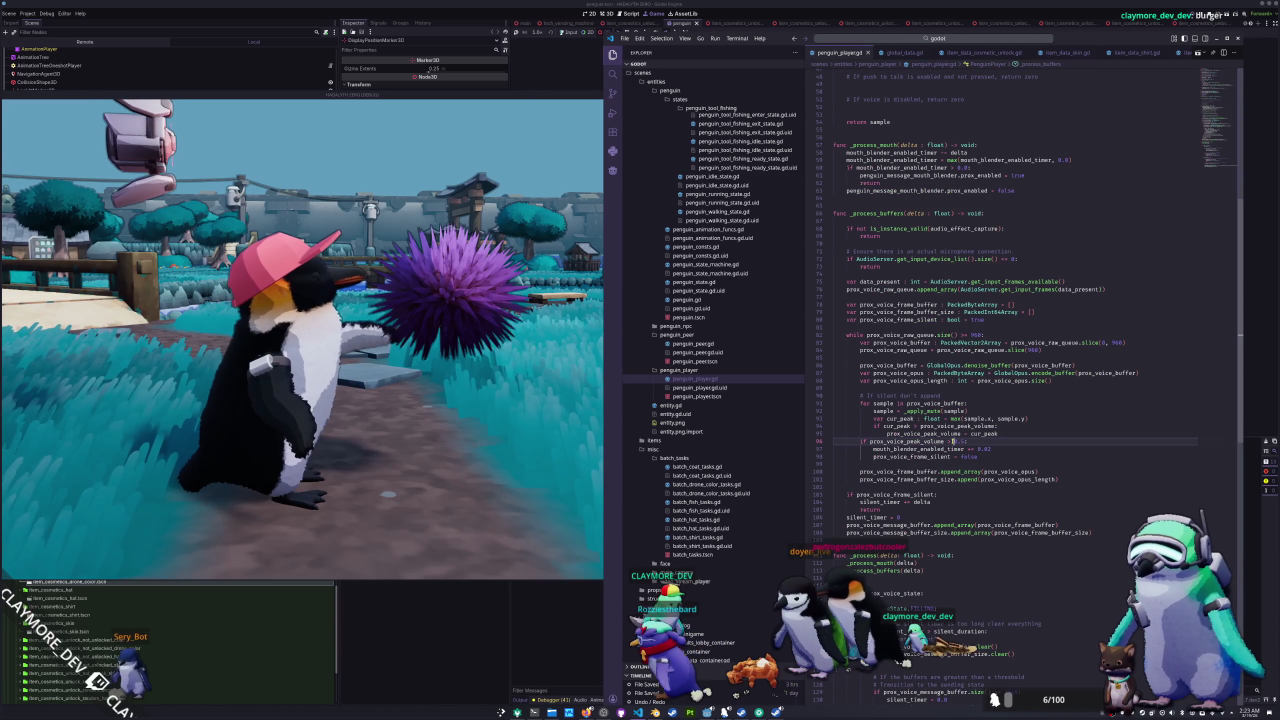
{"action": "type", "text": "prox_voice_volume_threshold:"}
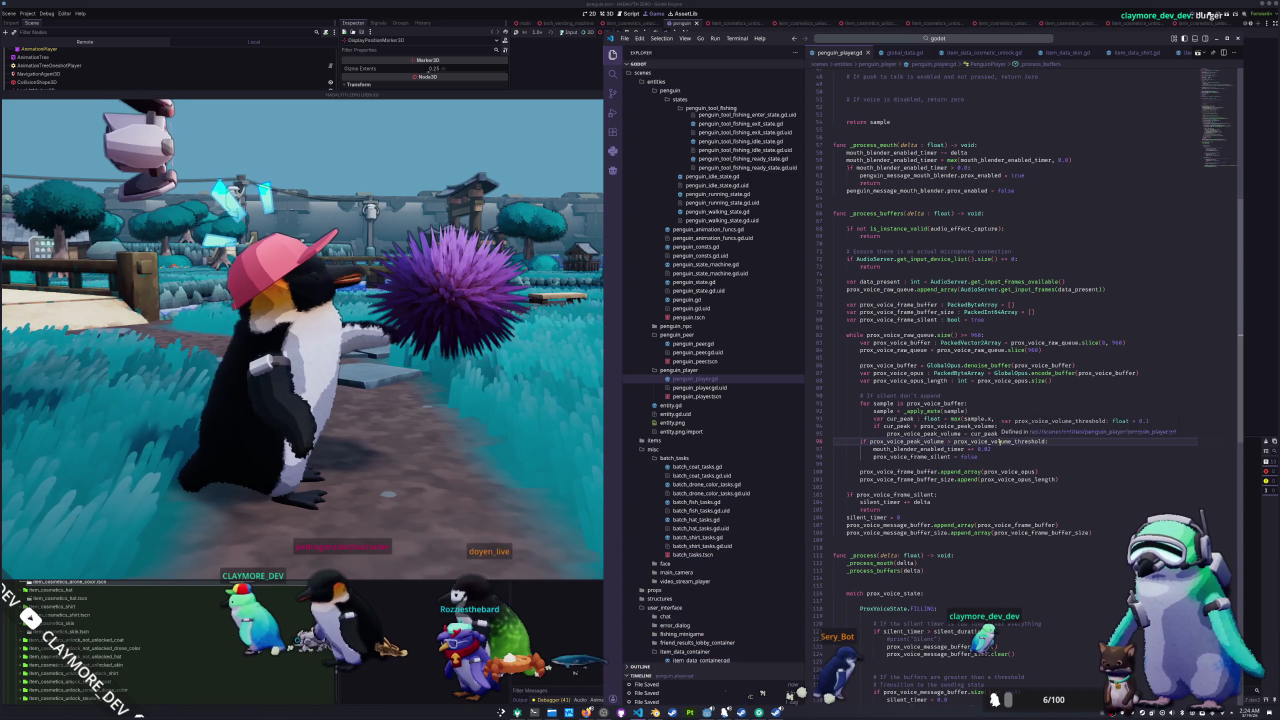
- Paste the threshold declaration into _process_buffers, then delete that threshold assignment line
{"action": "double_click", "coordinate": [998, 442]}
{"action": "scroll", "coordinate": [998, 442], "scroll_direction": "up", "scroll_amount": 12}
{"action": "left_click", "coordinate": [985, 122]}
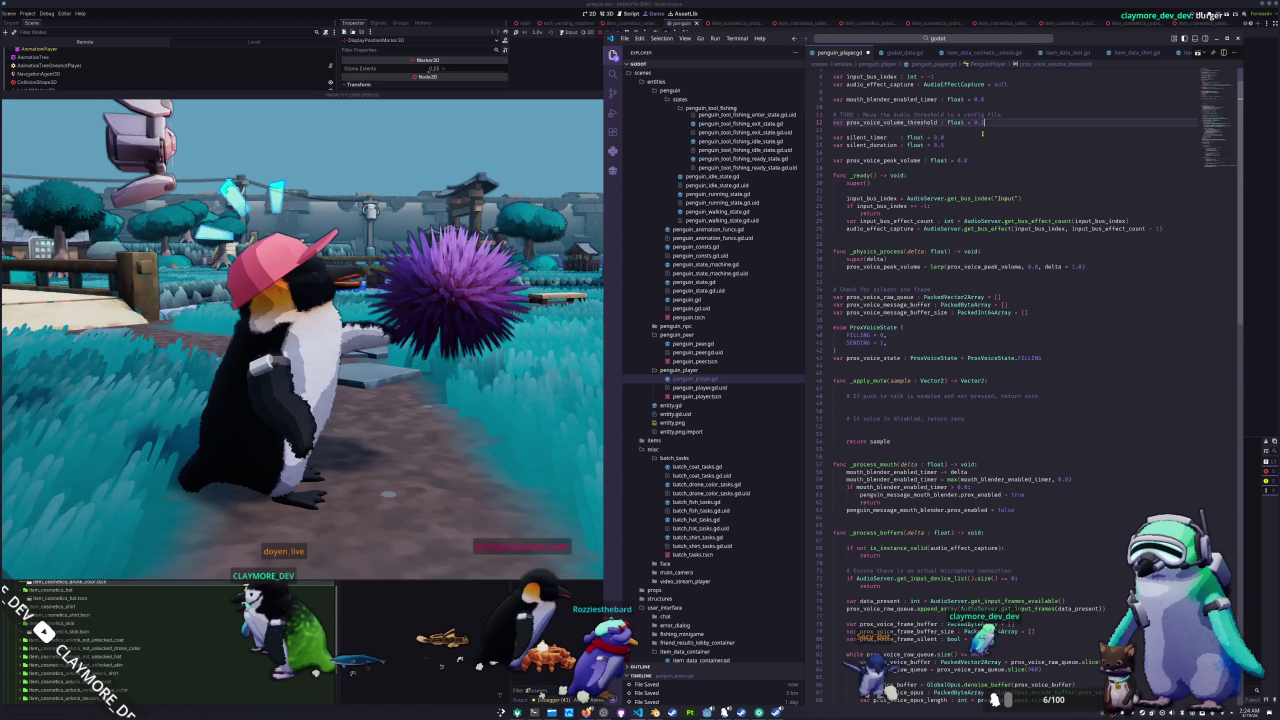
{"action": "key", "text": "ctrl+shift+Left"}
{"action": "key", "text": "ctrl+shift+Left"}
{"action": "key", "text": "ctrl+shift+Left"}
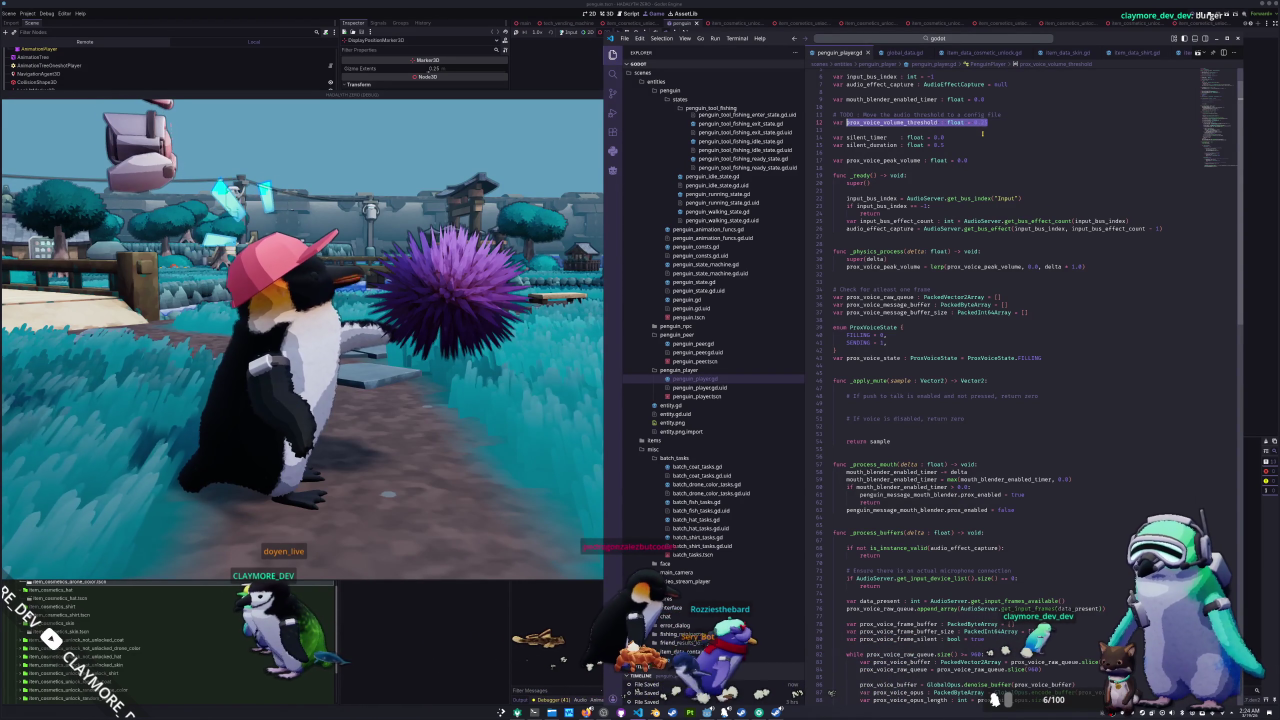
{"action": "scroll", "coordinate": [1007, 136], "scroll_direction": "down", "scroll_amount": 14}
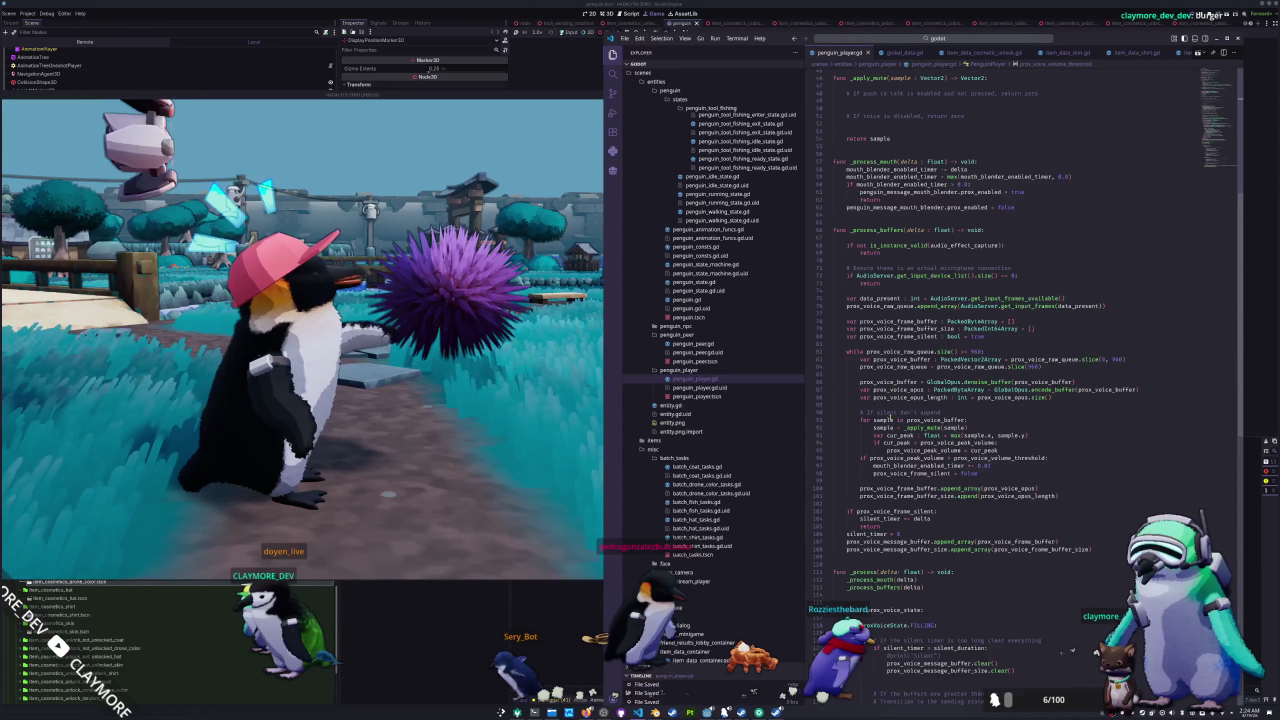
{"action": "left_click", "coordinate": [881, 481]}
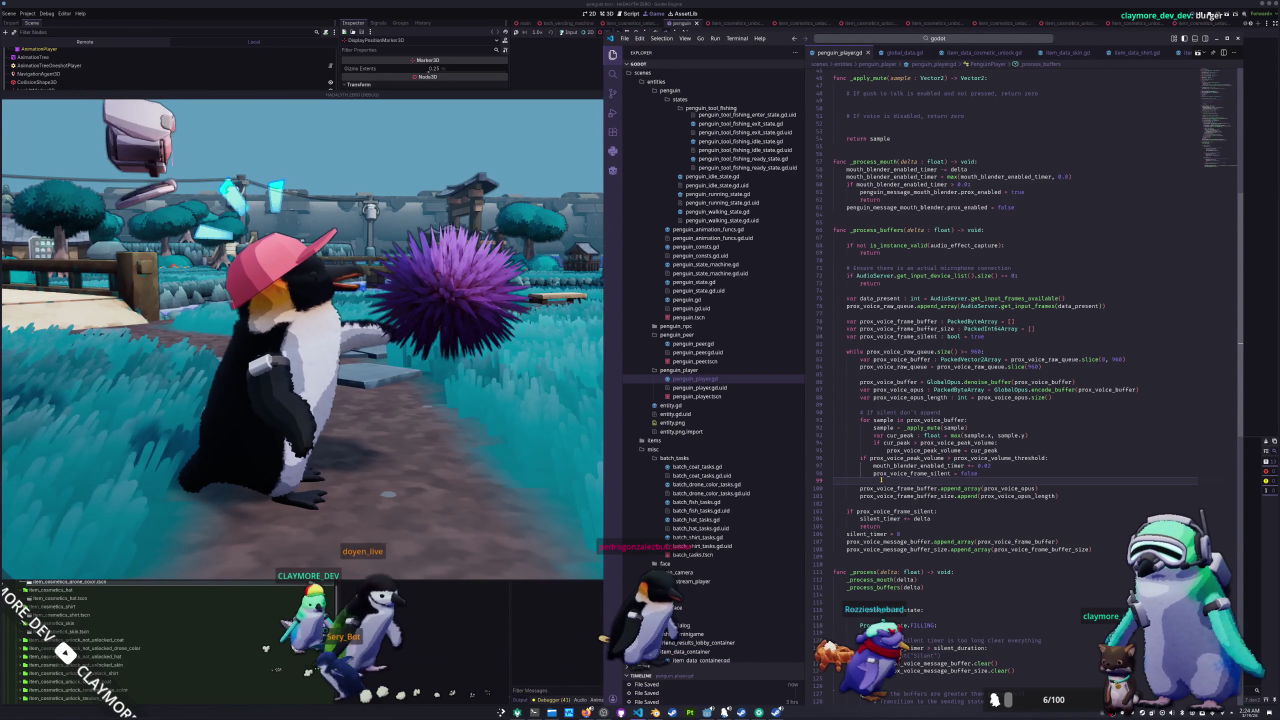
{"action": "key", "text": "Up"}
{"action": "key", "text": "Up"}
{"action": "key", "text": "Up"}
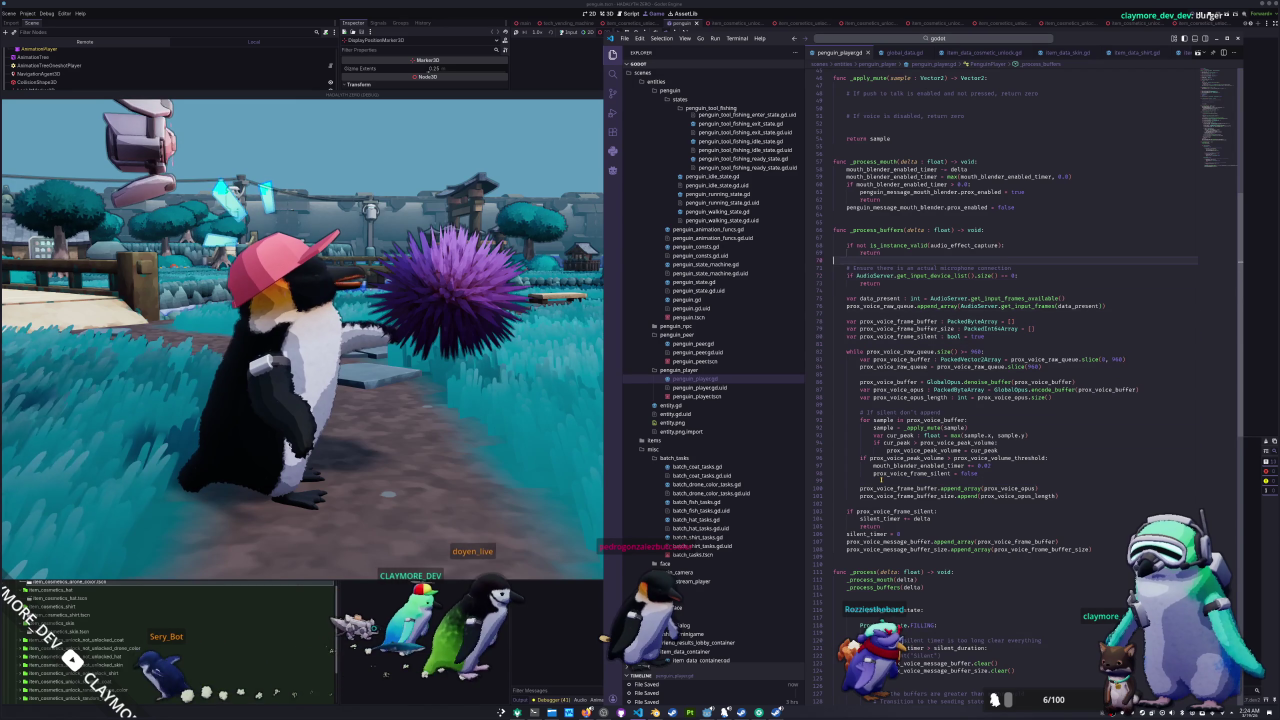
{"action": "key", "text": "Return"}
{"action": "key", "text": "Return"}
{"action": "type", "text": "prox_voice_volume_threshold : float = 0.25"}
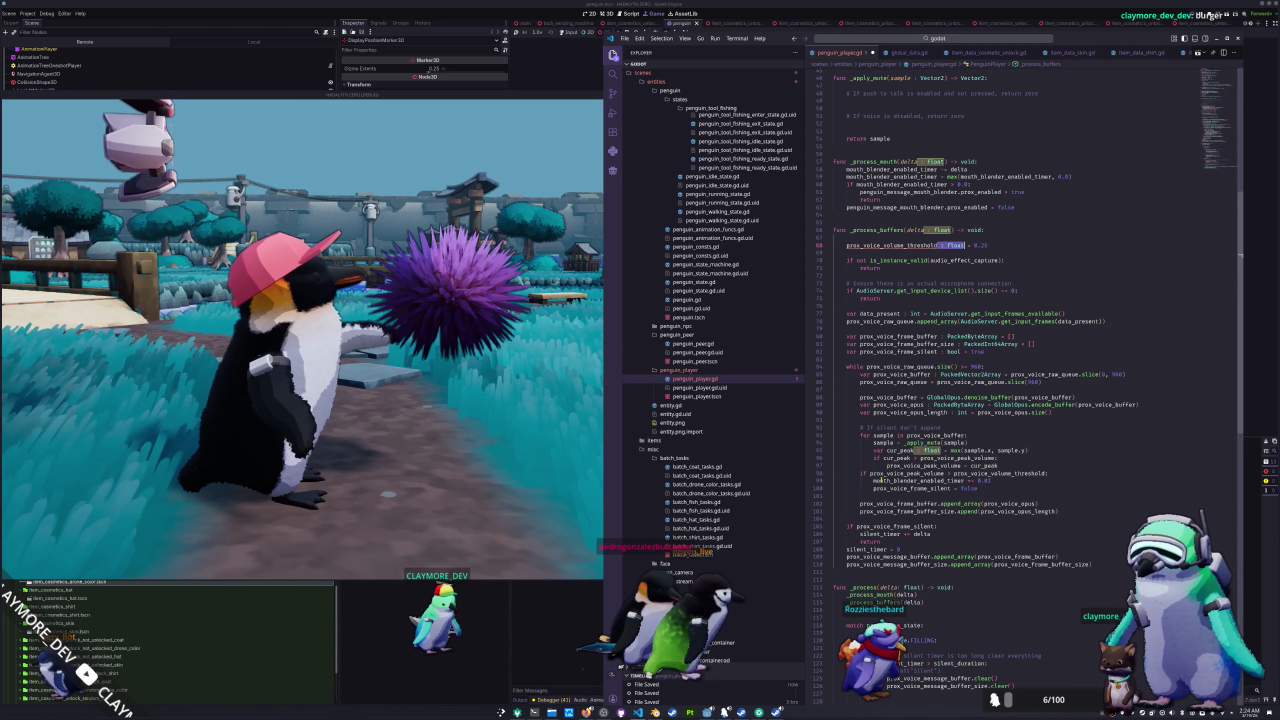
{"action": "key", "text": "Delete"}
{"action": "key", "text": "Delete"}
{"action": "key", "text": "Delete"}
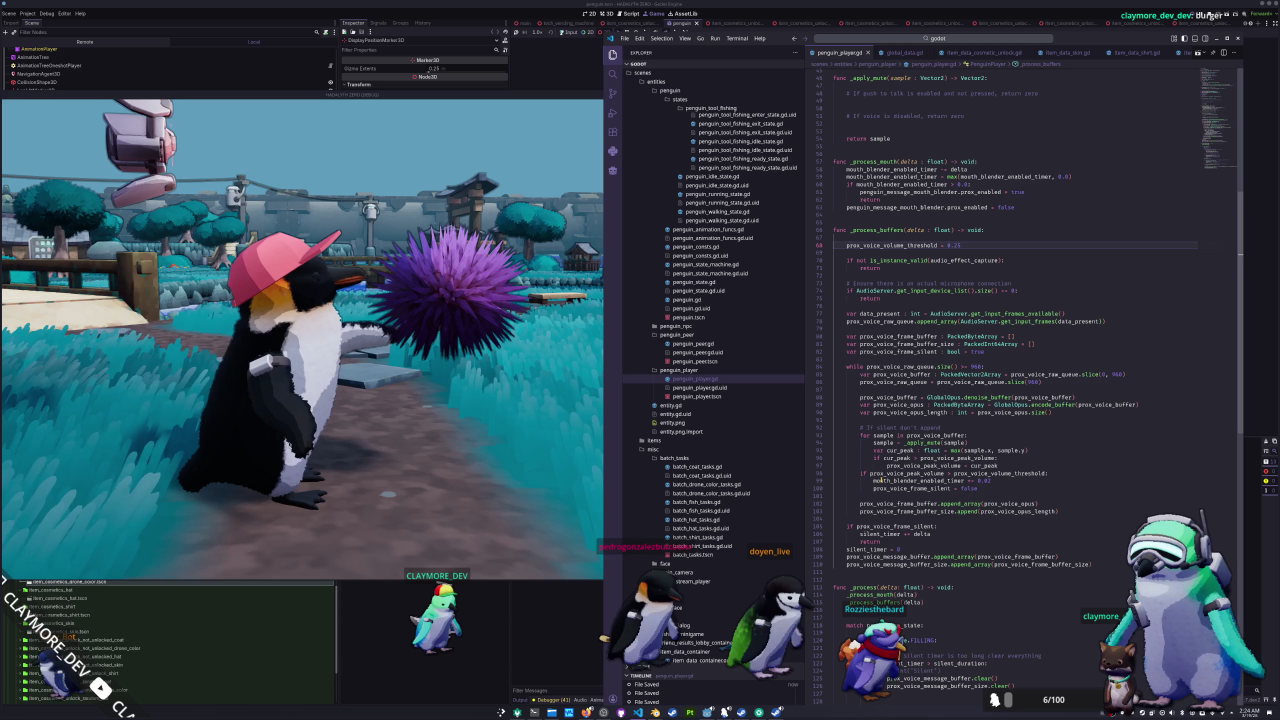
{"action": "key", "text": "shift+Home"}
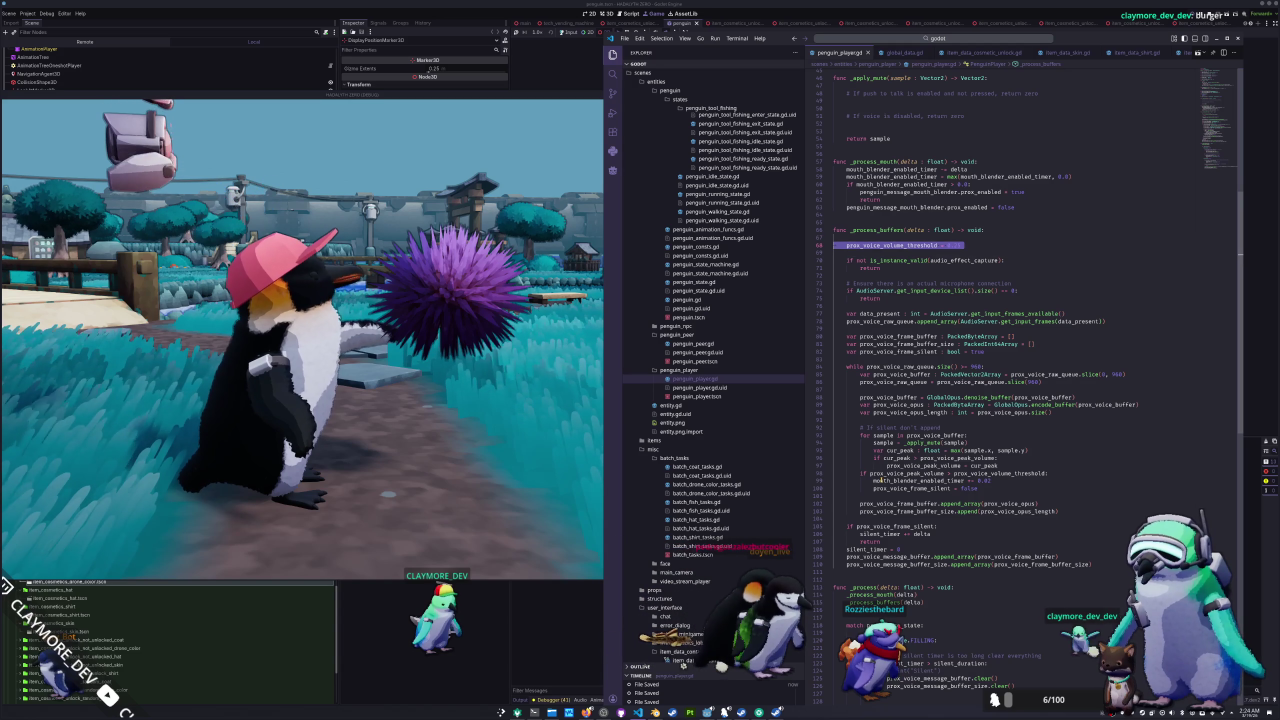
{"action": "key", "text": "ctrl+shift+k"}
{"action": "key", "text": "ctrl+shift+k"}
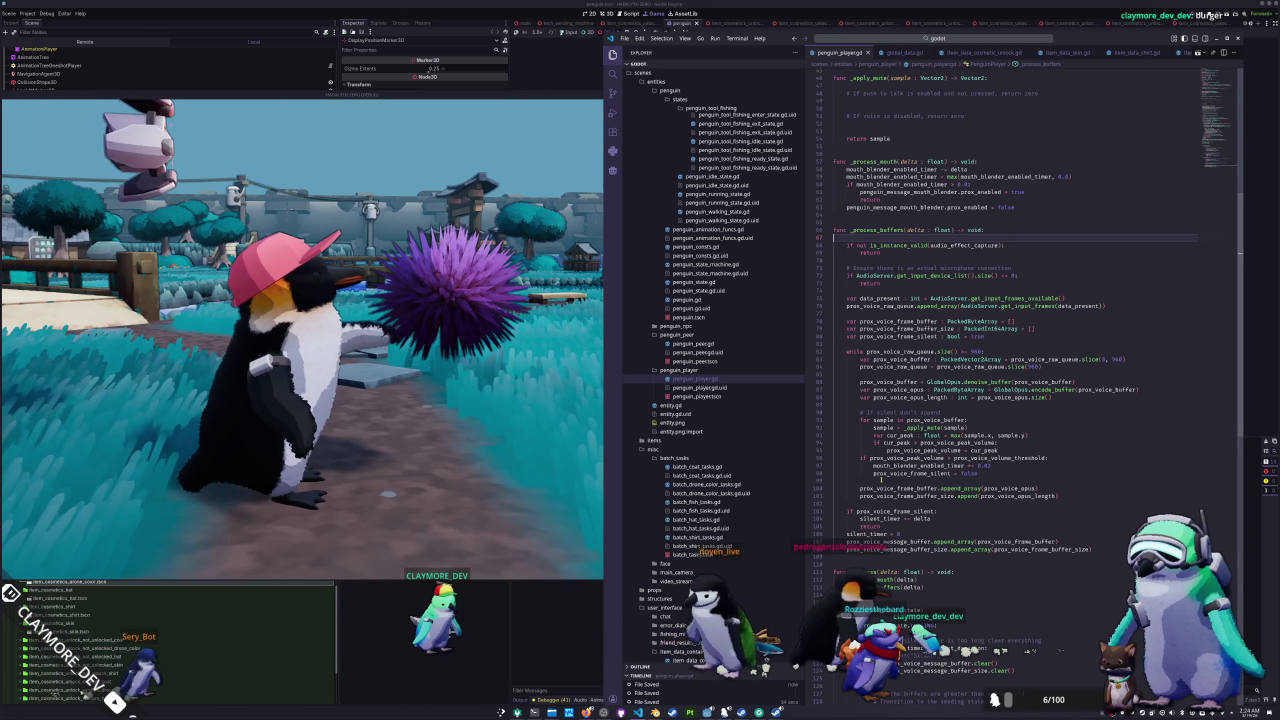
{"action": "key", "text": "Up"}
{"action": "key", "text": "Up"}
{"action": "key", "text": "Up"}
{"action": "key", "text": "Up"}
{"action": "key", "text": "Up"}
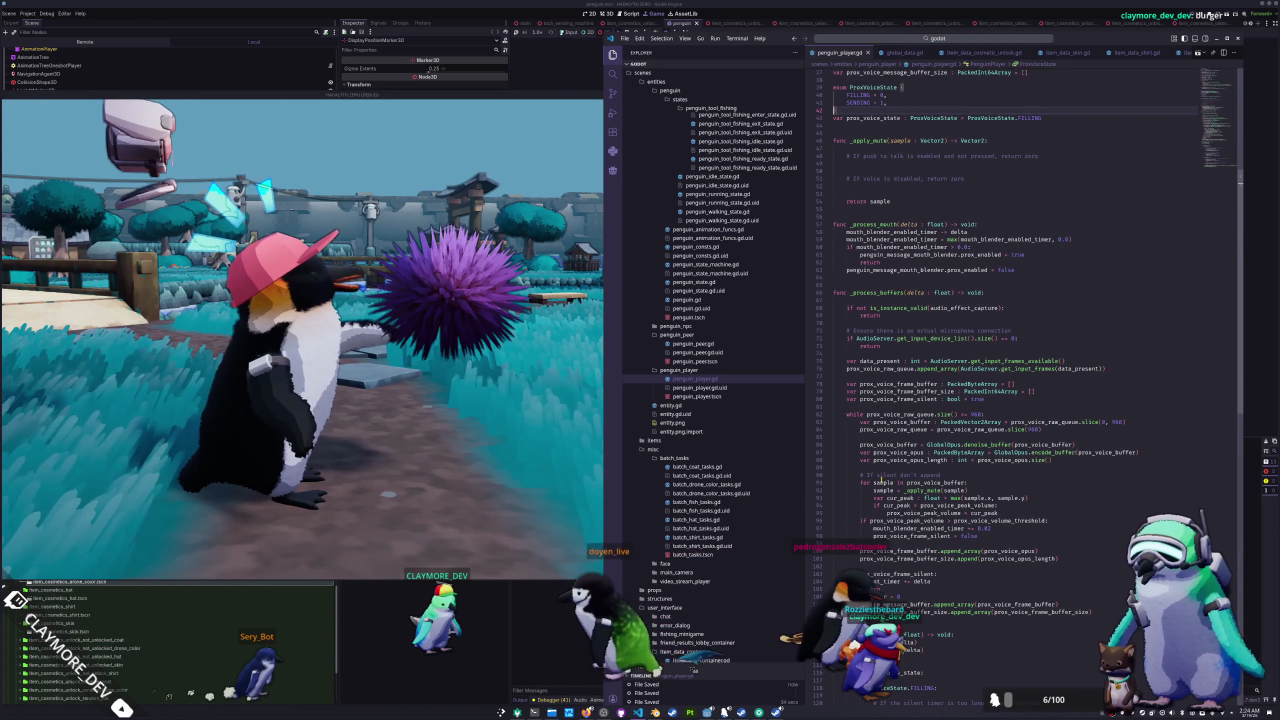
- Change the peak-volume lerp in _physics_process from delta * 2.0 to delta * 1.0
{"action": "key", "text": "Down"}
{"action": "key", "text": "Down"}
{"action": "key", "text": "Down"}
{"action": "key", "text": "End"}
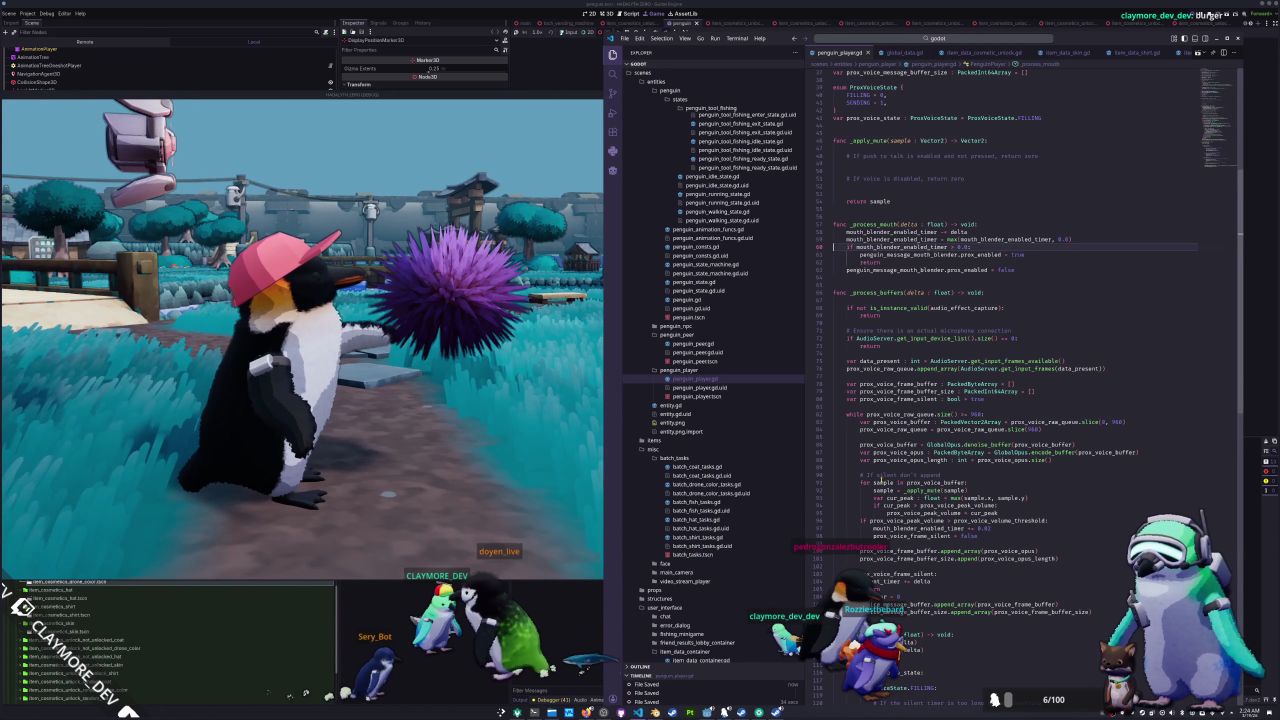
{"action": "key", "text": "Up"}
{"action": "key", "text": "Up"}
{"action": "key", "text": "Up"}
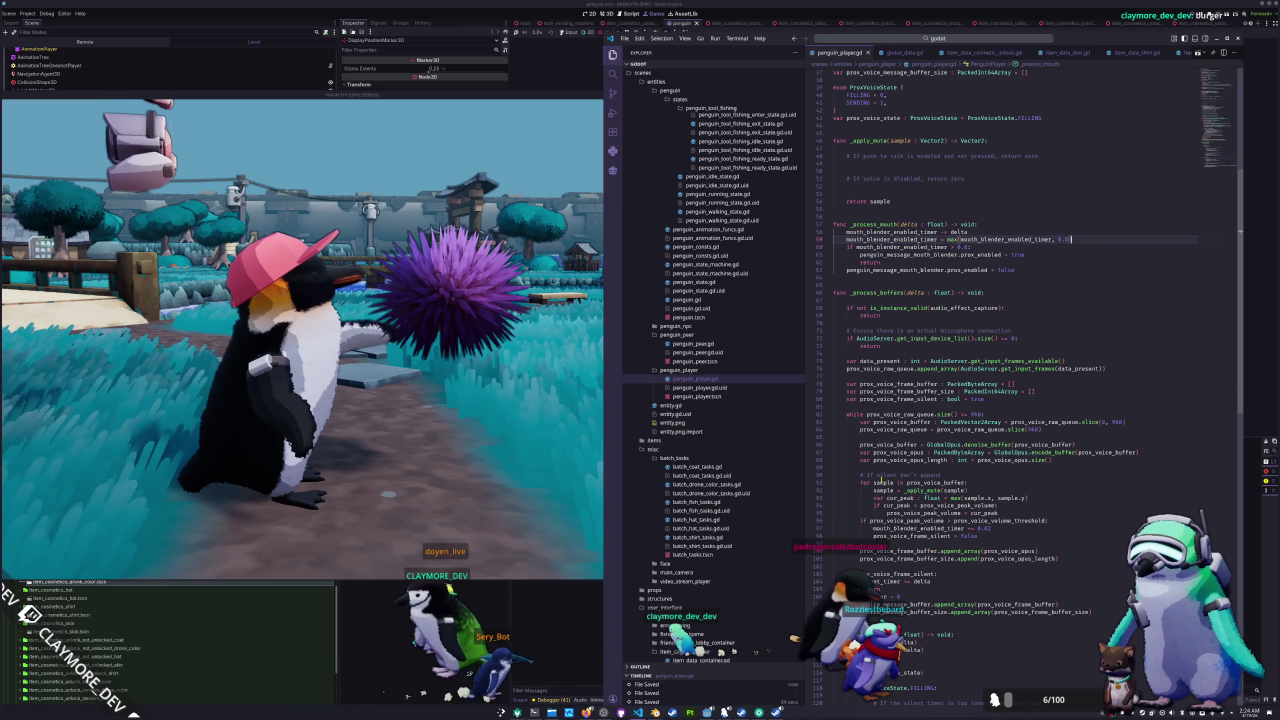
{"action": "key", "text": "Up"}
{"action": "key", "text": "Up"}
{"action": "key", "text": "Up"}
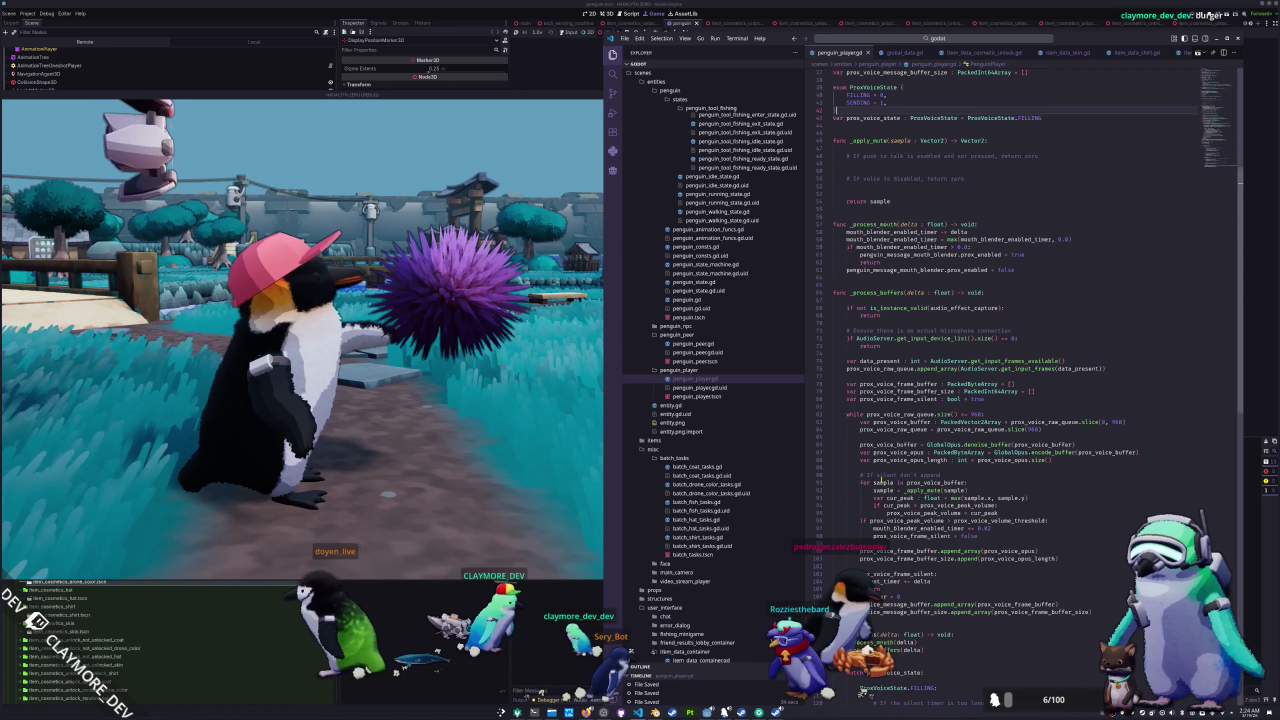
{"action": "key", "text": "Down"}
{"action": "scroll", "coordinate": [880, 481], "scroll_direction": "up", "scroll_amount": 2}
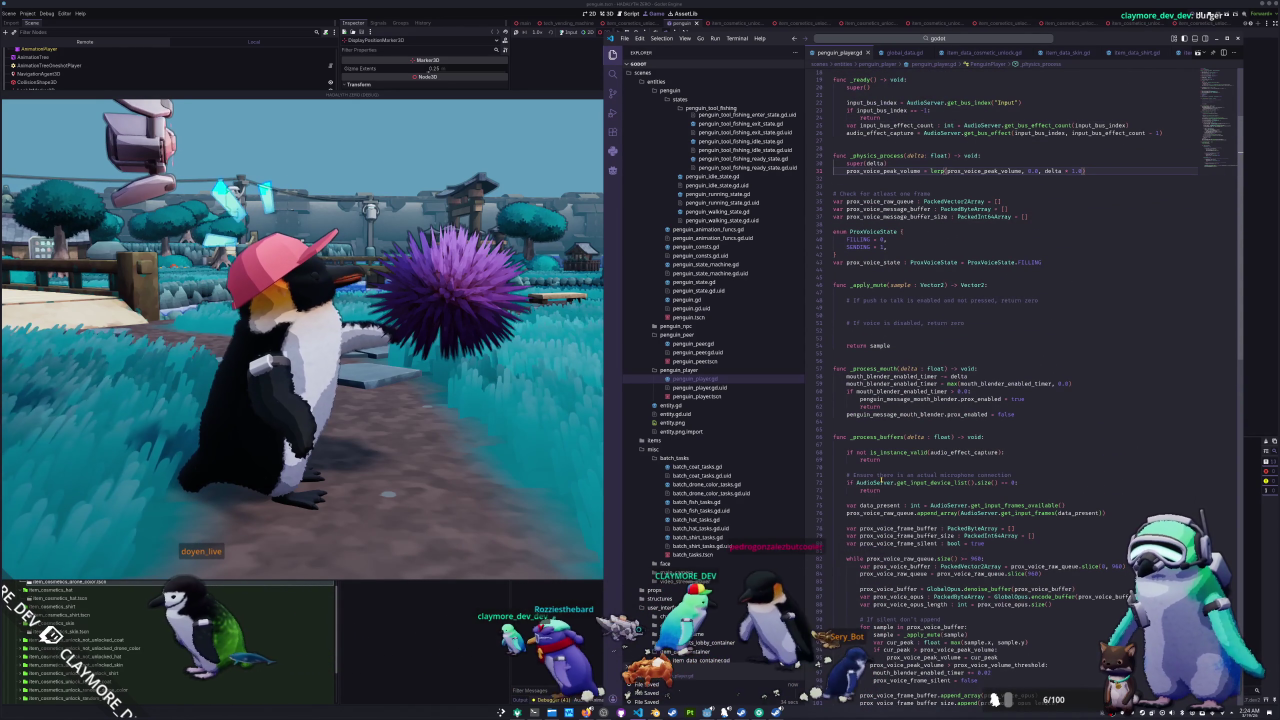
{"action": "key", "text": "Left"}
{"action": "key", "text": "Left"}
{"action": "key", "text": "Left"}
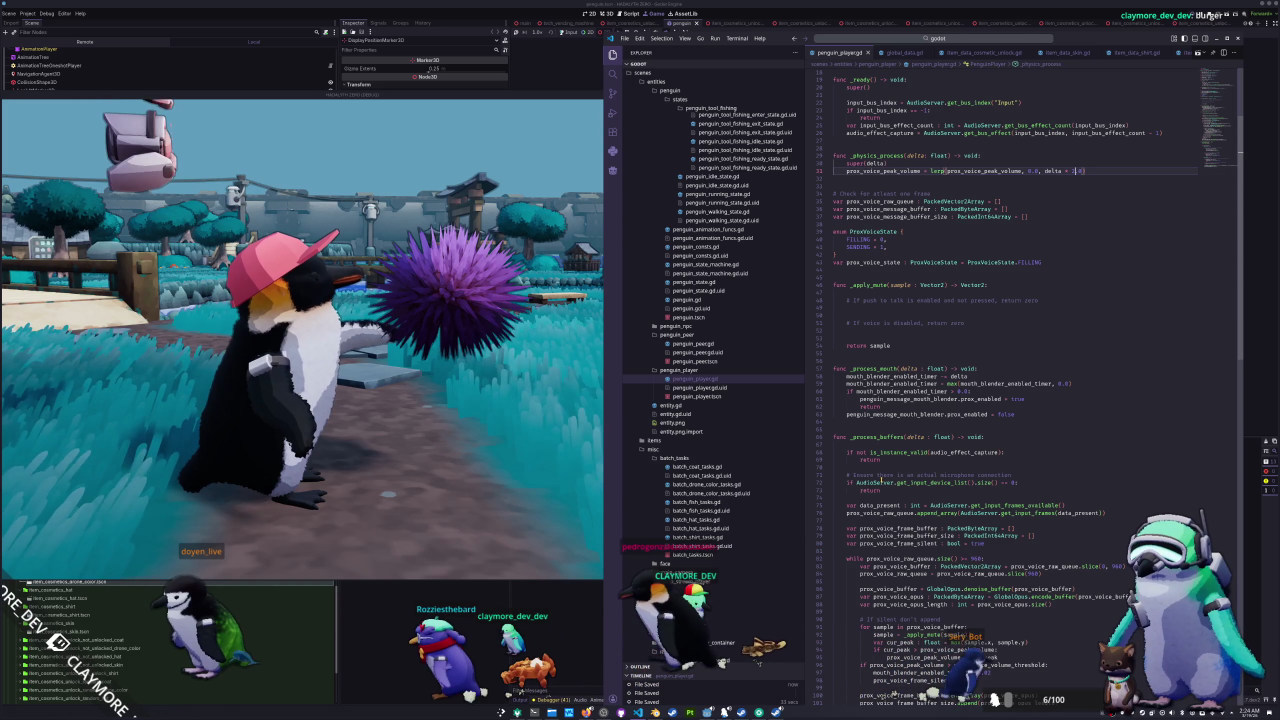
{"action": "key", "text": "BackSpace"}
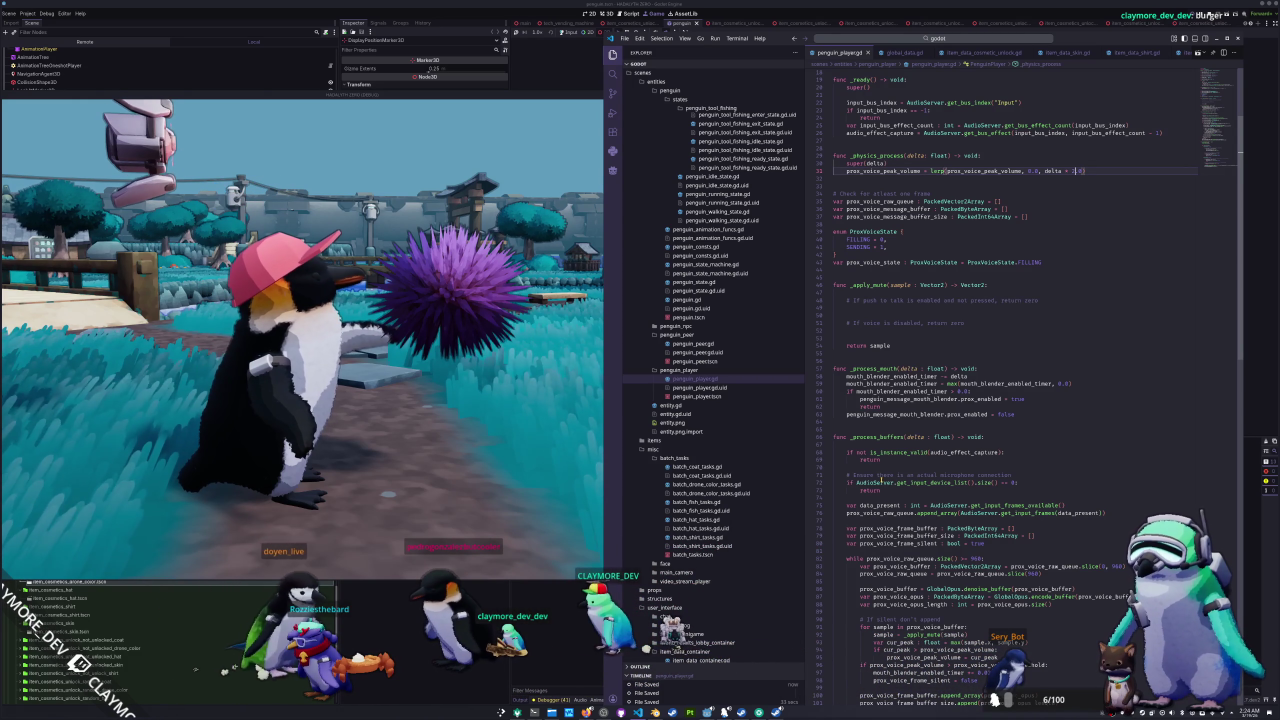
- Inspect the penguin, purple urchin, terrain and a village box collision shape as remote nodes
{"action": "left_click", "coordinate": [351, 474]}
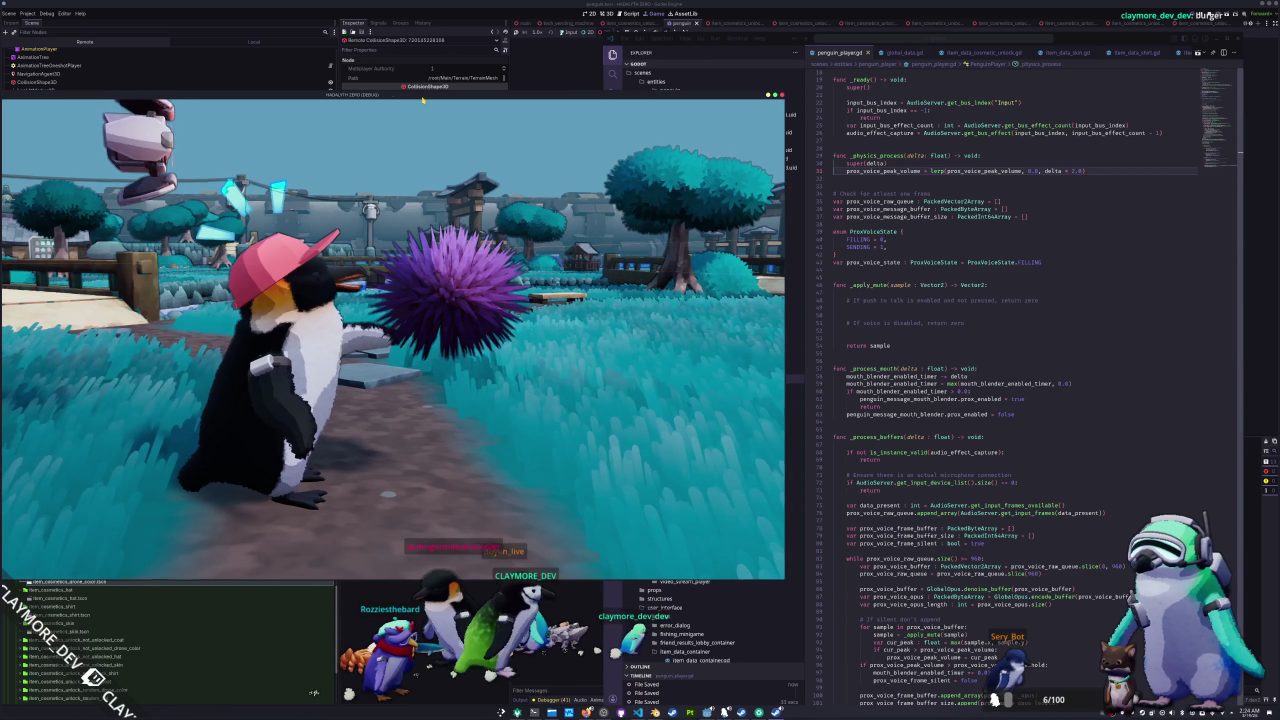
{"action": "left_click_drag", "start_coordinate": [422, 98], "coordinate": [716, 131]}
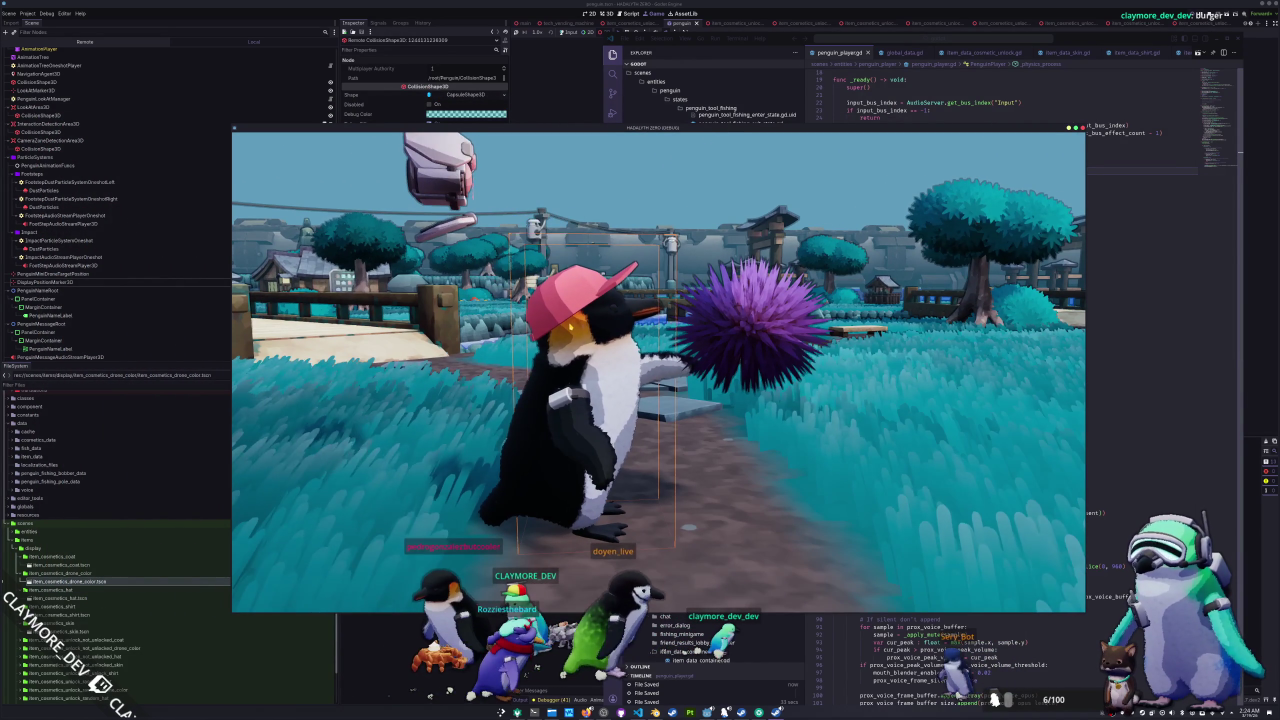
{"action": "left_click", "coordinate": [580, 400]}
{"action": "left_click", "coordinate": [752, 178]}
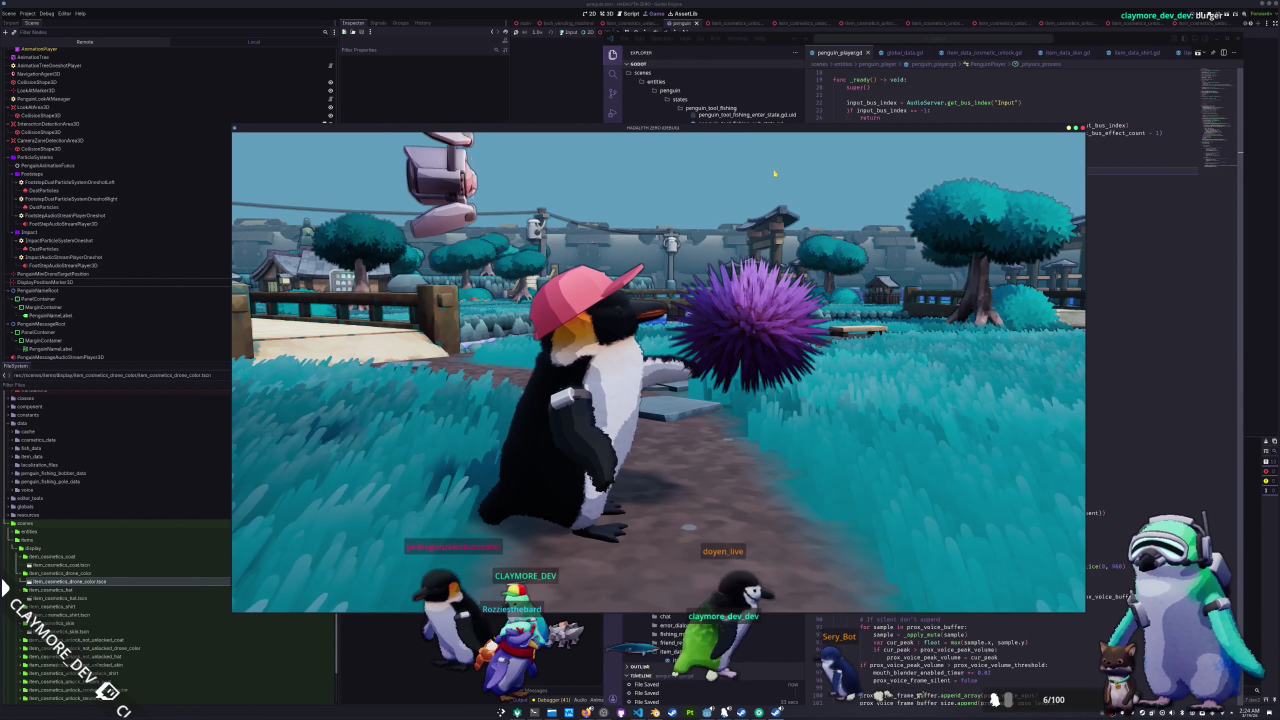
{"action": "left_click", "coordinate": [950, 223]}
{"action": "left_click", "coordinate": [982, 258]}
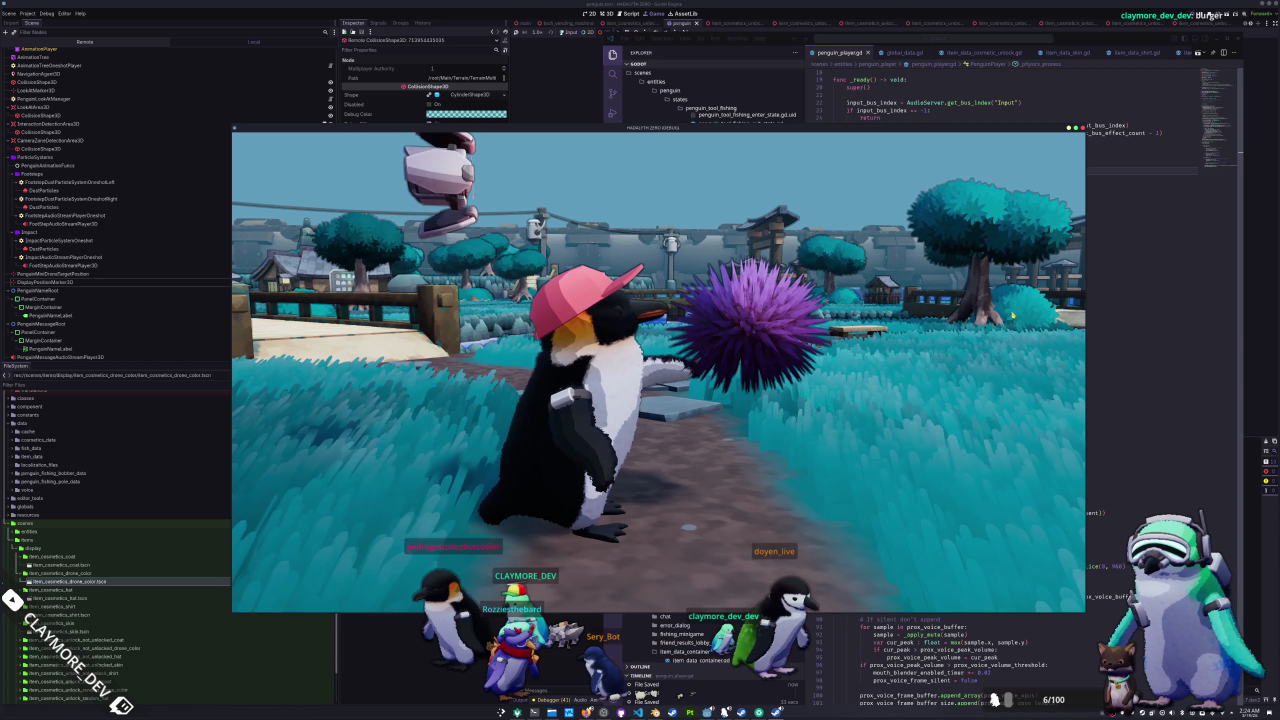
{"action": "left_click", "coordinate": [700, 403]}
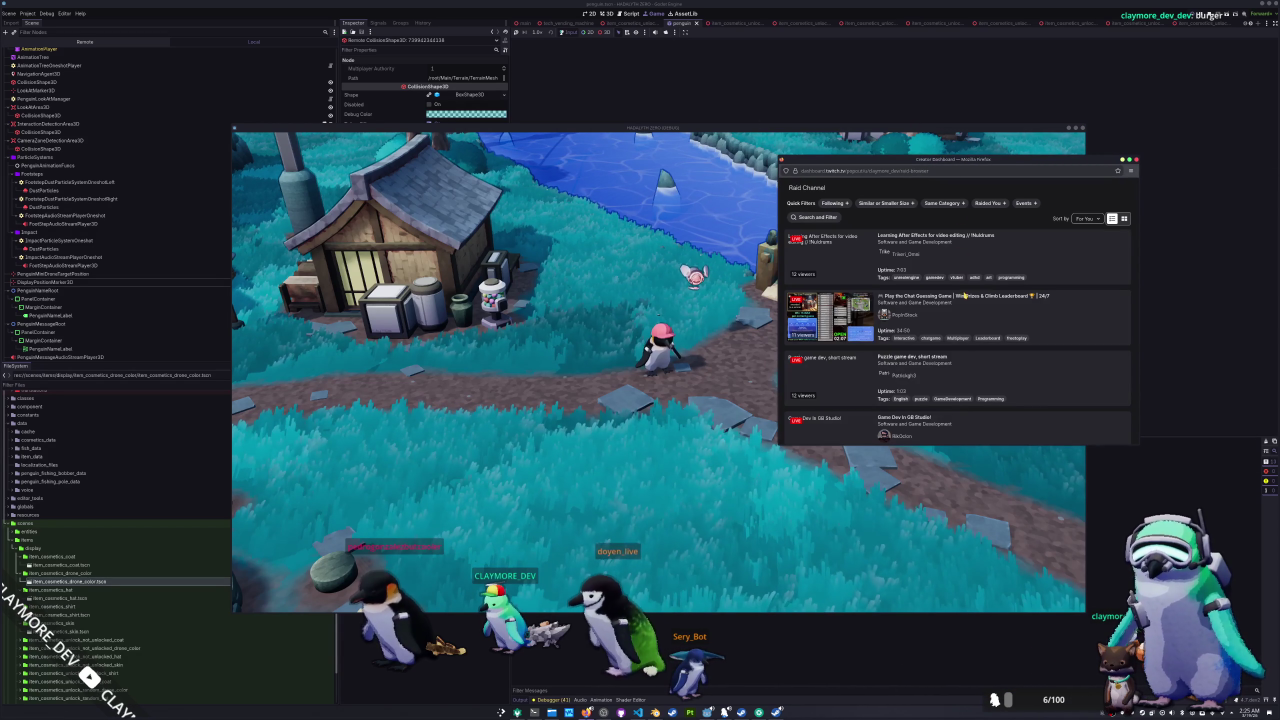
- Enlarge the raid list and replace the Raided You filter with Game Category
{"action": "left_click_drag", "start_coordinate": [962, 448], "coordinate": [962, 600]}
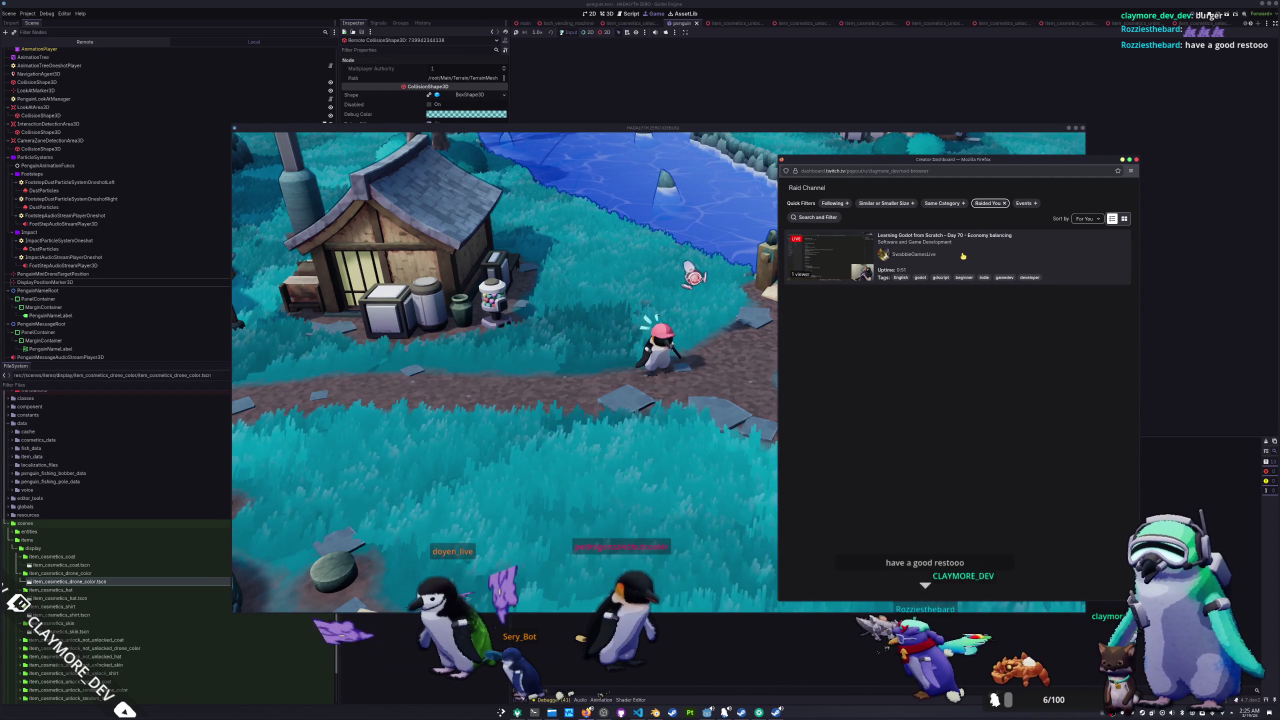
{"action": "left_click", "coordinate": [997, 203]}
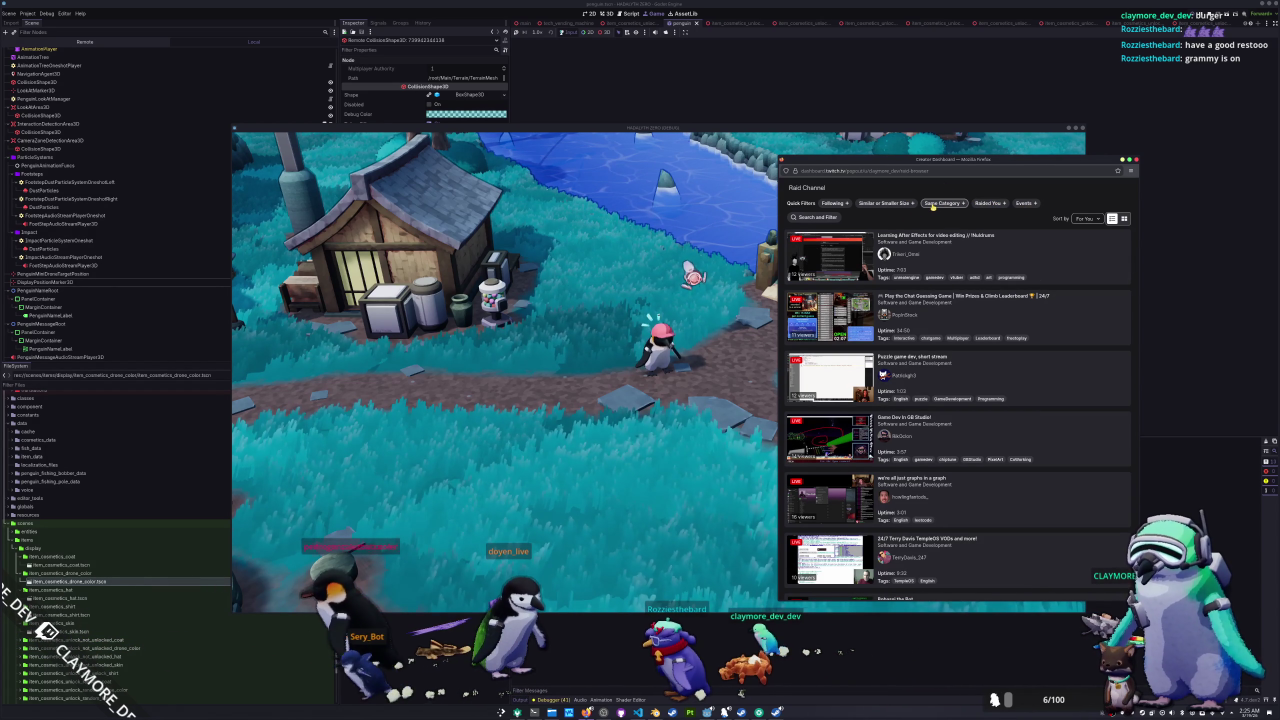
{"action": "left_click", "coordinate": [935, 203]}
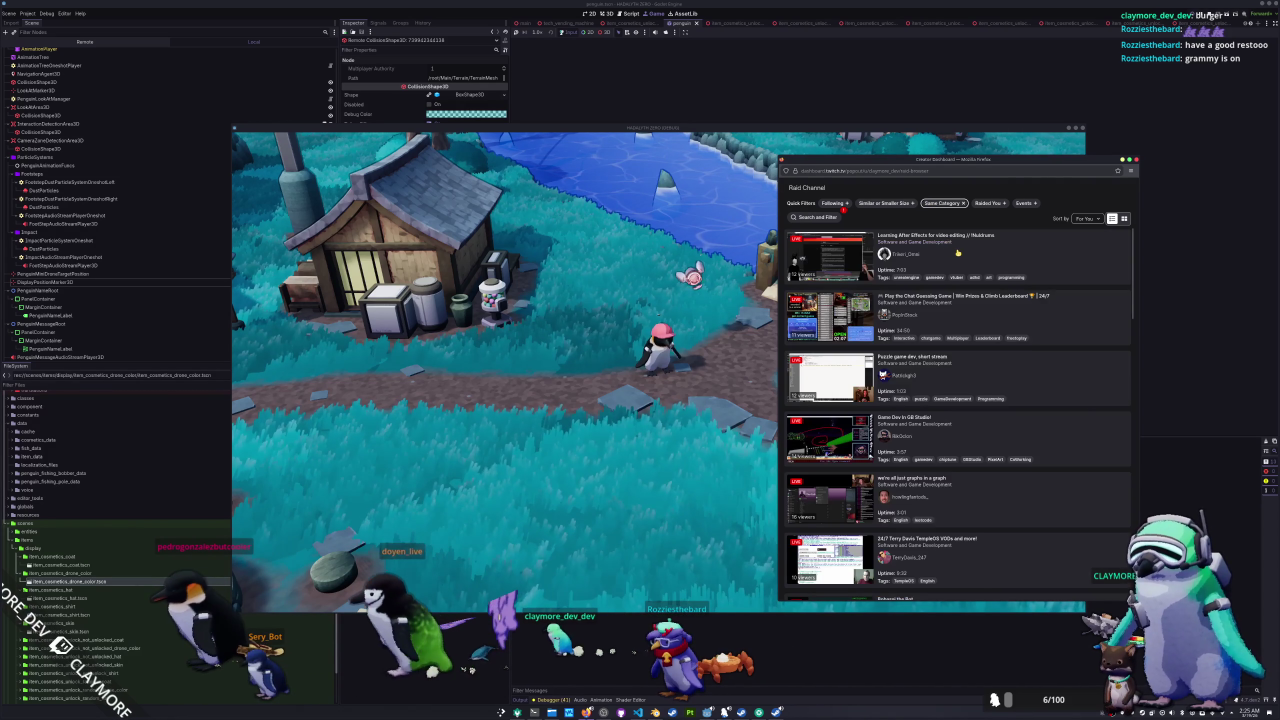
- Preview the Blender & UE5 stream, then return to the raid candidate list
{"action": "scroll", "coordinate": [957, 253], "scroll_direction": "down", "scroll_amount": 3}
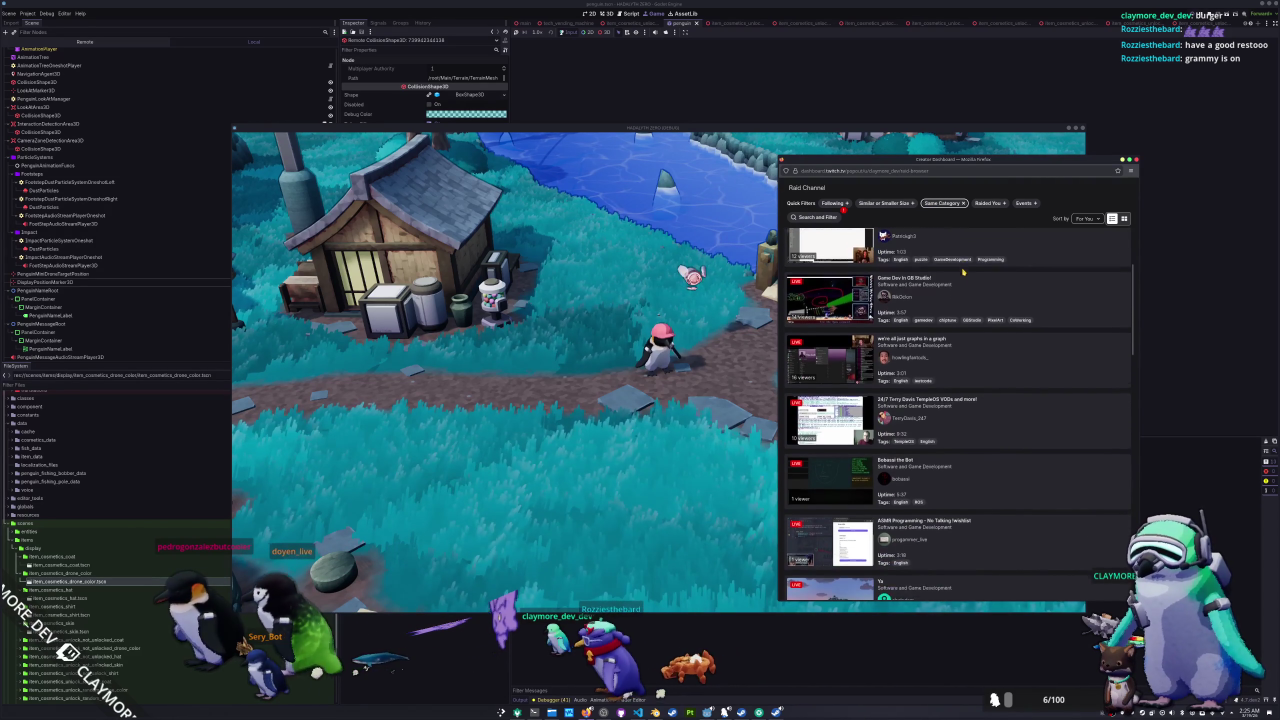
{"action": "scroll", "coordinate": [963, 271], "scroll_direction": "down", "scroll_amount": 5}
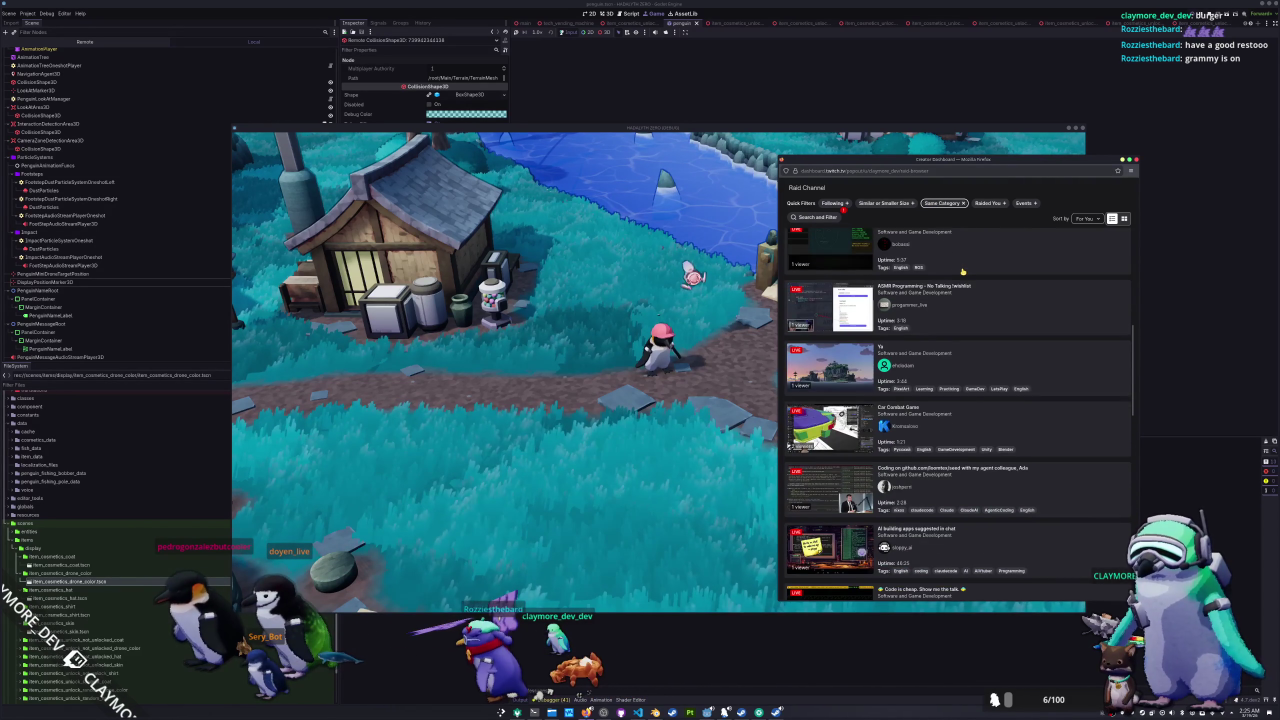
{"action": "scroll", "coordinate": [963, 271], "scroll_direction": "down", "scroll_amount": 5}
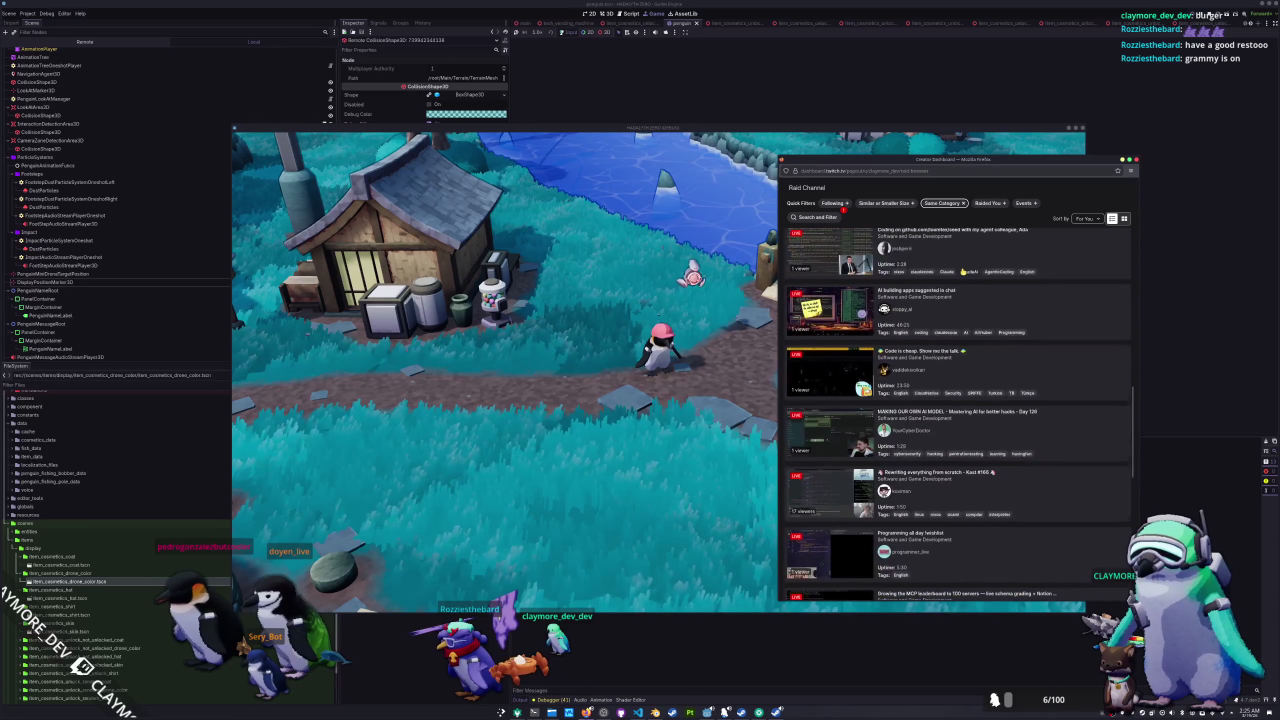
{"action": "scroll", "coordinate": [963, 271], "scroll_direction": "down", "scroll_amount": 10}
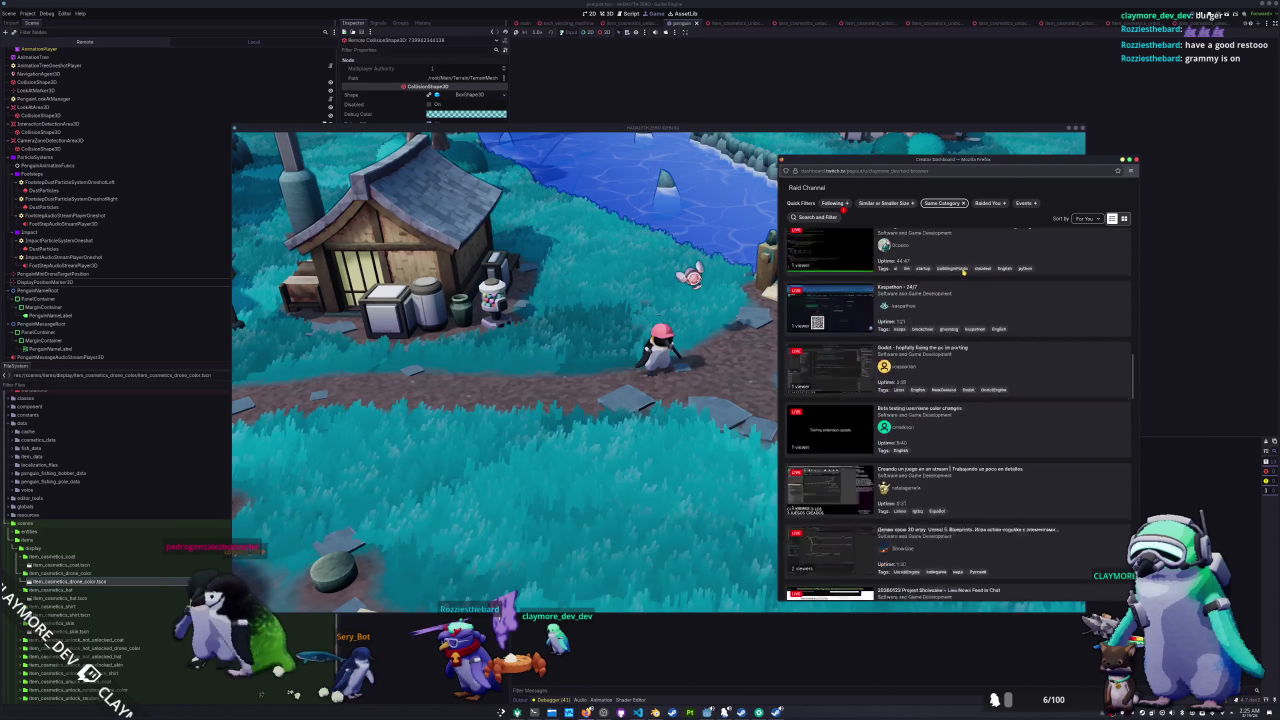
{"action": "scroll", "coordinate": [963, 271], "scroll_direction": "down", "scroll_amount": 10}
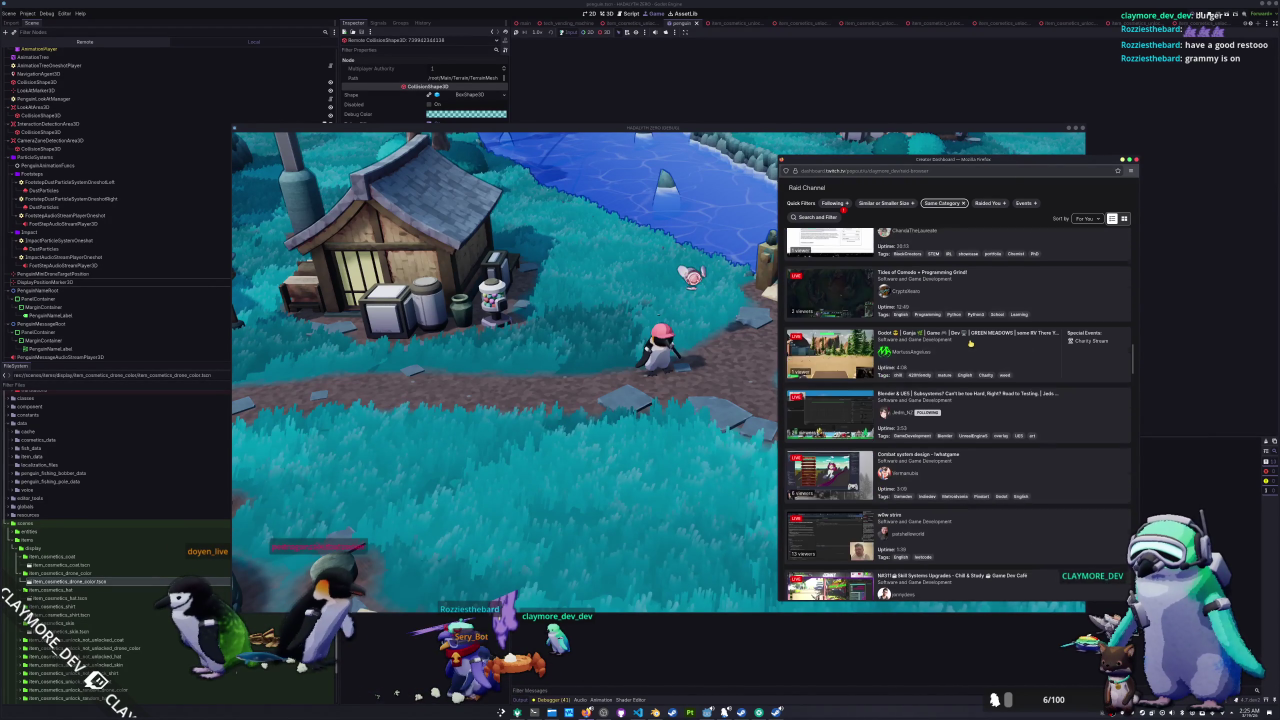
{"action": "scroll", "coordinate": [970, 343], "scroll_direction": "down", "scroll_amount": 2}
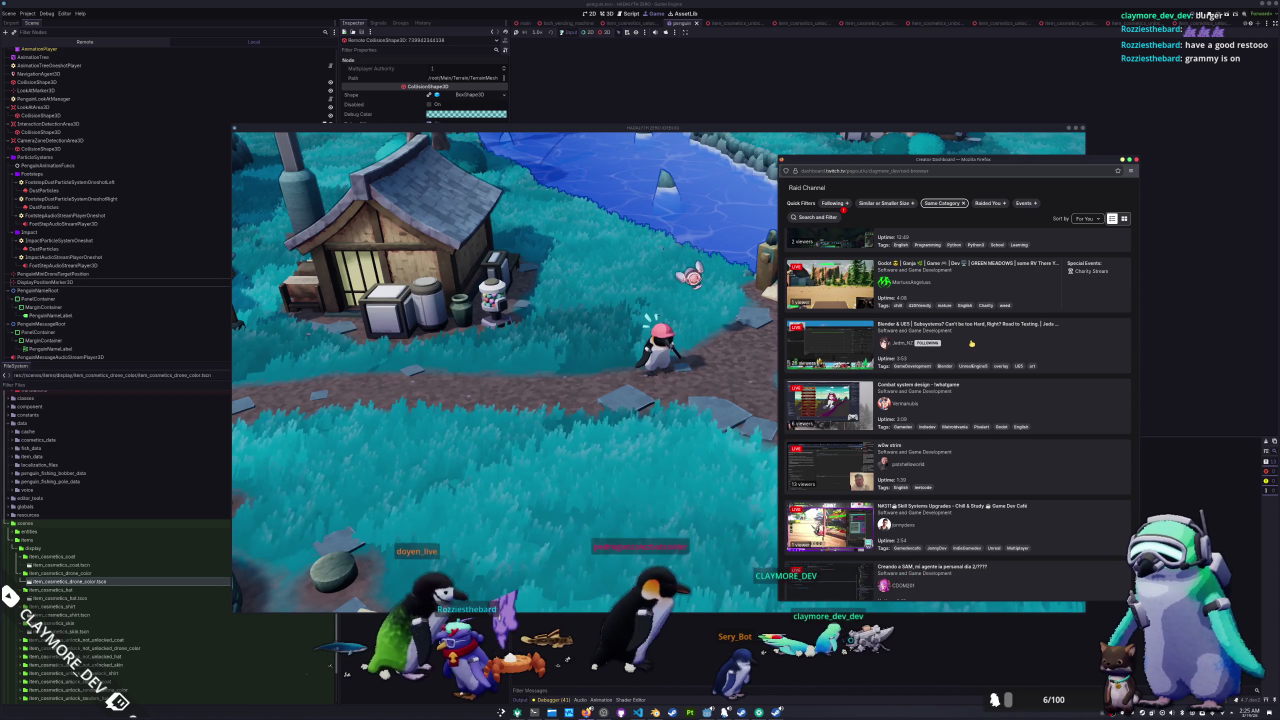
{"action": "scroll", "coordinate": [971, 342], "scroll_direction": "down", "scroll_amount": 1}
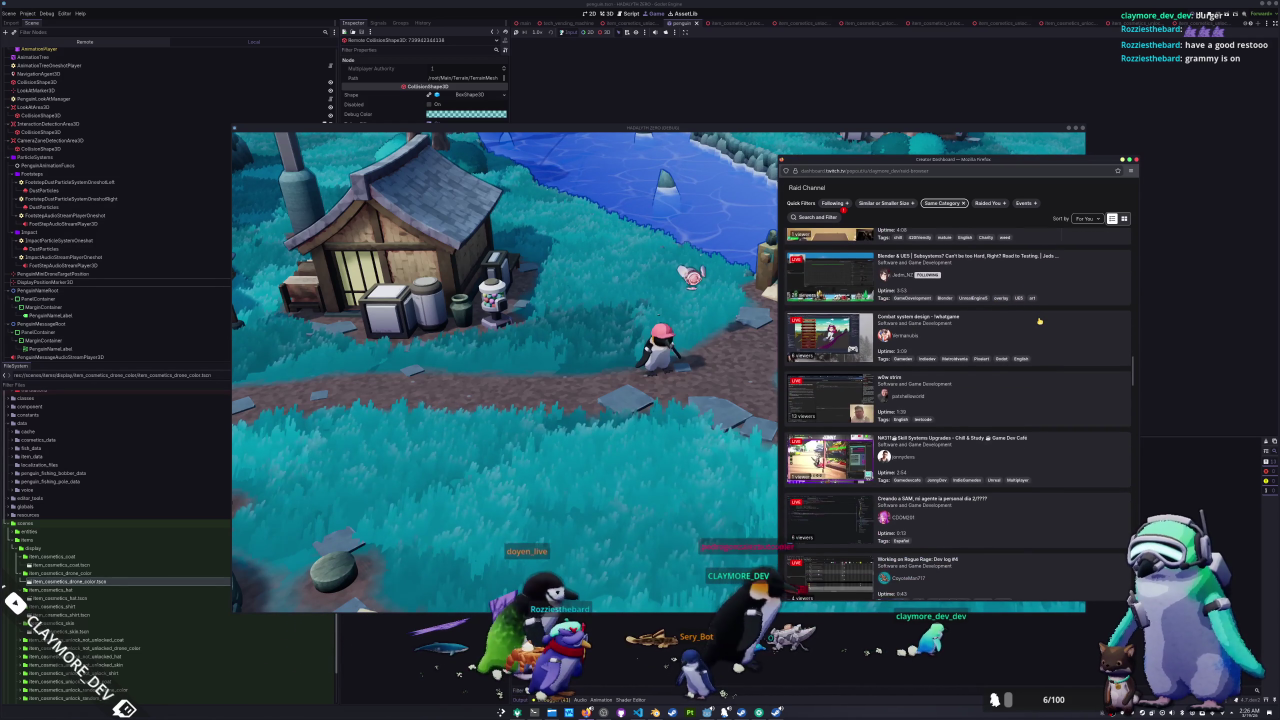
{"action": "left_click", "coordinate": [1032, 319]}
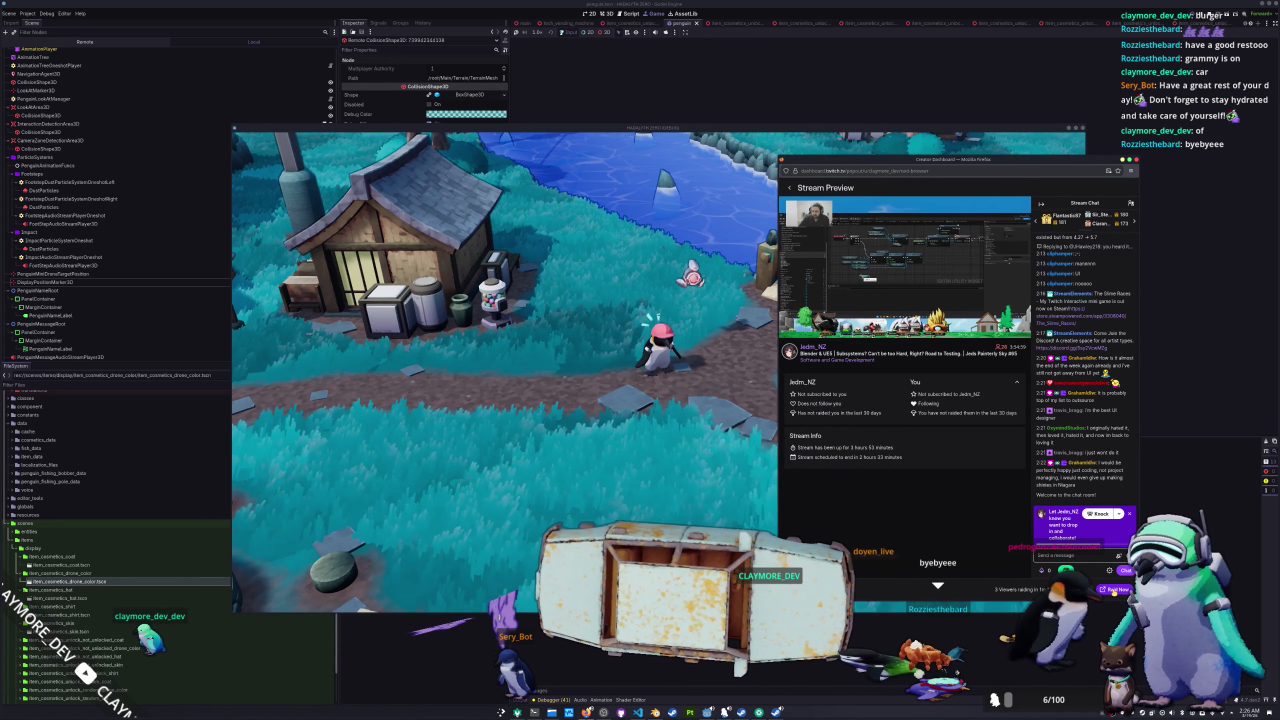
{"action": "left_click", "coordinate": [789, 187]}
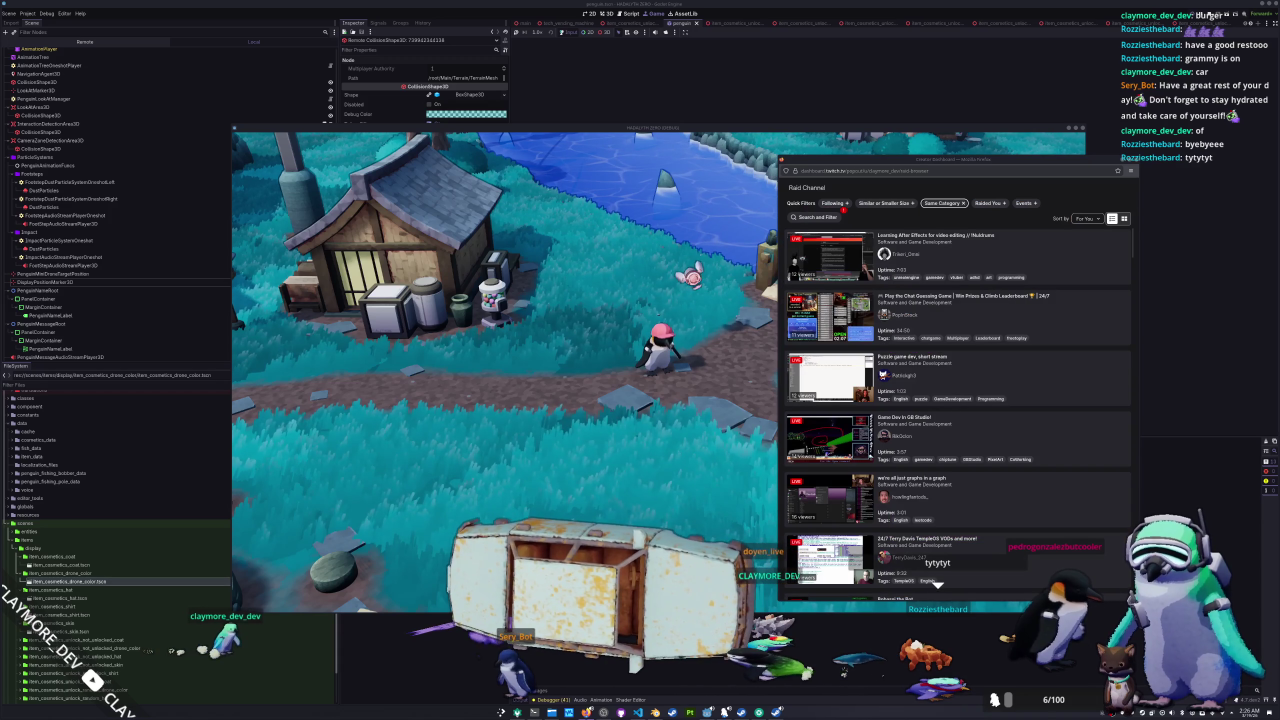